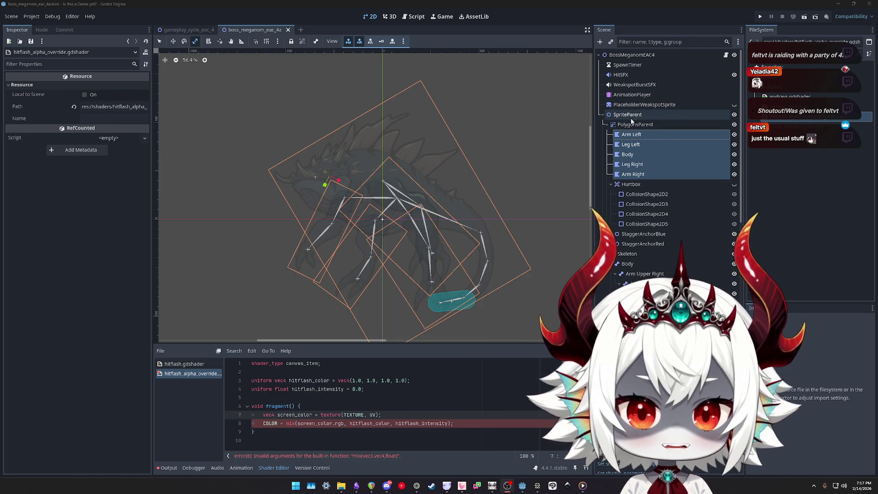
# Edit shader line 8 so mix() blends screen_color, not screen_color.rgb, with hitflash_color
pyautogui.click(634, 117)
pyautogui.click(635, 124)
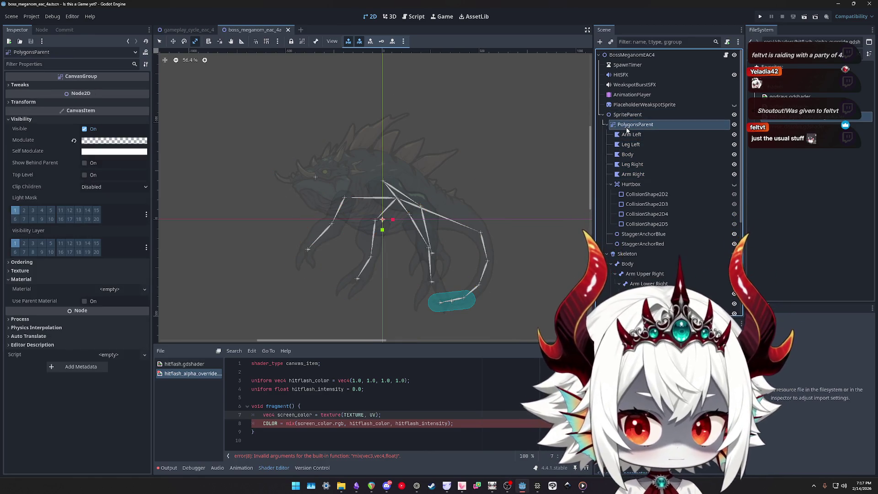
pyautogui.click(479, 420)
pyautogui.hotkey('ctrl', 'Left')
pyautogui.hotkey('ctrl', 'Left')
pyautogui.hotkey('ctrl', 'Left')
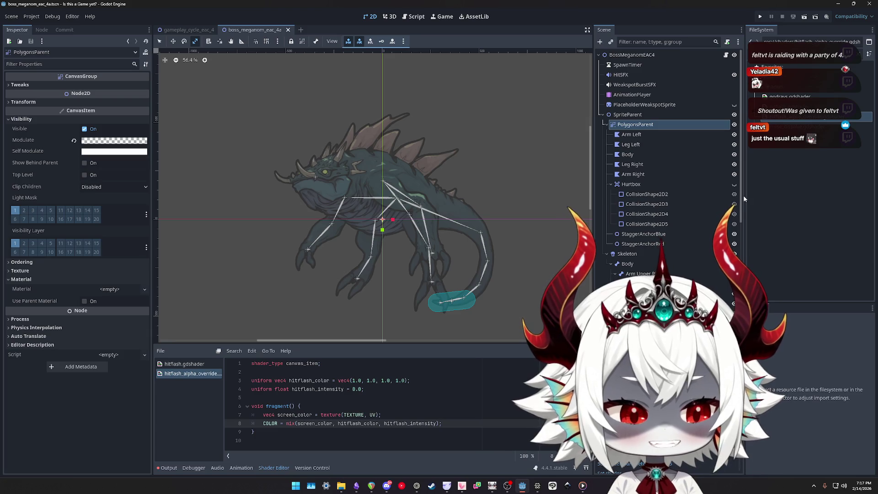
pyautogui.click(632, 134)
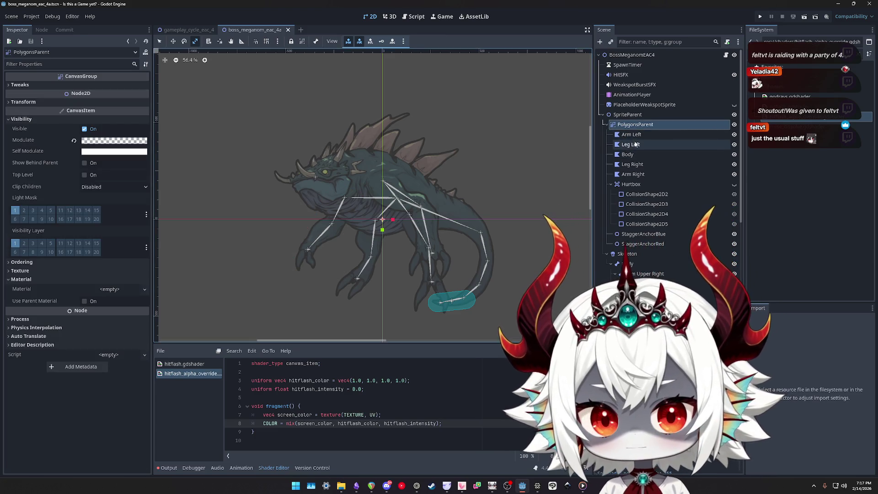
# Select the five boss polygon parts, raise Hitflash Intensity to preview the flash, then undo to 0.0
pyautogui.keyDown('shift'); pyautogui.click(633, 174); pyautogui.keyUp('shift')
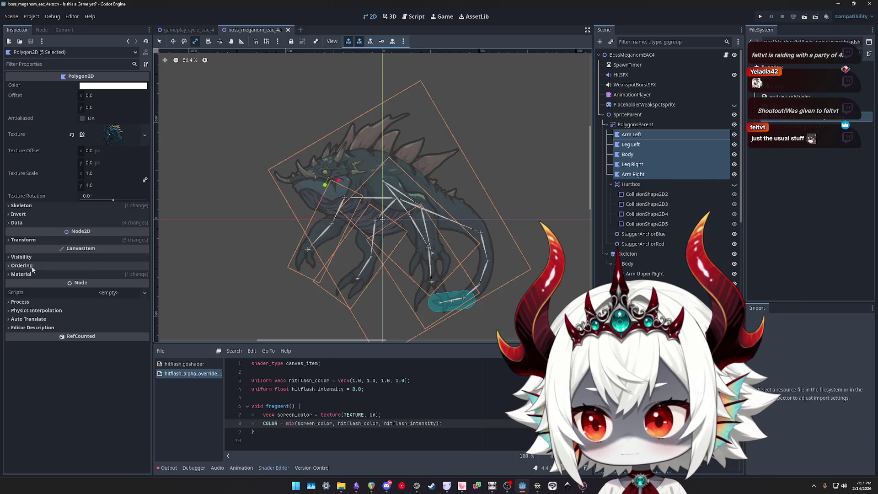
pyautogui.click(27, 274)
pyautogui.click(116, 284)
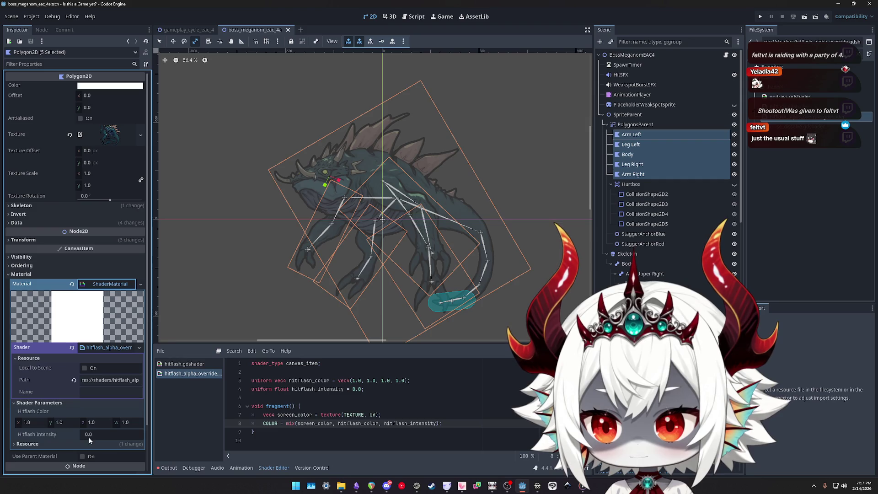
pyautogui.moveTo(110, 434); pyautogui.dragTo(132, 434)
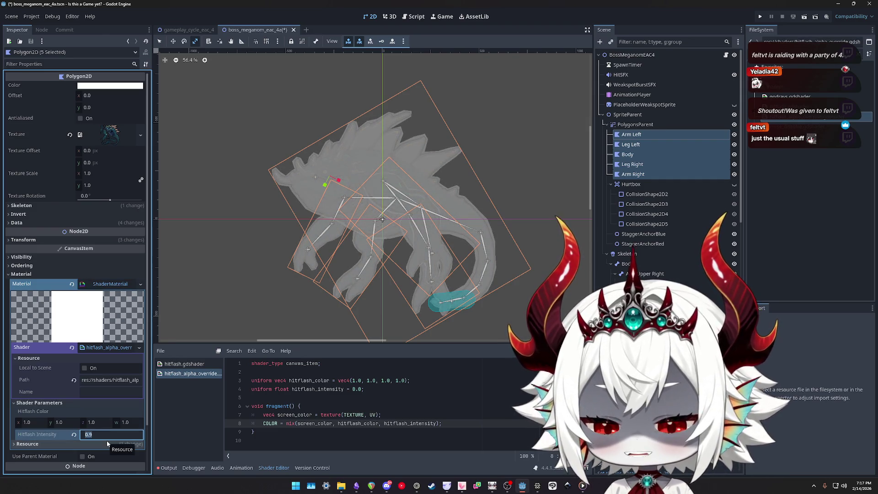
pyautogui.hotkey('ctrl', 'z')
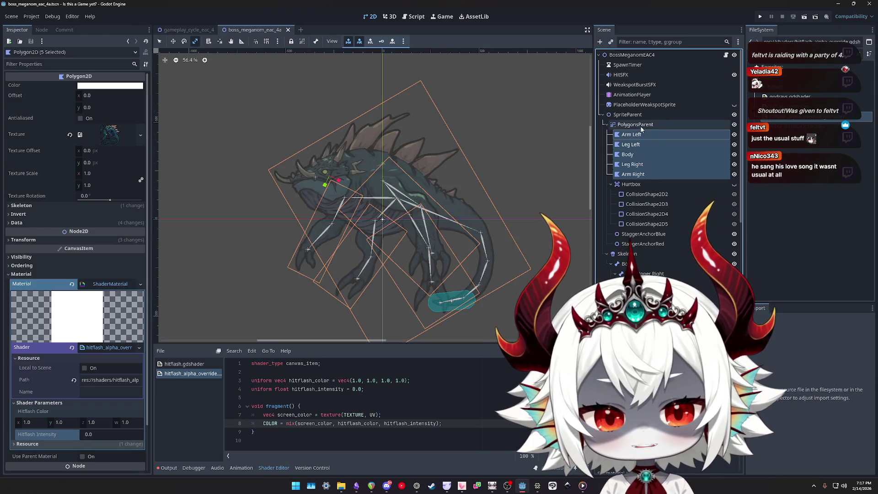
# Reselect Arm Left through Arm Right and expand their shared ShaderMaterial in the Material slot
pyautogui.click(641, 125)
pyautogui.click(633, 135)
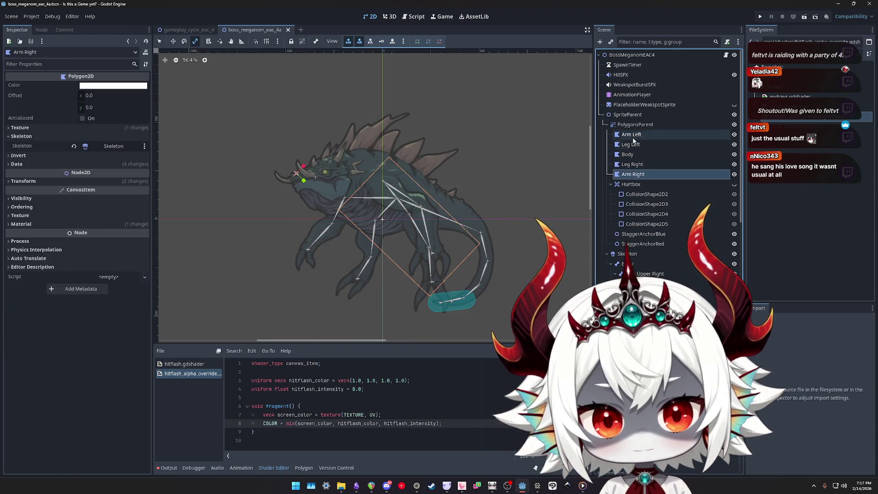
pyautogui.keyDown('shift'); pyautogui.click(636, 174); pyautogui.keyUp('shift')
pyautogui.click(632, 137)
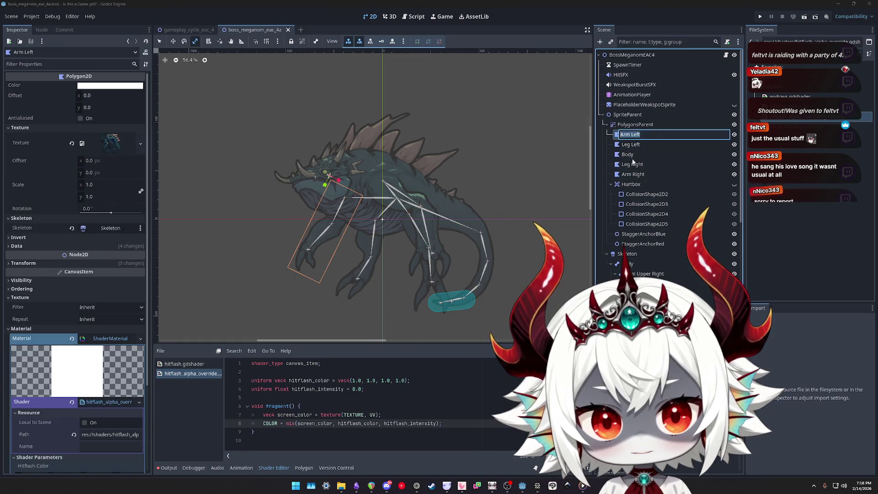
pyautogui.keyDown('shift'); pyautogui.click(636, 175); pyautogui.keyUp('shift')
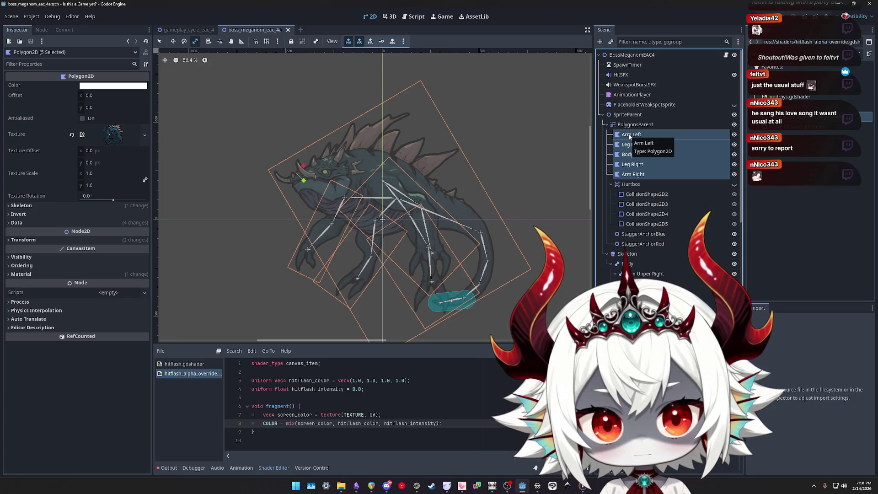
pyautogui.click(631, 134)
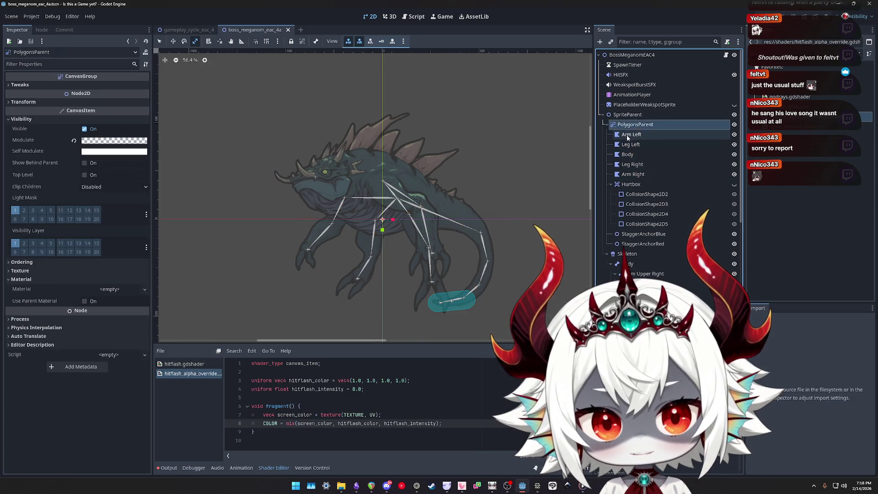
pyautogui.keyDown('shift'); pyautogui.click(634, 175); pyautogui.keyUp('shift')
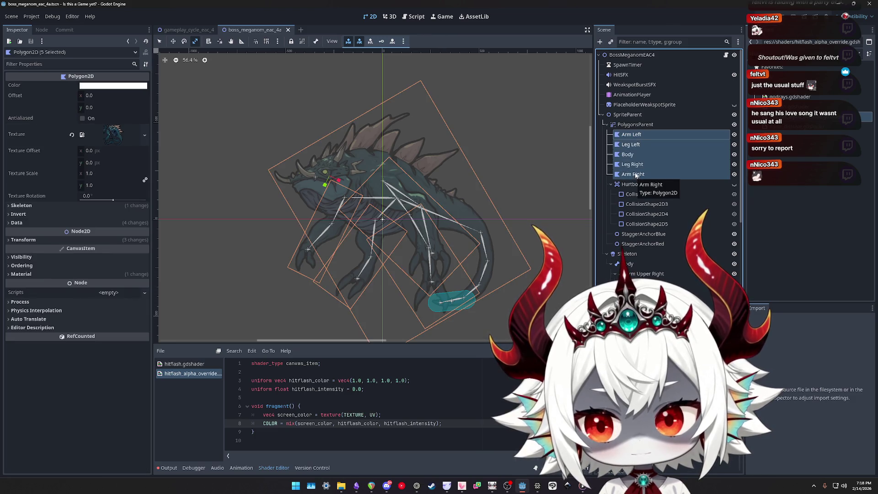
pyautogui.click(24, 274)
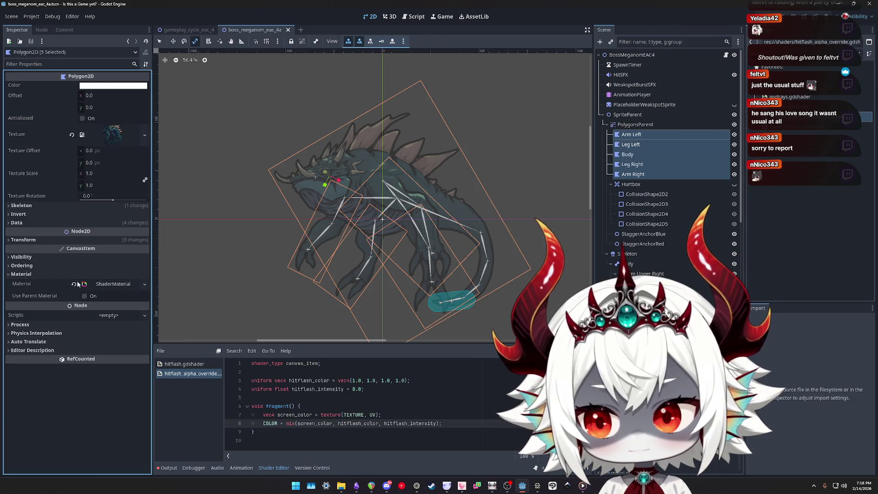
pyautogui.rightClick(109, 284)
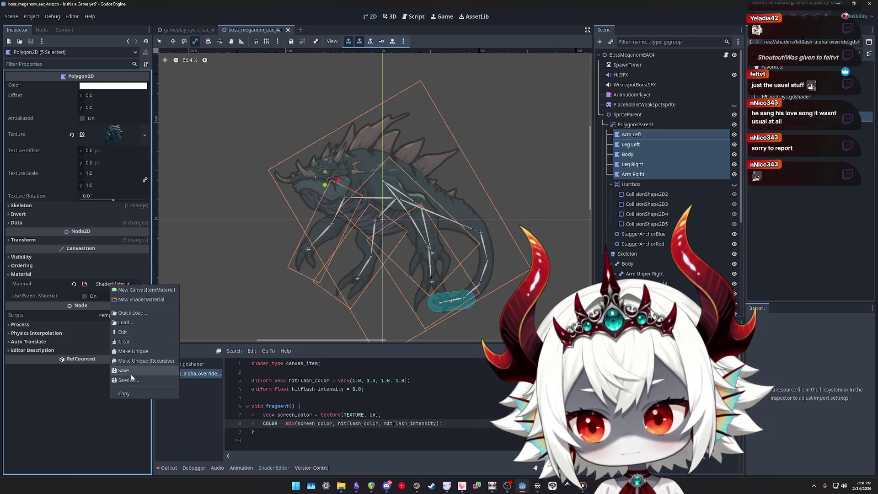
# Save the polygons' shader material as its own resource file named test.tres
pyautogui.click(130, 380)
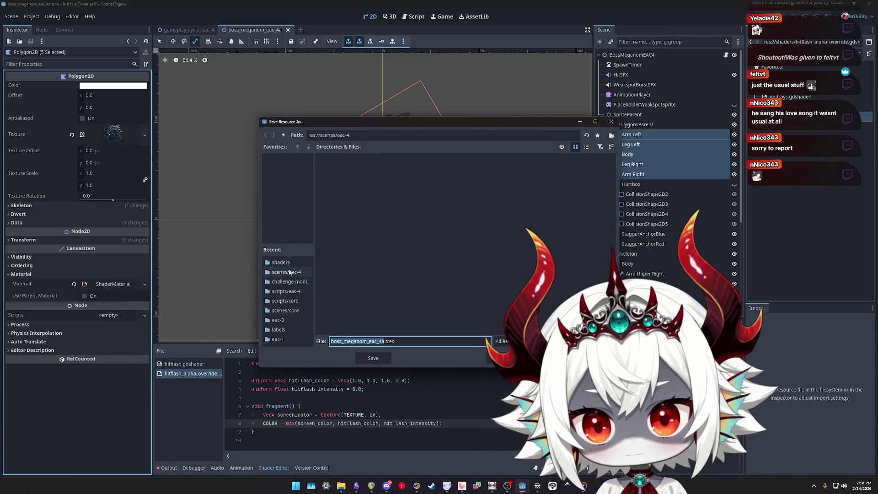
pyautogui.hotkey('ctrl', 'a')
pyautogui.write('test')
pyautogui.press('Return')
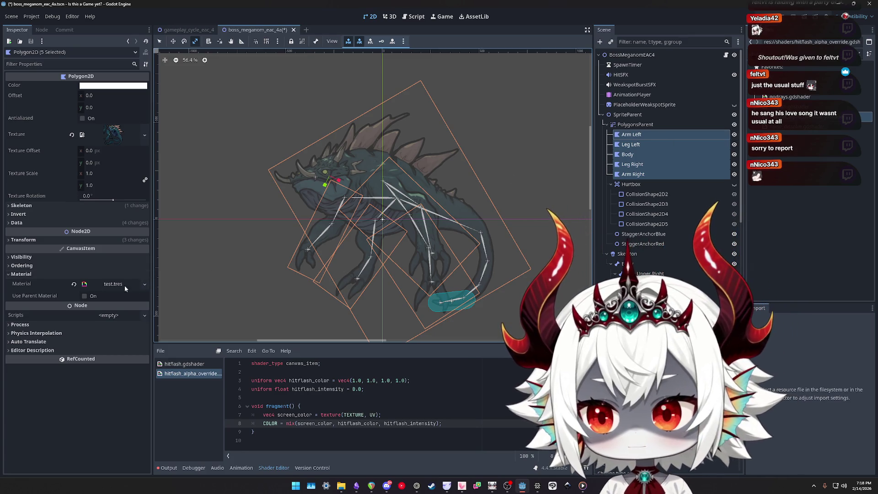
# Reassign test.tres as the five polygons' material and save the scene
pyautogui.click(73, 284)
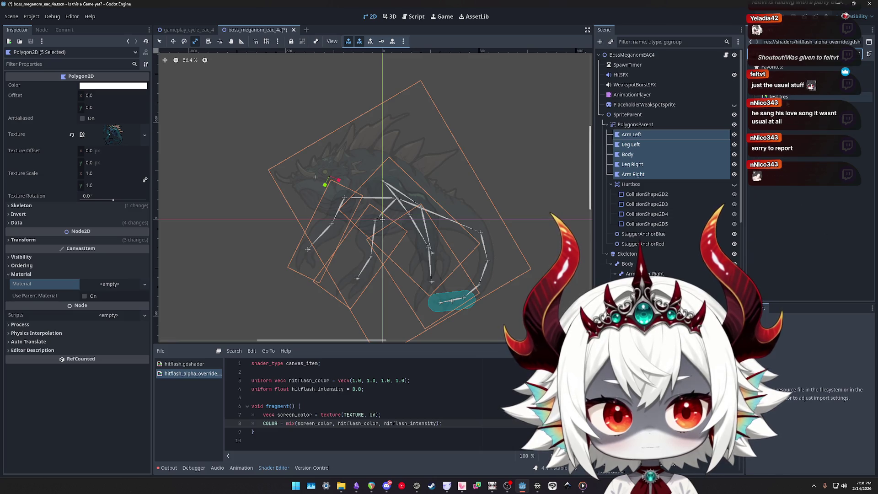
pyautogui.moveTo(777, 96); pyautogui.dragTo(119, 284)
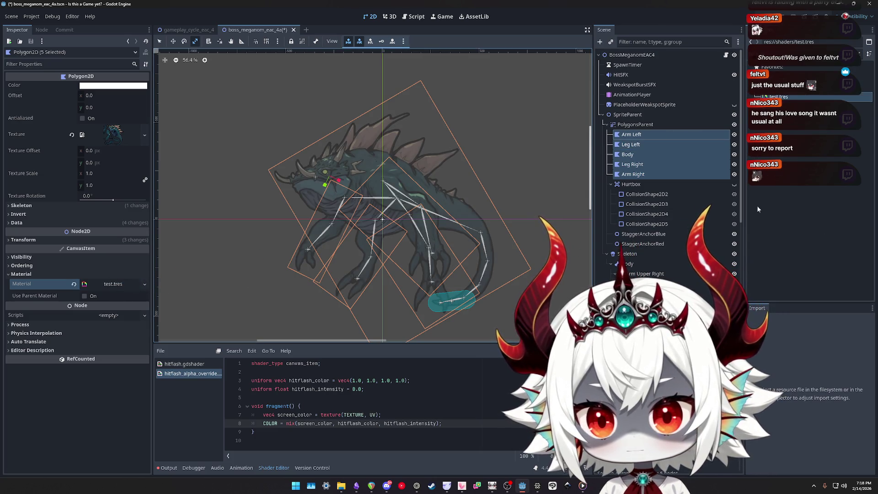
pyautogui.hotkey('ctrl', 's')
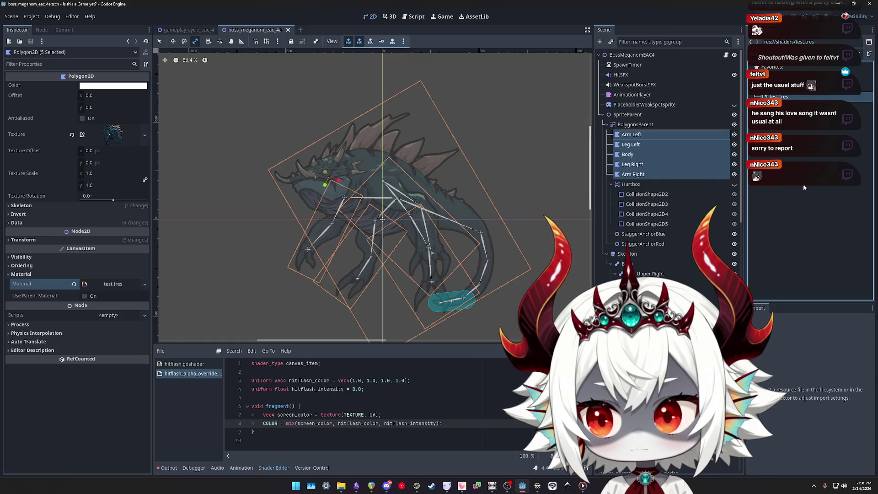
pyautogui.click(107, 284)
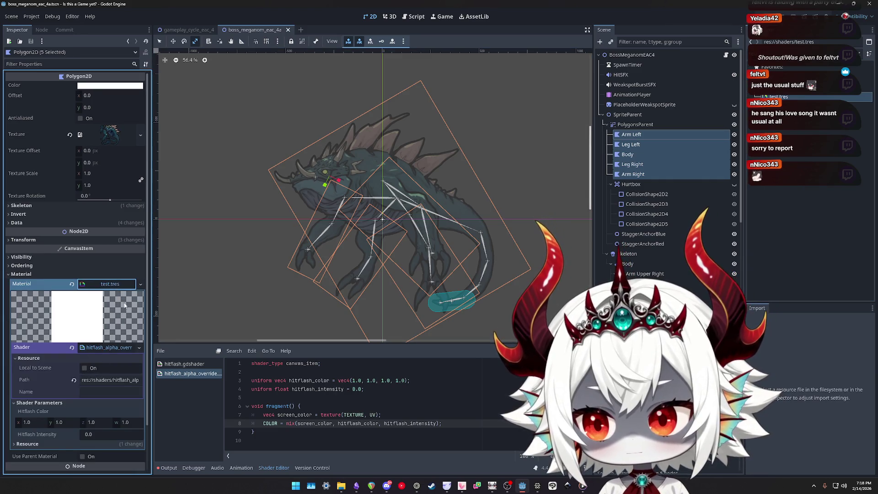
pyautogui.click(112, 284)
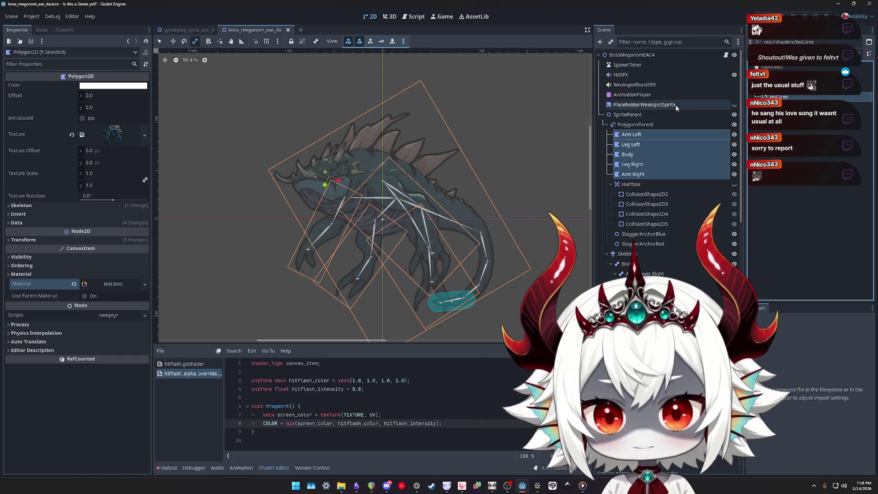
pyautogui.click(725, 54)
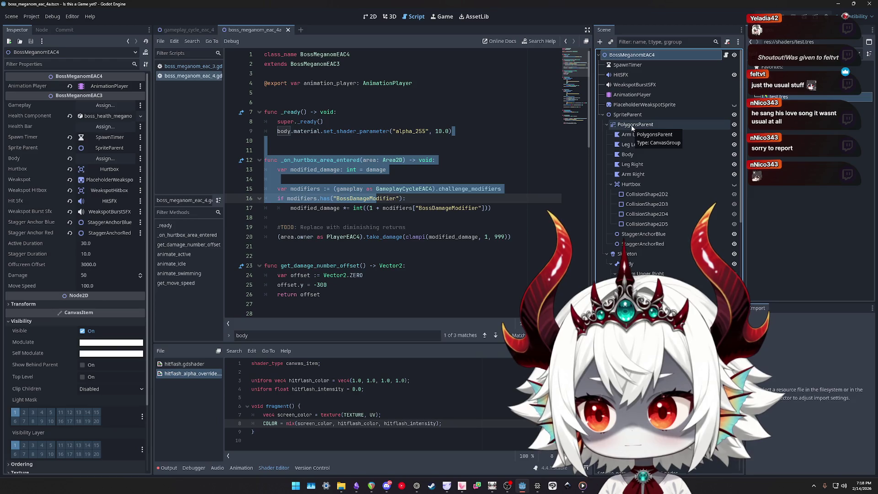
# Point the boss's Body property at PolygonsParent, then at the Body polygon, saving the scene
pyautogui.moveTo(632, 128); pyautogui.dragTo(109, 158)
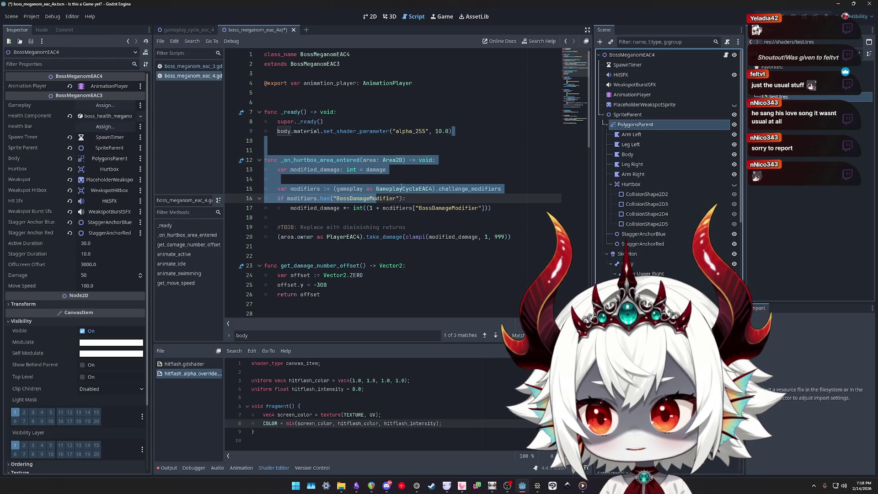
pyautogui.hotkey('ctrl', 's')
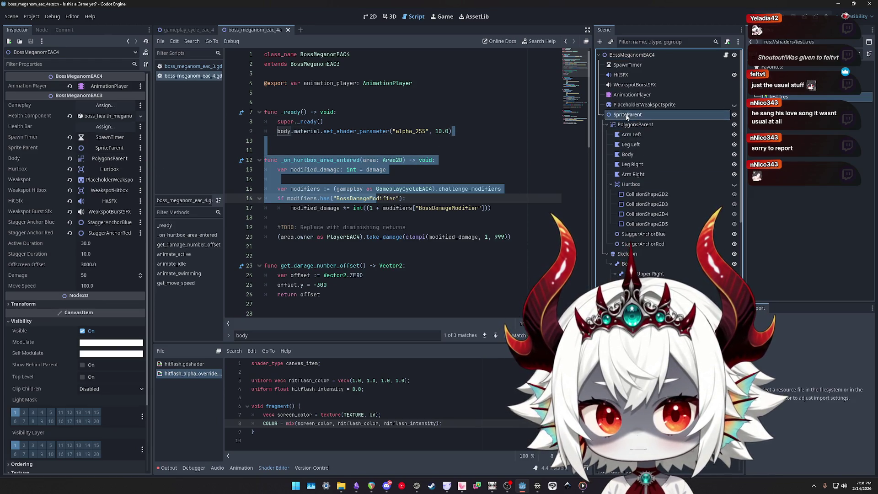
pyautogui.click(630, 125)
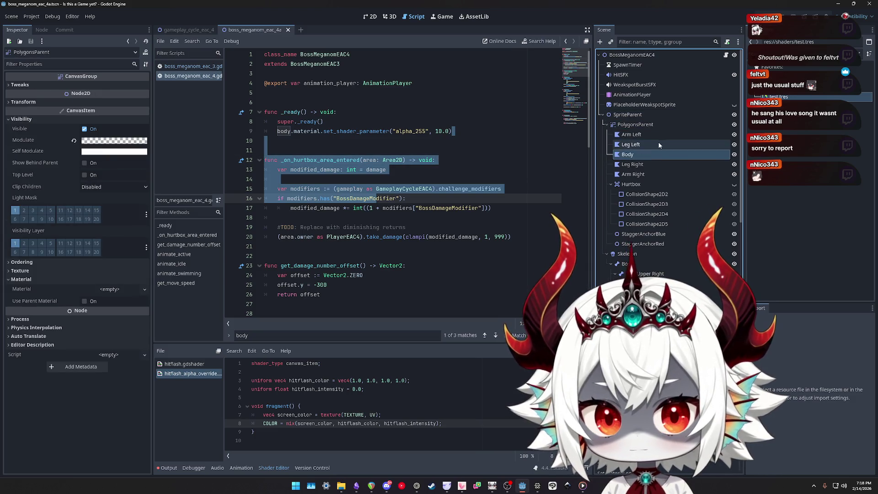
pyautogui.click(631, 55)
pyautogui.moveTo(626, 156); pyautogui.dragTo(179, 163)
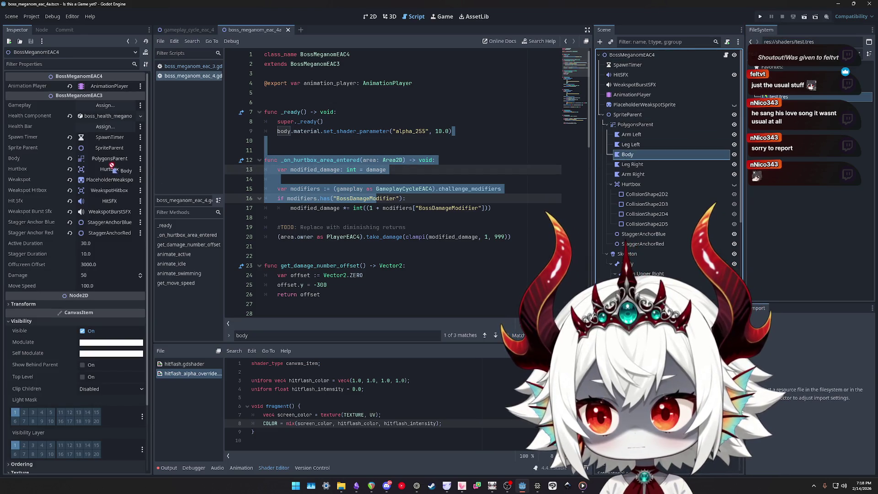
pyautogui.moveTo(112, 165); pyautogui.dragTo(651, 174)
pyautogui.click(632, 126)
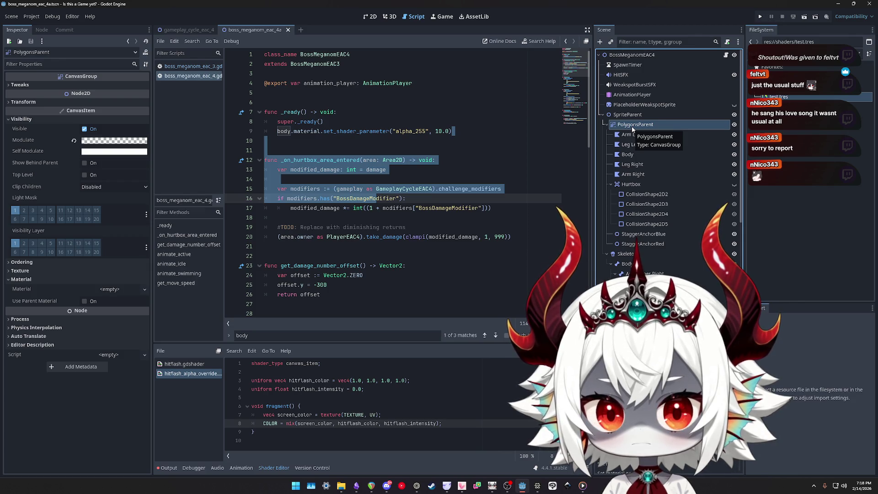
# Delete test.tres from the shaders folder in FileSystem and confirm the removal
pyautogui.click(631, 135)
pyautogui.keyDown('shift'); pyautogui.click(628, 176); pyautogui.keyUp('shift')
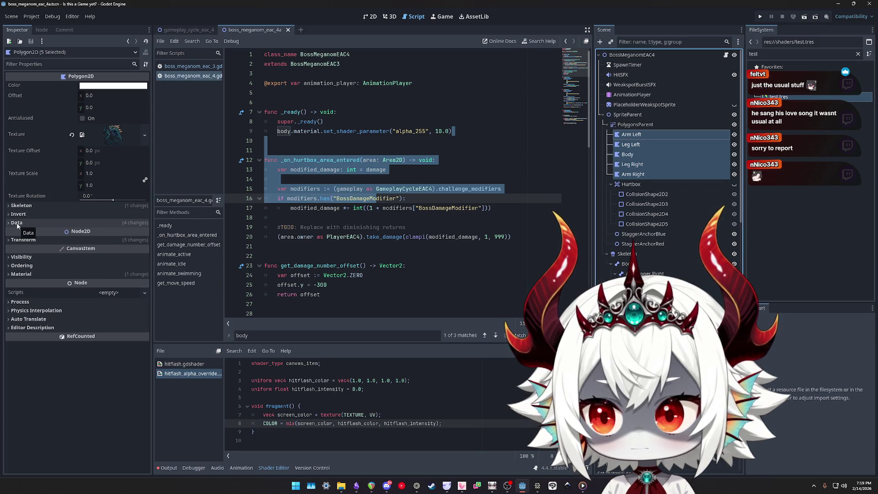
pyautogui.click(805, 206)
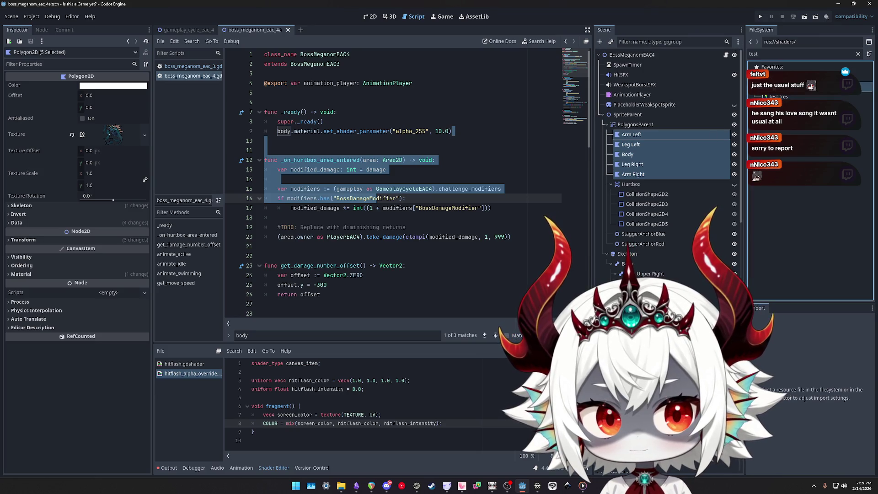
pyautogui.press('Delete')
pyautogui.press('Return')
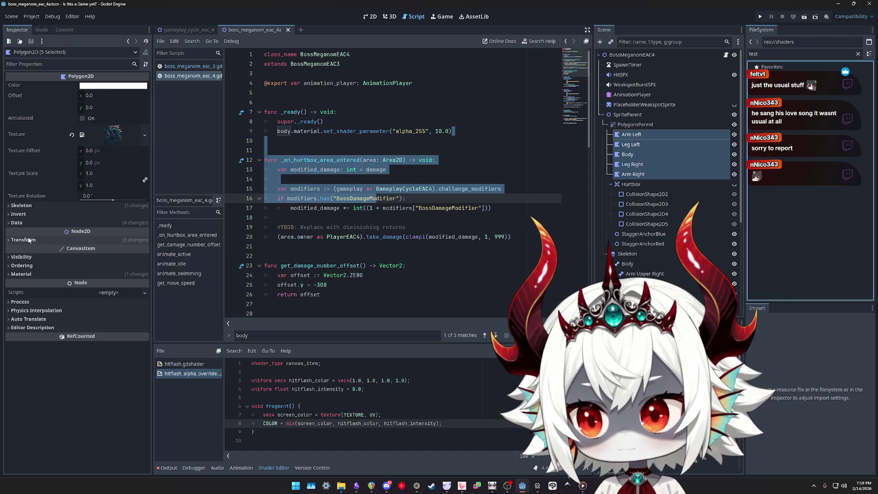
# Expand the five polygons' Material section and clear their ShaderMaterial
pyautogui.moveTo(639, 139); pyautogui.dragTo(255, 236)
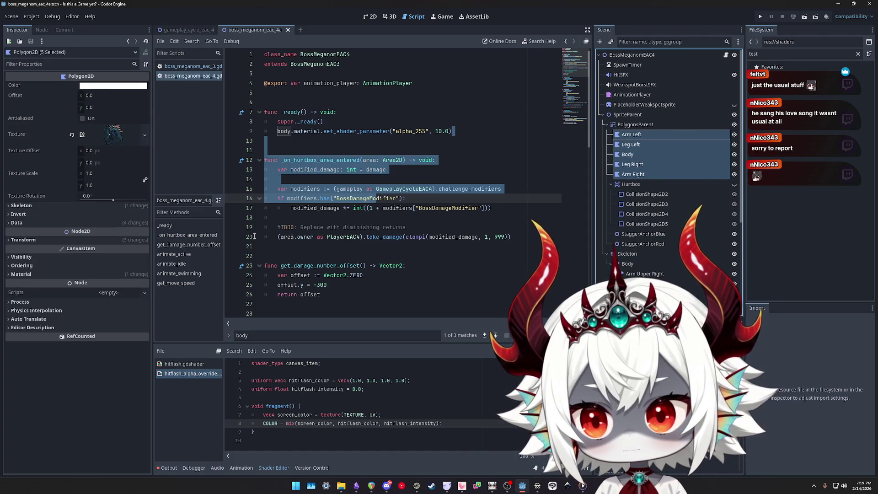
pyautogui.click(21, 274)
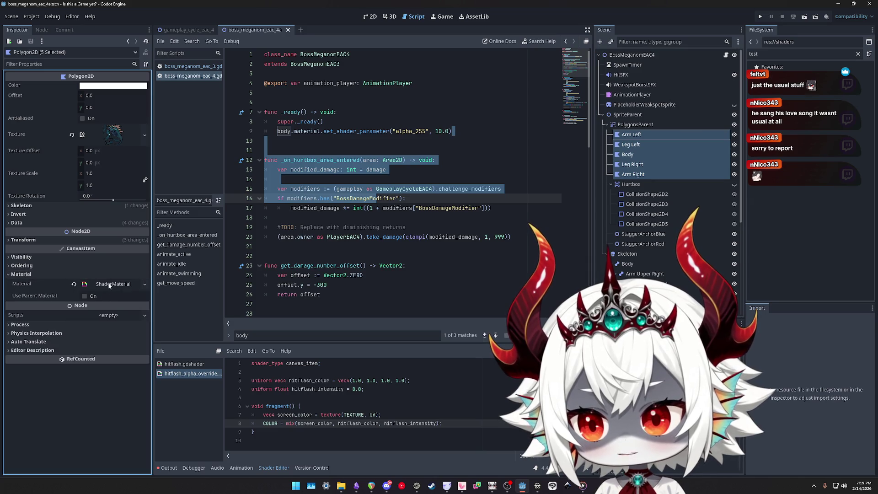
pyautogui.click(74, 284)
pyautogui.click(109, 284)
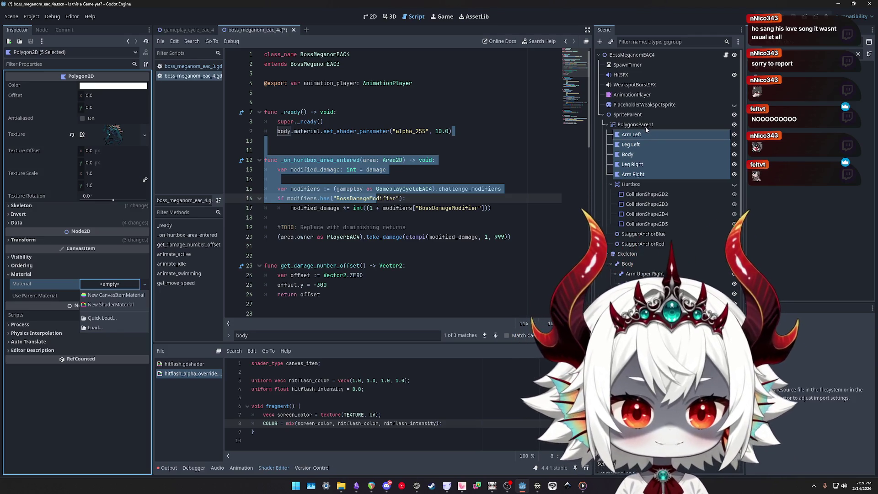
# Inspect Arm Right, Leg Left and PolygonsParent to confirm their Material slots are empty
pyautogui.click(630, 120)
pyautogui.click(633, 174)
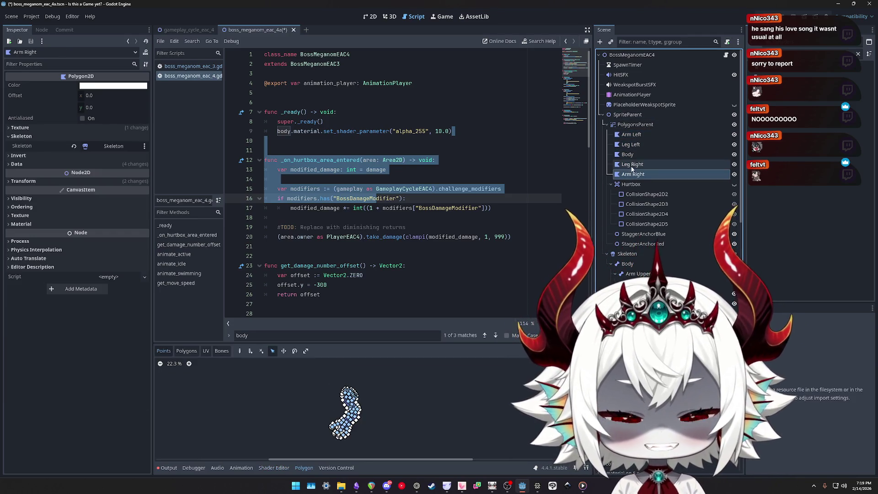
pyautogui.click(634, 125)
pyautogui.click(631, 145)
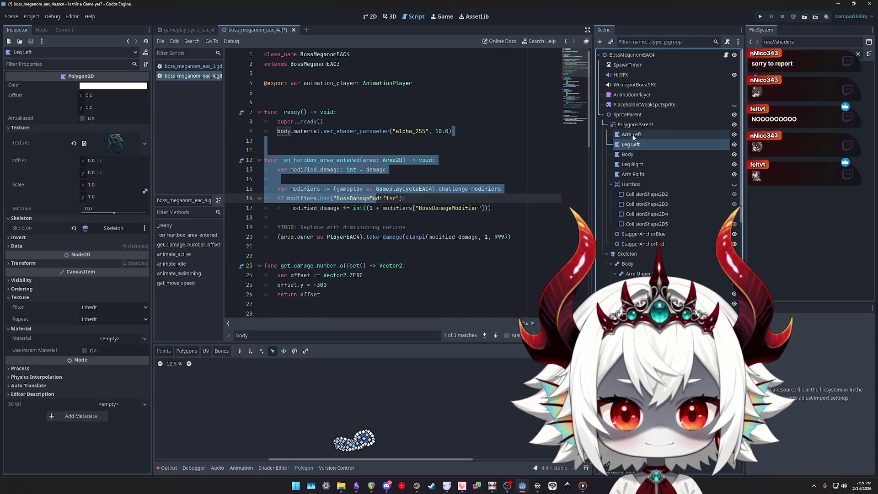
pyautogui.click(633, 124)
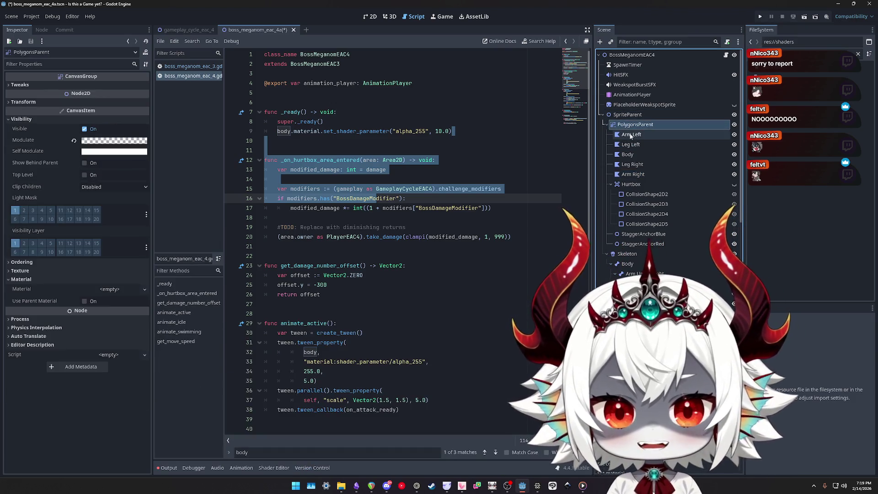
pyautogui.click(631, 134)
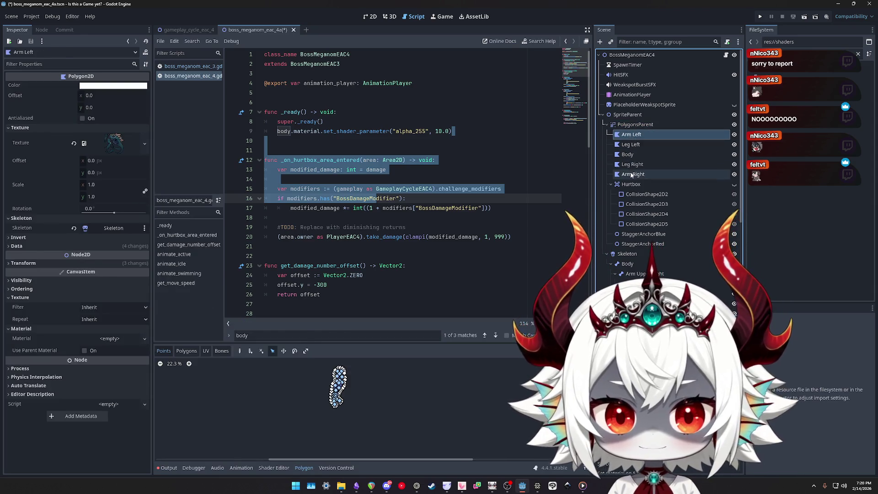
pyautogui.keyDown('shift'); pyautogui.click(633, 174); pyautogui.keyUp('shift')
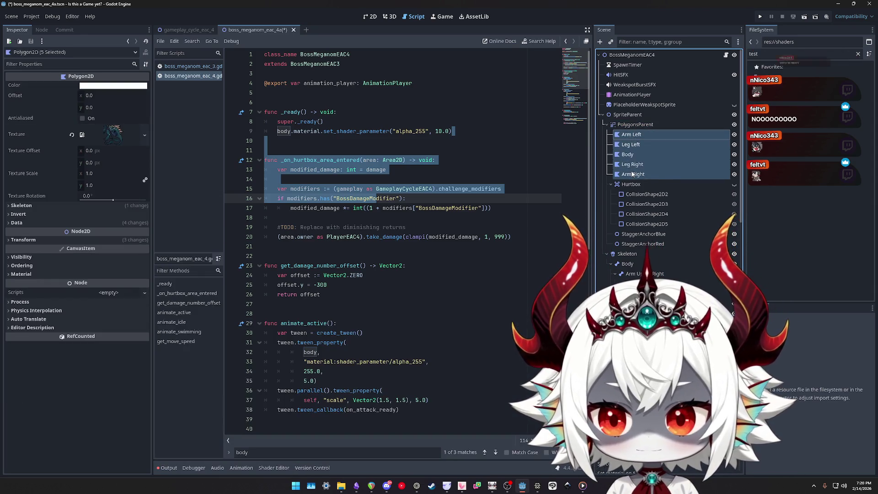
pyautogui.click(635, 124)
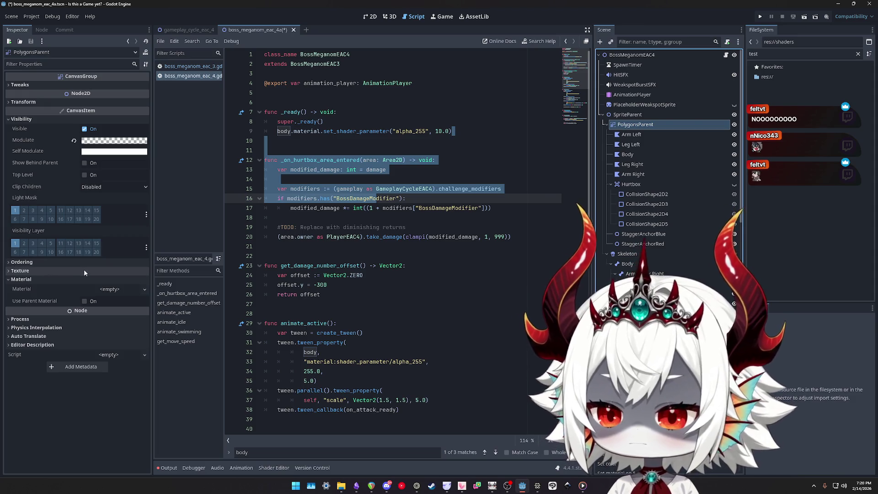
# In the 2D view, select Arm Left through Arm Right and expand their empty Material slot
pyautogui.click(371, 17)
pyautogui.click(633, 136)
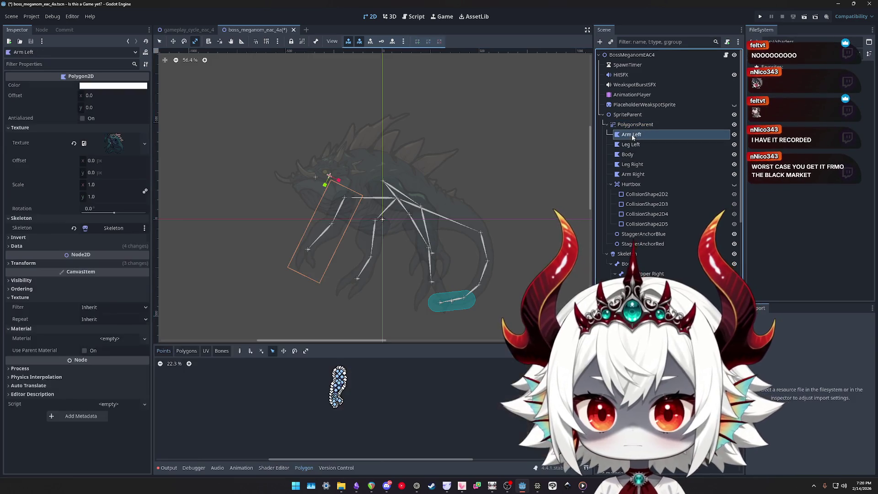
pyautogui.keyDown('shift'); pyautogui.click(634, 176); pyautogui.keyUp('shift')
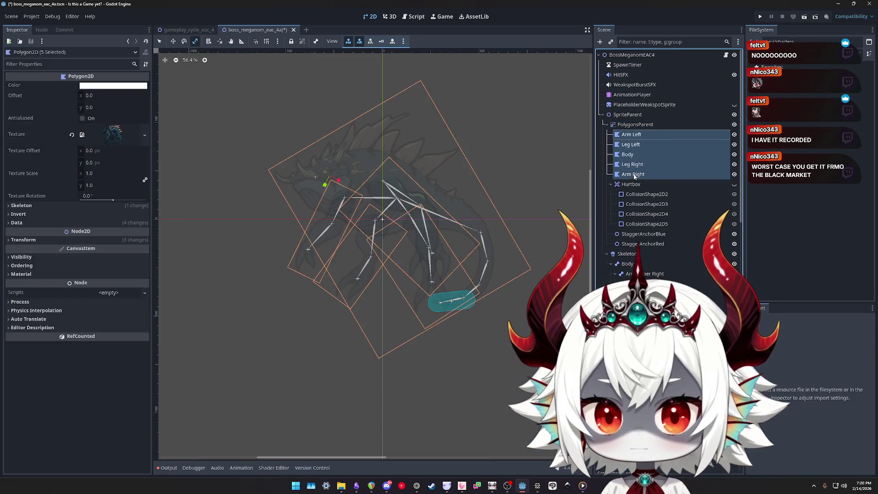
pyautogui.click(26, 274)
pyautogui.click(119, 285)
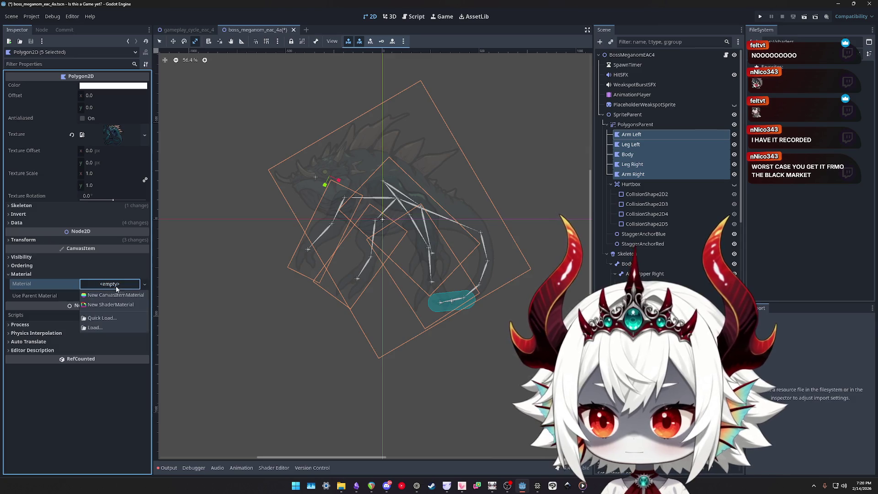
pyautogui.press('Escape')
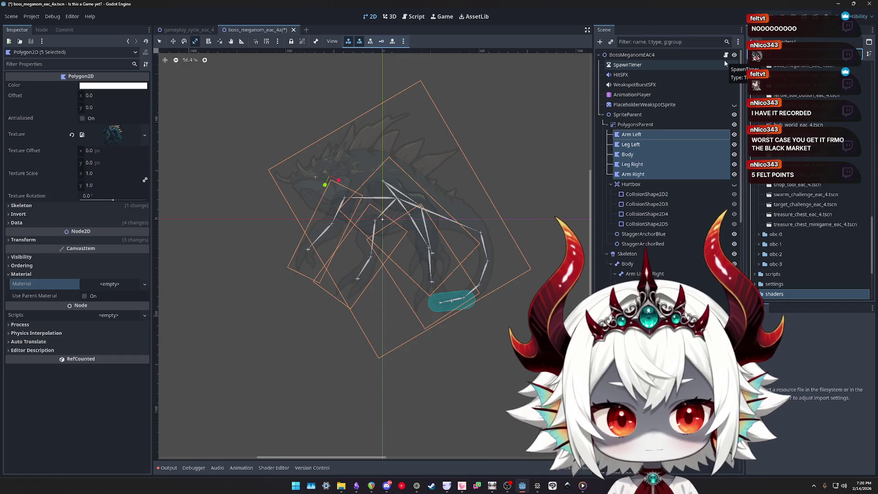
# Assign the hitflash_alpha_override shader as the five polygons' material, save, and verify it
pyautogui.moveTo(801, 117)
pyautogui.mouseDown()
pyautogui.moveTo(320, 206)
pyautogui.moveTo(111, 286)
pyautogui.mouseUp()
pyautogui.click(765, 199)
pyautogui.hotkey('ctrl', 's')
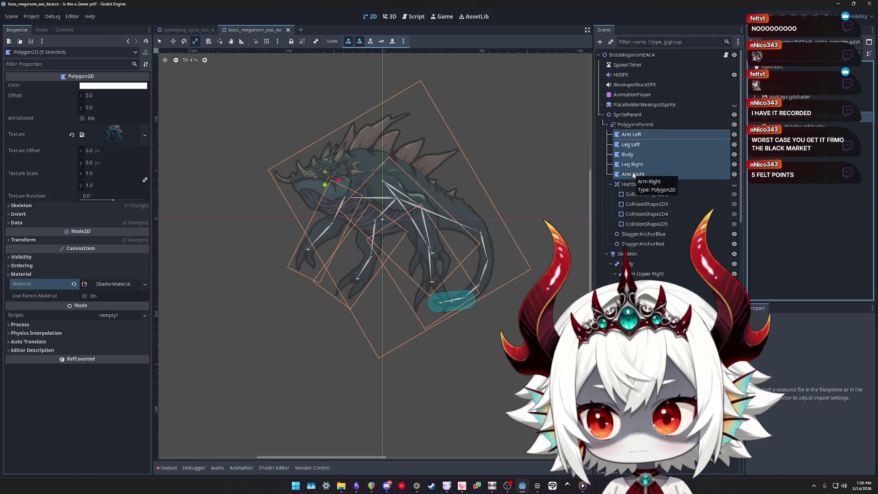
pyautogui.click(111, 285)
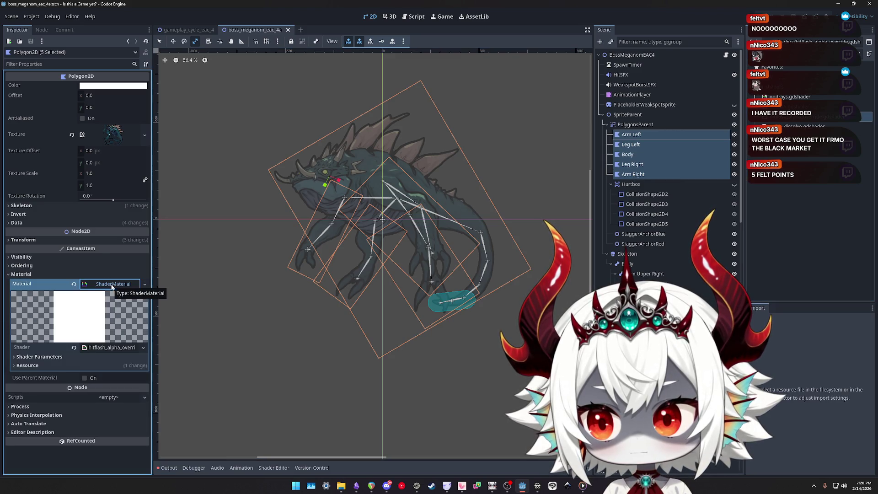
pyautogui.click(111, 284)
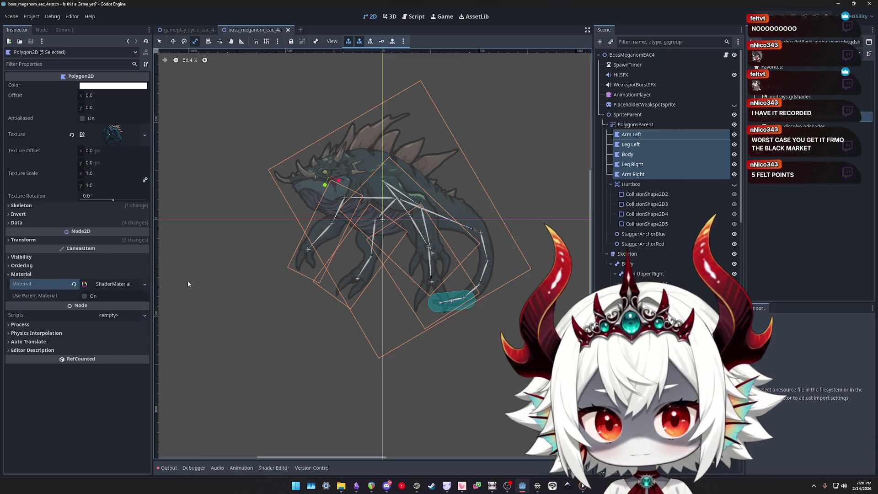
# Try the shader material on PolygonsParent, then undo so it stays without a material
pyautogui.click(636, 125)
pyautogui.moveTo(805, 117)
pyautogui.mouseDown()
pyautogui.moveTo(641, 119)
pyautogui.moveTo(320, 192)
pyautogui.moveTo(98, 287)
pyautogui.moveTo(112, 291)
pyautogui.mouseUp()
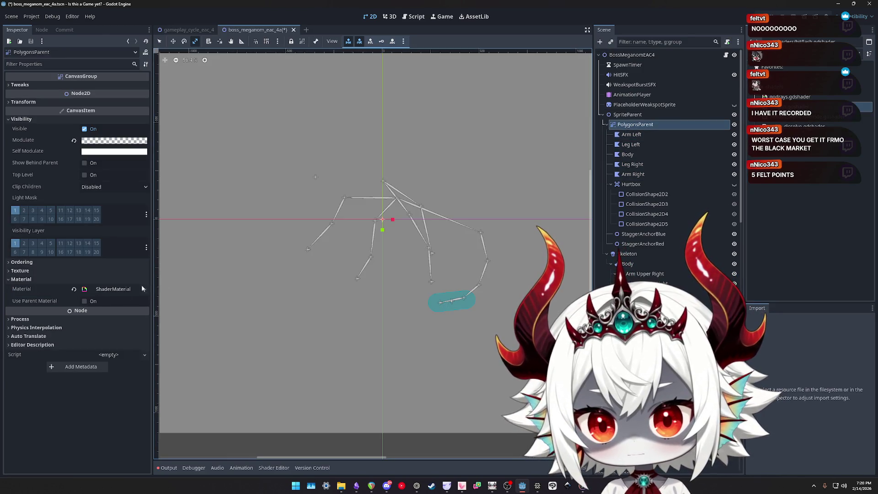
pyautogui.scroll(-2, 367, 310)
pyautogui.hotkey('ctrl', 'z')
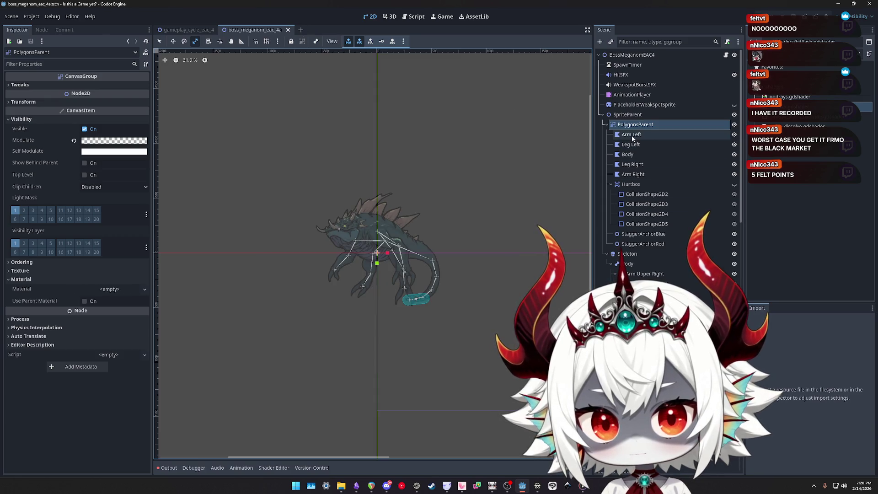
# Reselect the five body-part polygons and open hitflash.gdshader, selecting line 7 for comparison
pyautogui.click(633, 134)
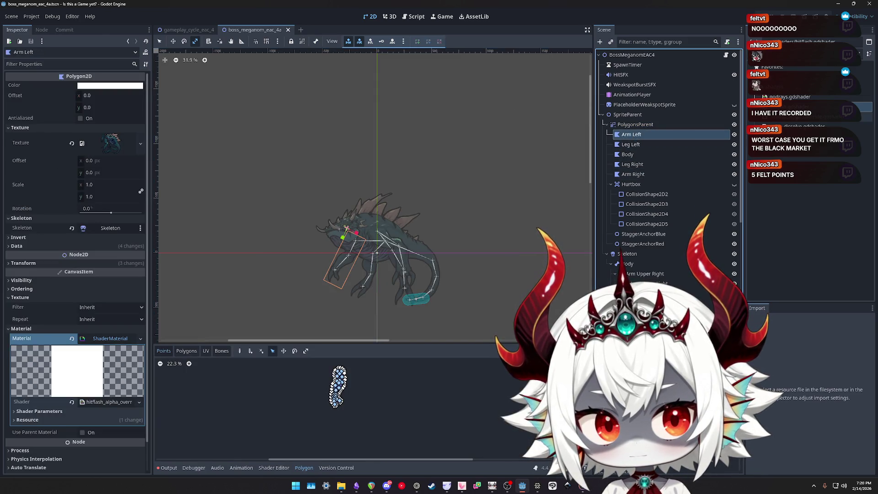
pyautogui.click(805, 117)
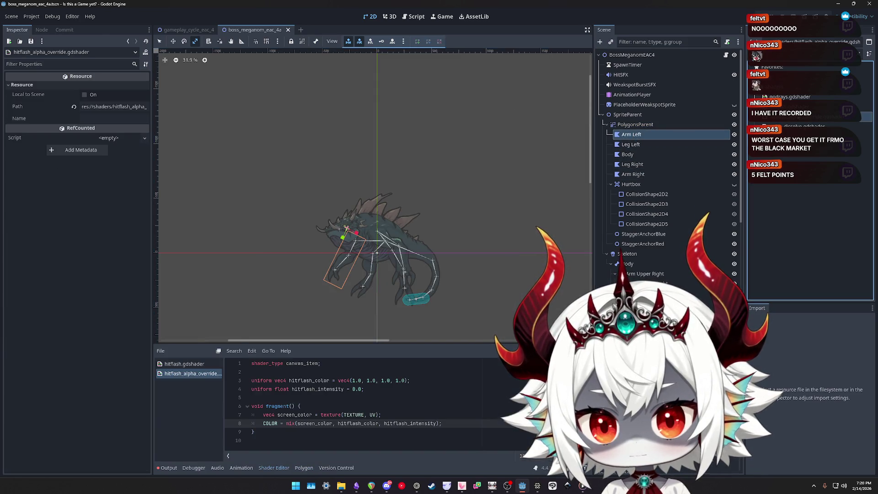
pyautogui.click(631, 134)
pyautogui.keyDown('shift'); pyautogui.click(633, 174); pyautogui.keyUp('shift')
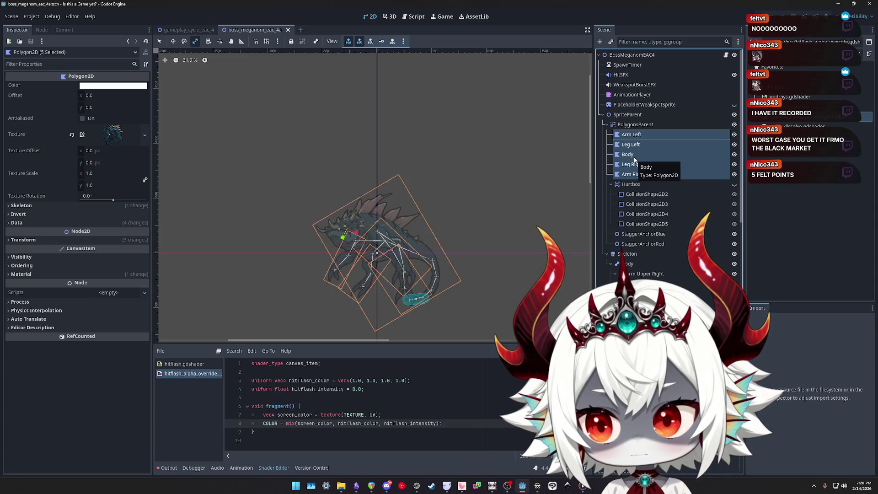
pyautogui.click(635, 124)
pyautogui.click(631, 135)
pyautogui.keyDown('shift'); pyautogui.click(631, 174); pyautogui.keyUp('shift')
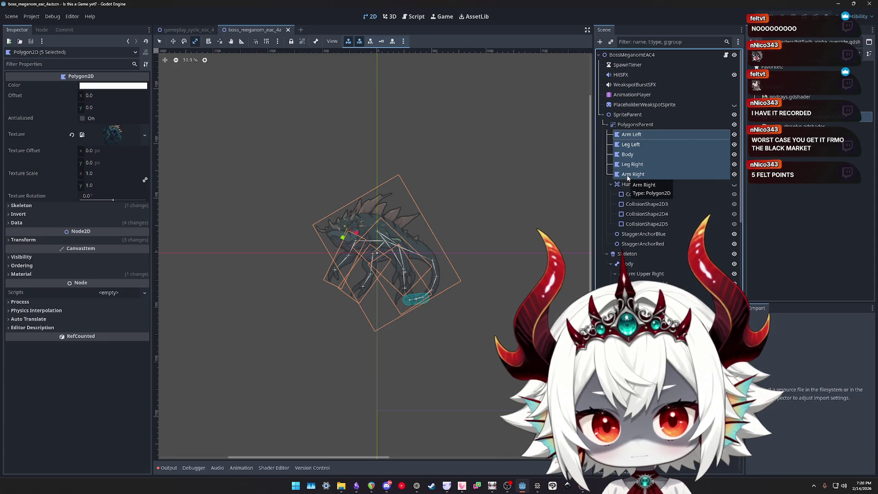
pyautogui.click(273, 468)
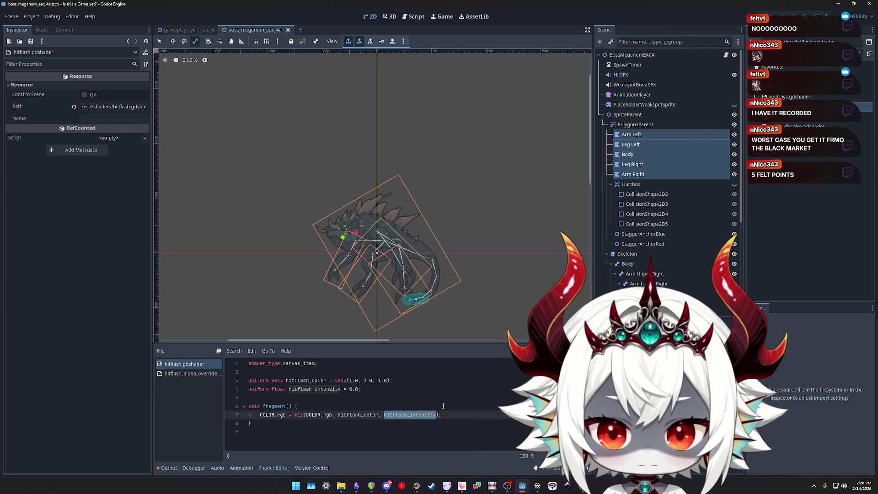
pyautogui.moveTo(448, 415); pyautogui.dragTo(252, 419)
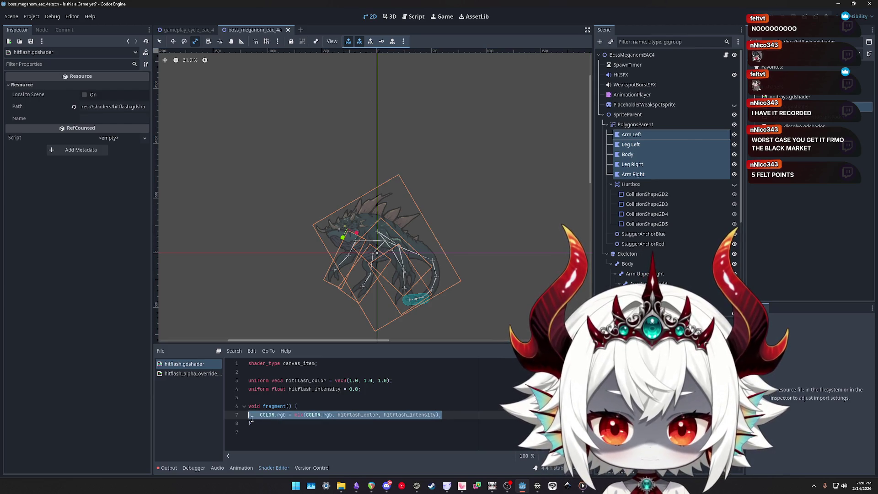
# Make PolygonsParent's modulate colour fully opaque in the colour picker
pyautogui.click(635, 125)
pyautogui.click(114, 141)
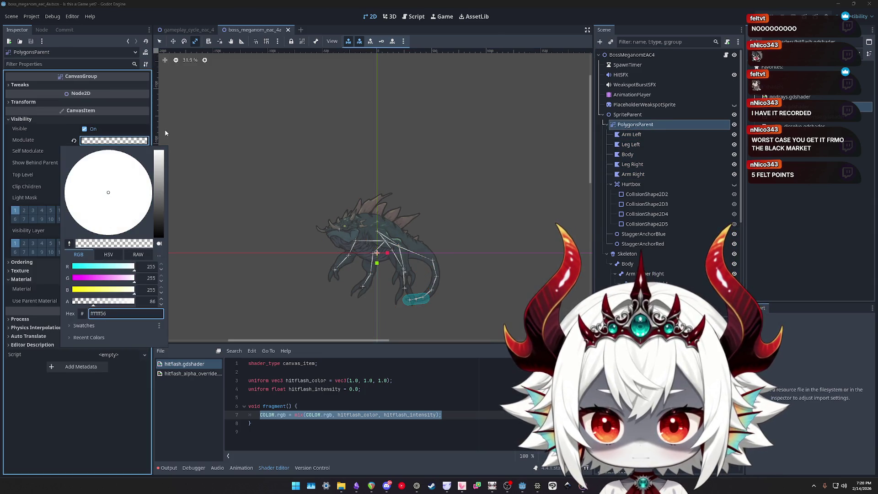
pyautogui.moveTo(105, 303); pyautogui.dragTo(186, 302)
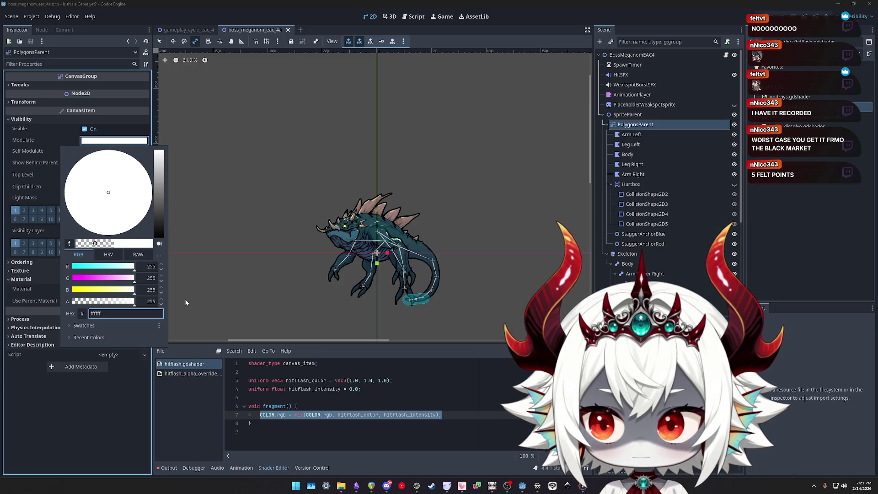
pyautogui.hotkey('ctrl', 'z')
pyautogui.hotkey('ctrl', 'shift', 'z')
pyautogui.click(686, 216)
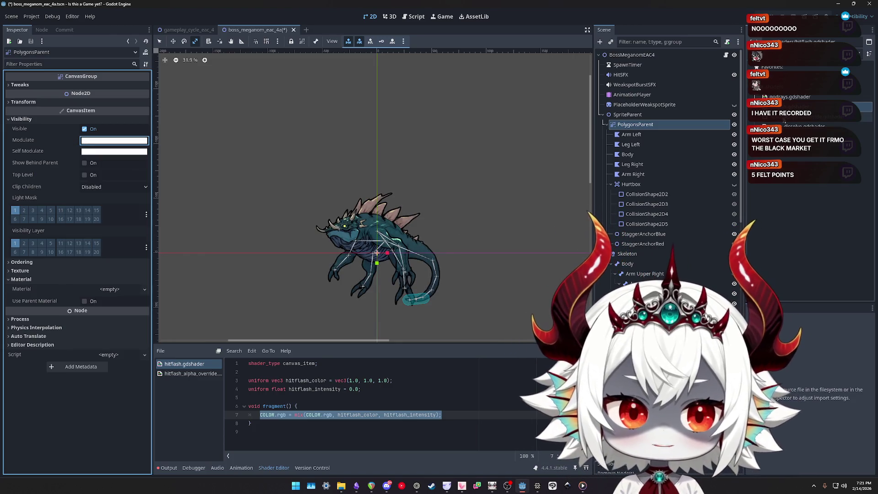
pyautogui.click(784, 122)
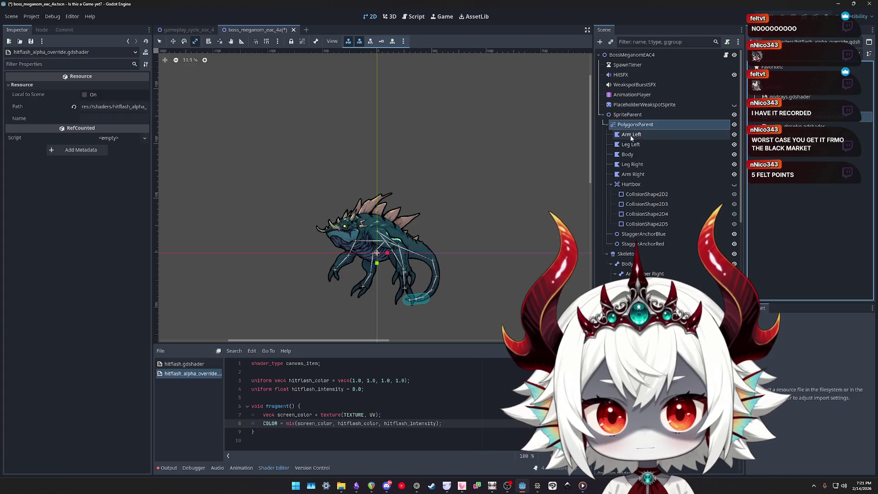
# Inspect the Body and Arm Left polygons' materials, save the boss scene, and run the game with F5
pyautogui.click(631, 134)
pyautogui.keyDown('shift'); pyautogui.click(633, 174); pyautogui.keyUp('shift')
pyautogui.click(677, 155)
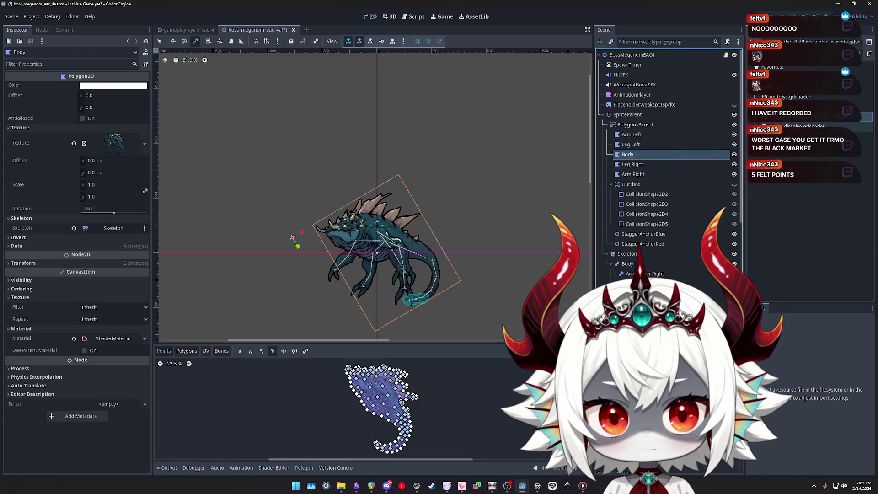
pyautogui.press('Up')
pyautogui.press('Up')
pyautogui.hotkey('ctrl', 's')
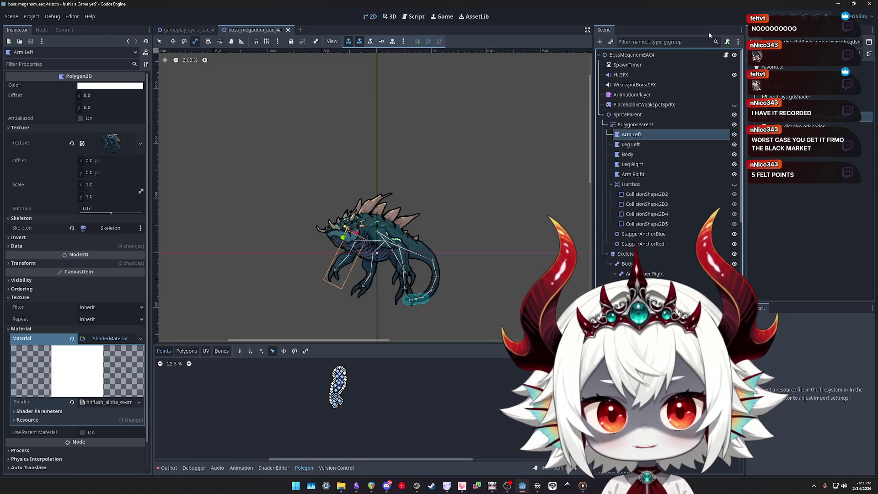
pyautogui.press('F5')
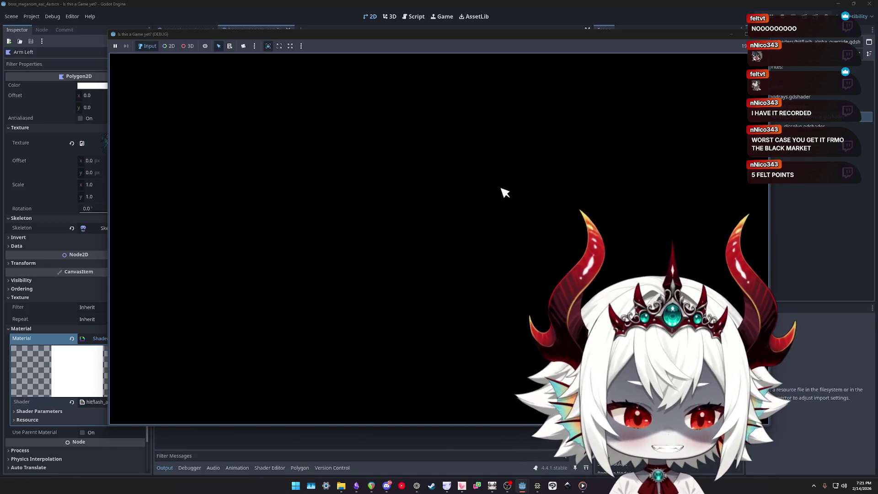
# Decline the startup prompt, open Leaderboard, and dismiss the welcome message until line 62 breaks
pyautogui.click(398, 282)
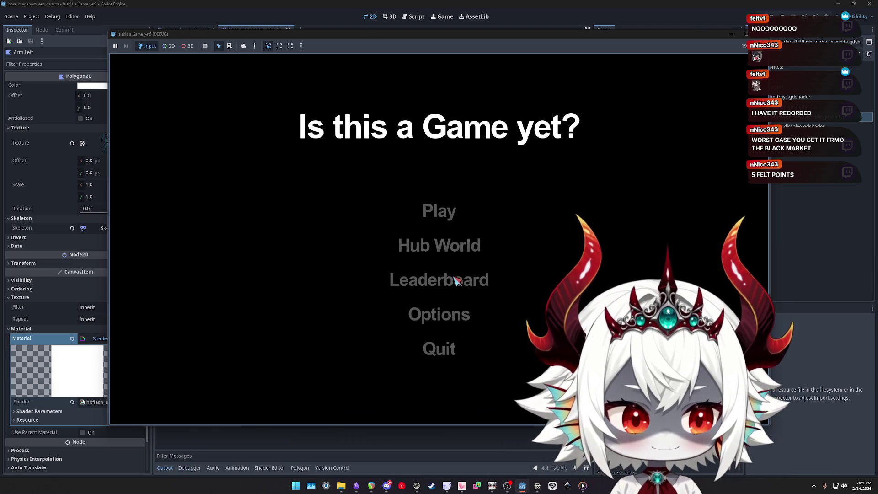
pyautogui.click(456, 280)
pyautogui.click(437, 337)
pyautogui.click(433, 211)
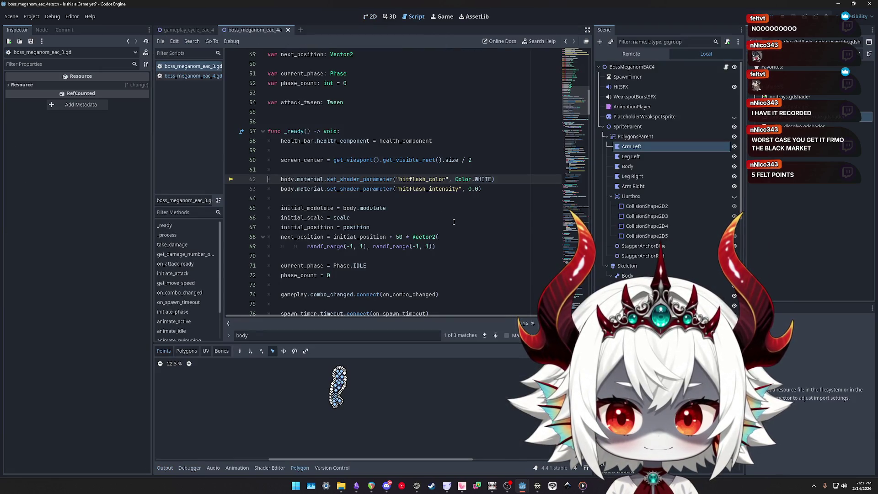
# Stop the game with F8, drag the Body polygon into BossMeganomEAC4's Body property, and relaunch
pyautogui.press('F8')
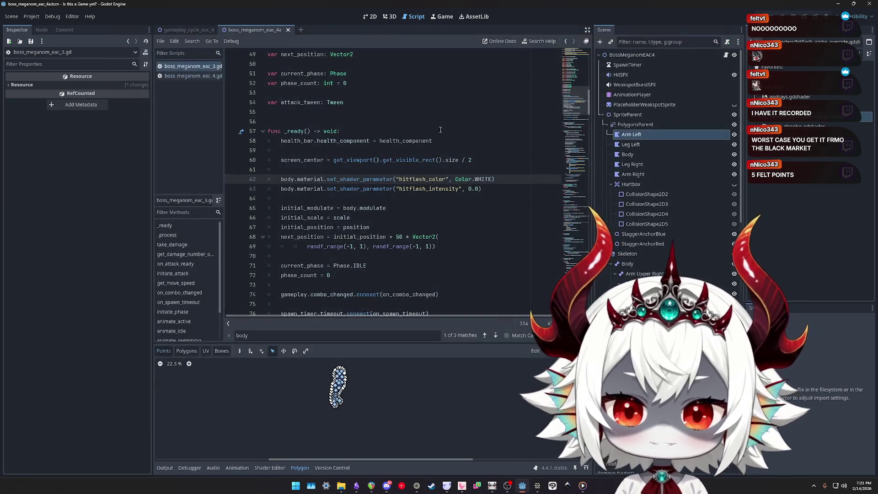
pyautogui.doubleClick(291, 182)
pyautogui.click(631, 55)
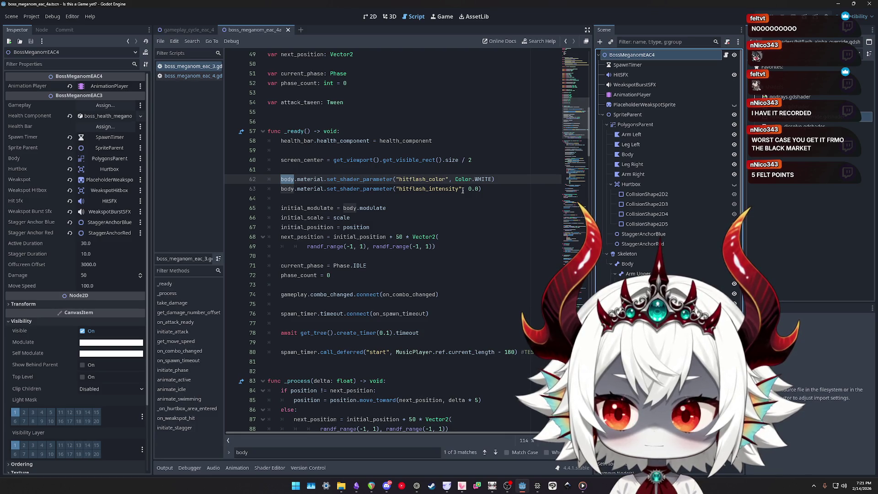
pyautogui.moveTo(626, 157)
pyautogui.mouseDown()
pyautogui.moveTo(366, 156)
pyautogui.moveTo(231, 142)
pyautogui.mouseUp()
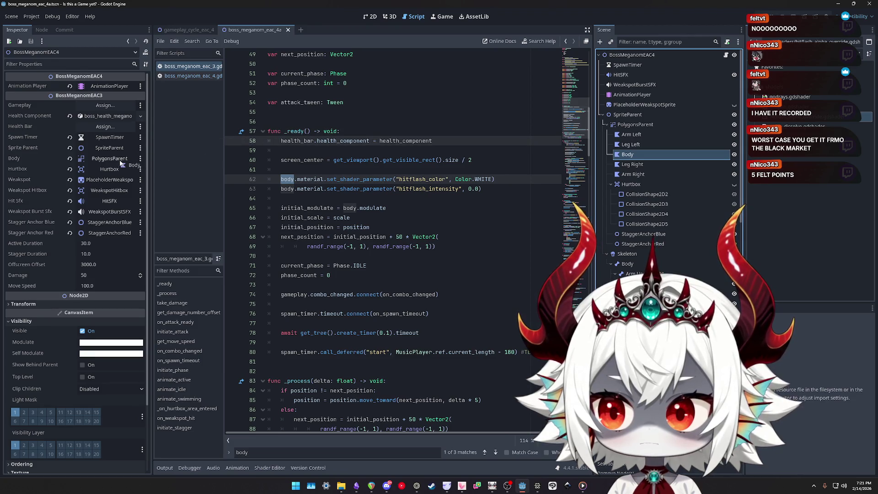
pyautogui.moveTo(109, 160); pyautogui.dragTo(109, 159)
pyautogui.click(281, 169)
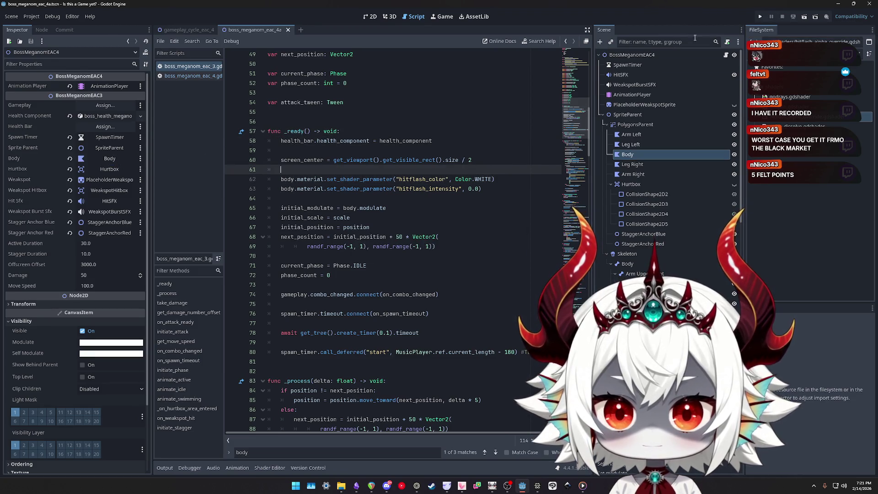
pyautogui.click(759, 16)
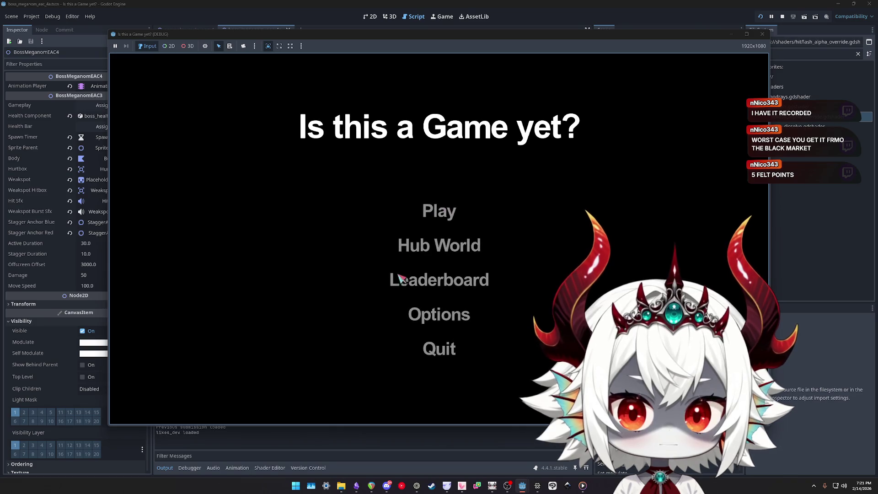
# Start a boss fight from the game's main menu to test the hit flash, then stop the game
pyautogui.click(438, 213)
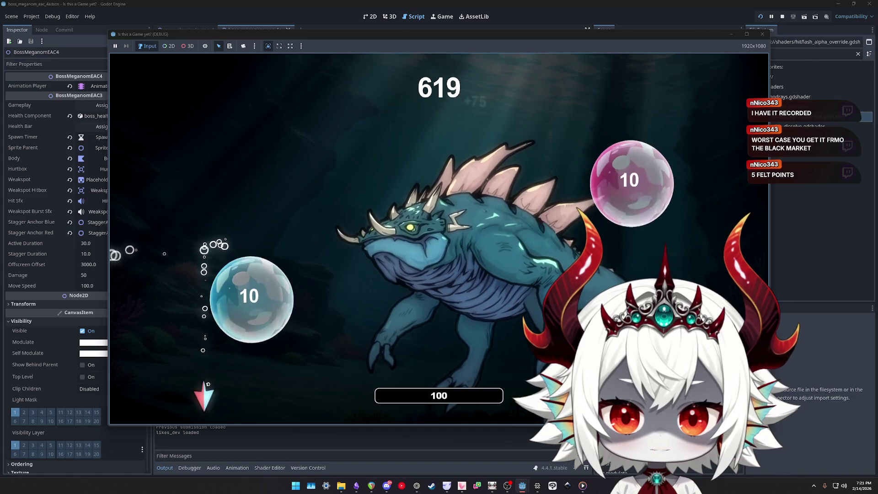
pyautogui.click(764, 36)
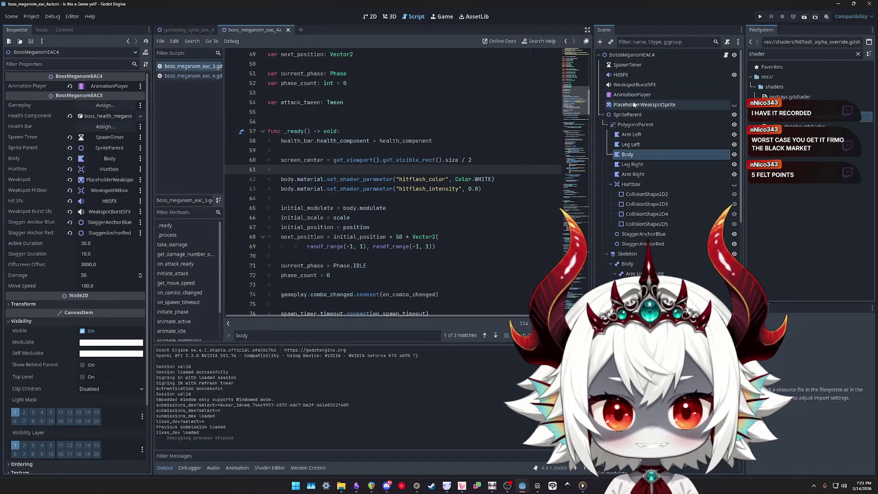
# Assign PolygonsParent back to the boss root's Body property and save the scene
pyautogui.click(634, 125)
pyautogui.moveTo(632, 127)
pyautogui.mouseDown()
pyautogui.moveTo(622, 92)
pyautogui.moveTo(619, 130)
pyautogui.moveTo(109, 128)
pyautogui.moveTo(117, 167)
pyautogui.moveTo(109, 158)
pyautogui.mouseUp()
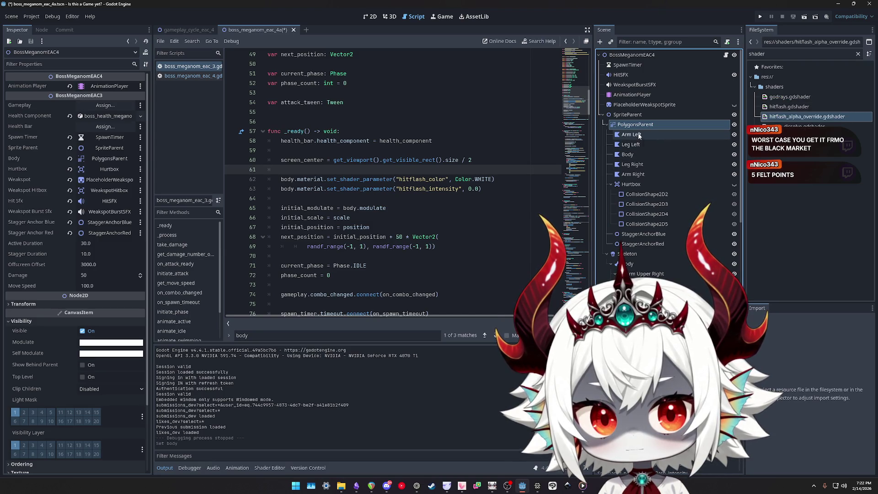
pyautogui.hotkey('ctrl', 's')
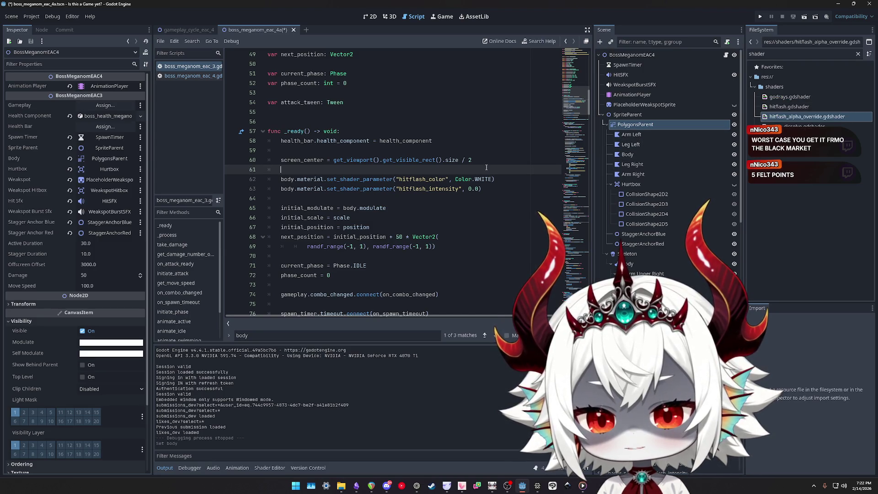
# Review the hitflash set_shader_parameter lines 62–63 and body.modulate on line 65 in _ready
pyautogui.click(398, 179)
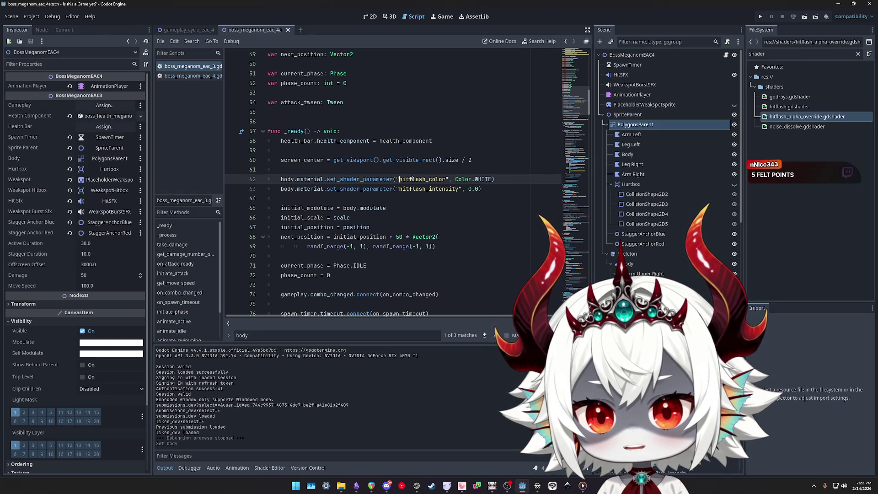
pyautogui.doubleClick(412, 179)
pyautogui.doubleClick(379, 179)
pyautogui.moveTo(500, 191); pyautogui.dragTo(269, 179)
pyautogui.scroll(-4, 448, 199)
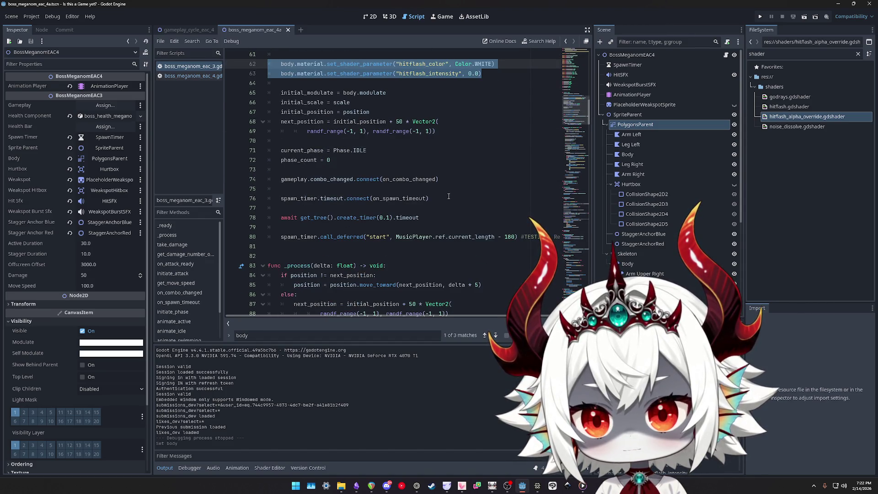
pyautogui.scroll(3, 448, 196)
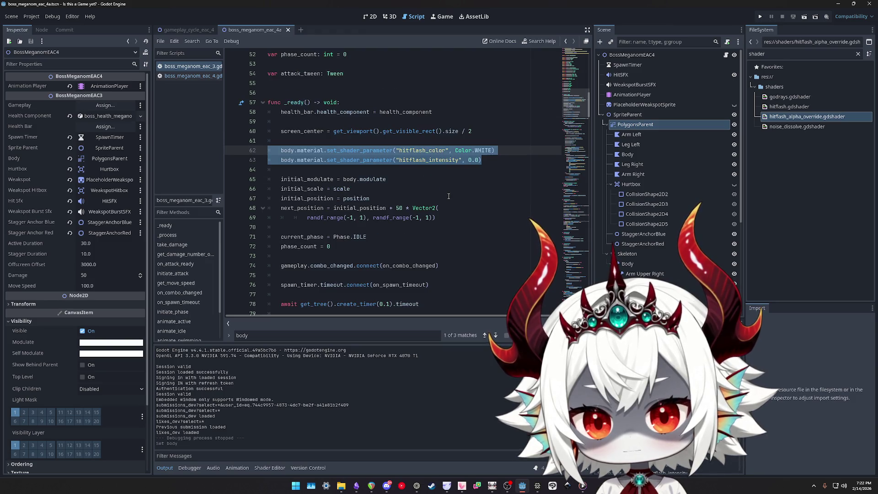
pyautogui.click(496, 160)
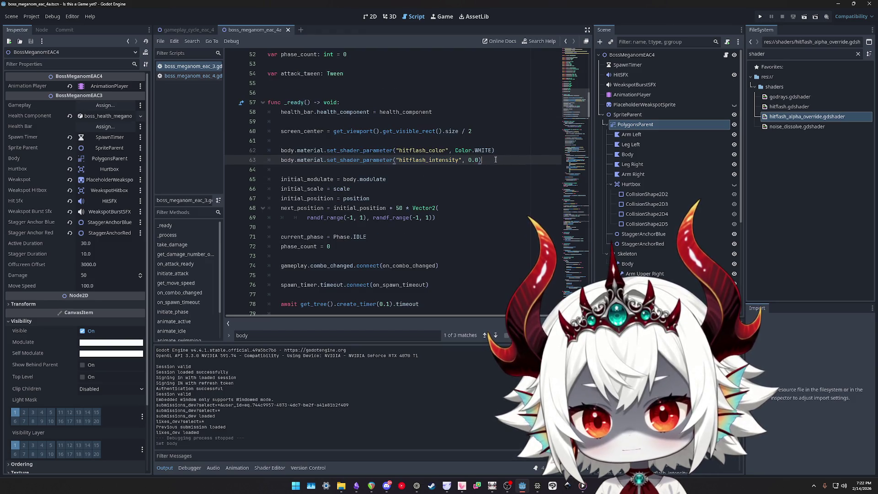
pyautogui.moveTo(395, 180); pyautogui.dragTo(352, 179)
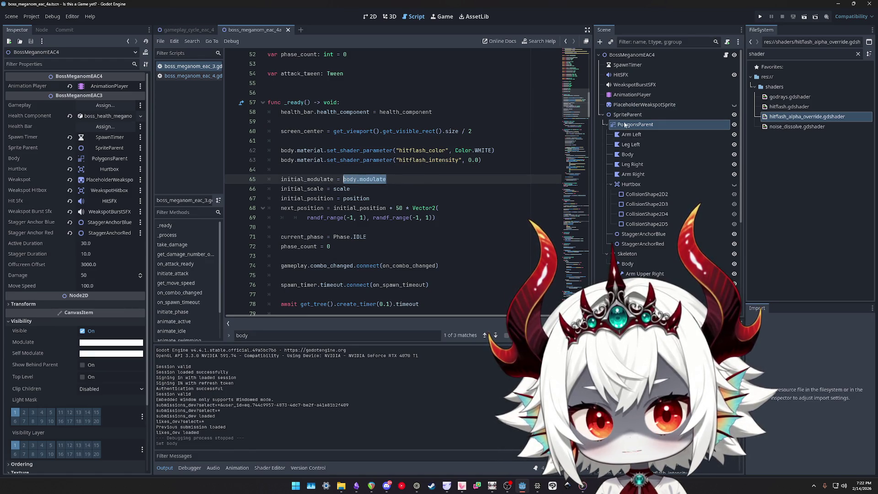
# Make PolygonsParent's modulate colour a translucent black with a low alpha
pyautogui.click(636, 124)
pyautogui.click(99, 141)
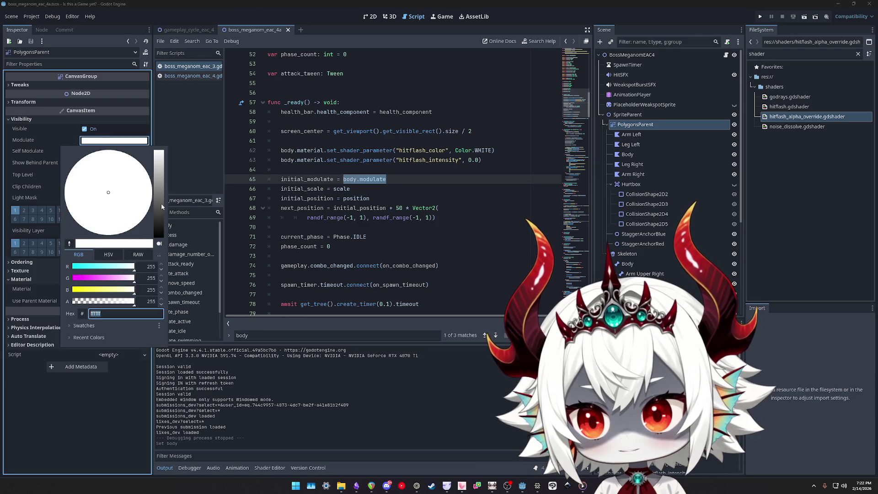
pyautogui.moveTo(161, 206); pyautogui.dragTo(161, 236)
pyautogui.click(151, 301)
pyautogui.write('50')
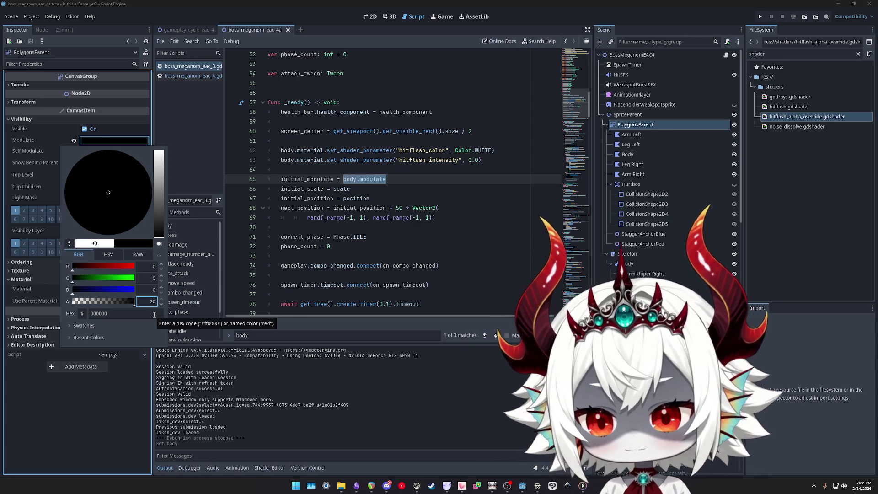
pyautogui.press('Return')
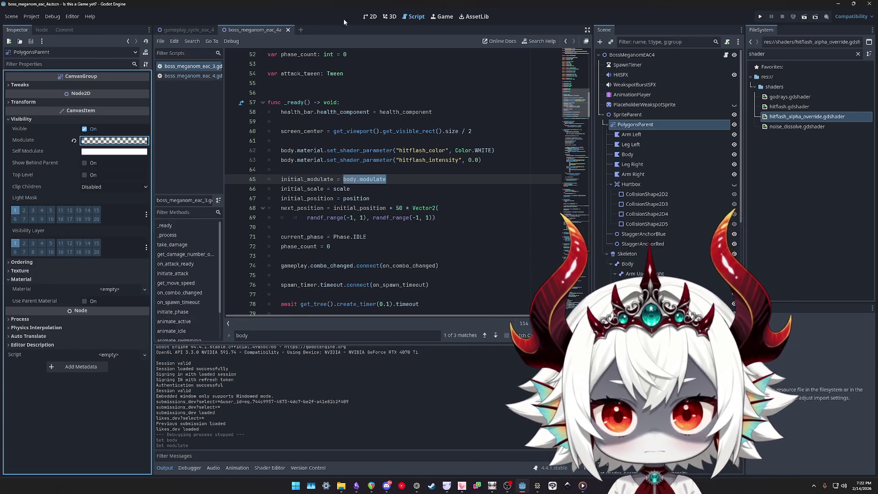
# Check the faded boss in the 2D view and open the root's boss_meganom_eac_4.gd script
pyautogui.click(368, 17)
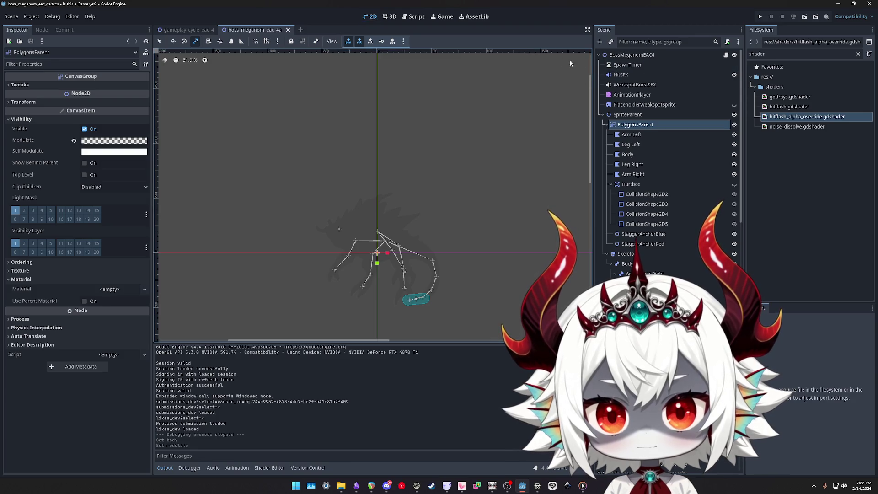
pyautogui.click(721, 55)
pyautogui.click(727, 55)
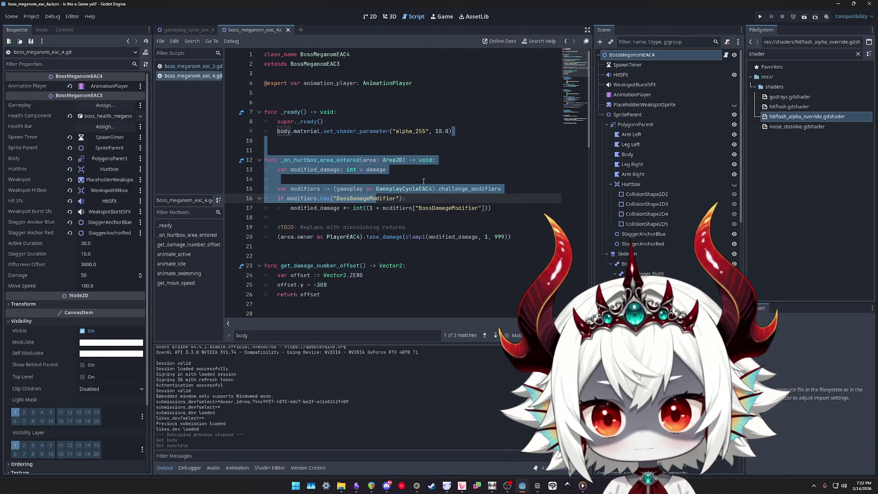
# Delete the body shader-parameter line and the leftover _ready function from boss_meganom_eac_4.gd
pyautogui.click(476, 134)
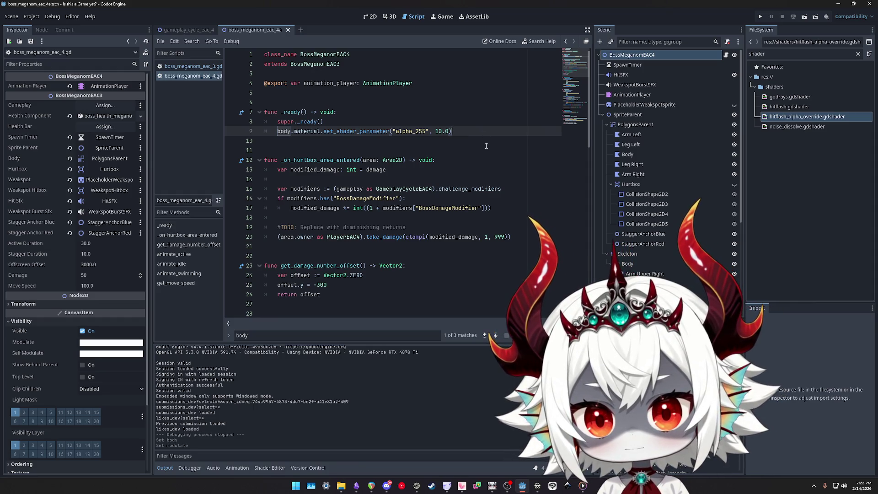
pyautogui.hotkey('ctrl', 'shift', 'k')
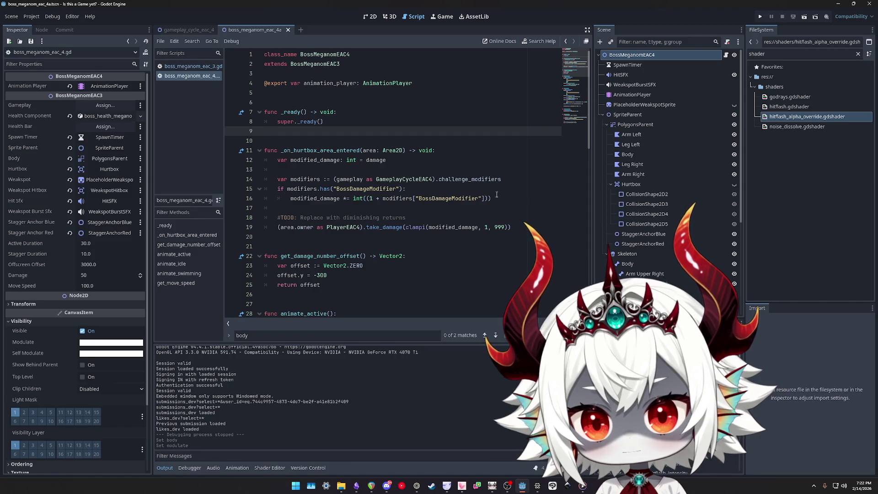
pyautogui.hotkey('shift', 'Up')
pyautogui.hotkey('shift', 'Up')
pyautogui.hotkey('shift', 'Up')
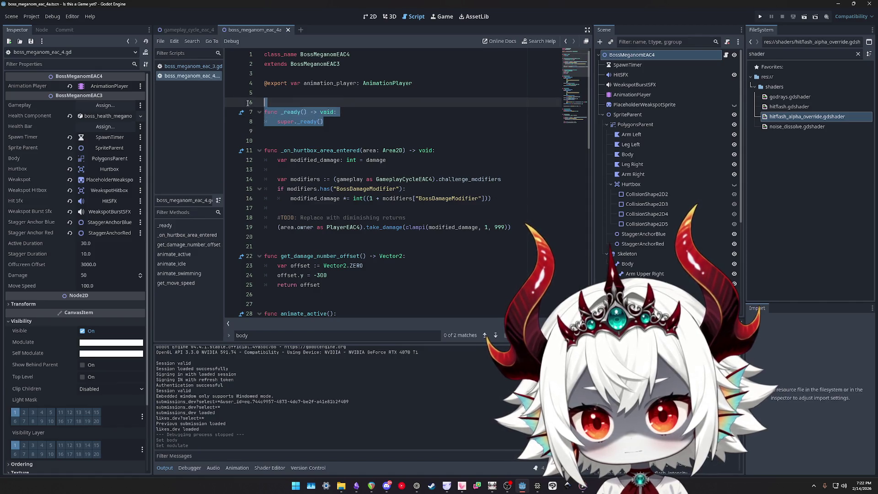
pyautogui.hotkey('ctrl', 'shift', 'k')
pyautogui.scroll(-2, 354, 193)
pyautogui.scroll(-5, 353, 193)
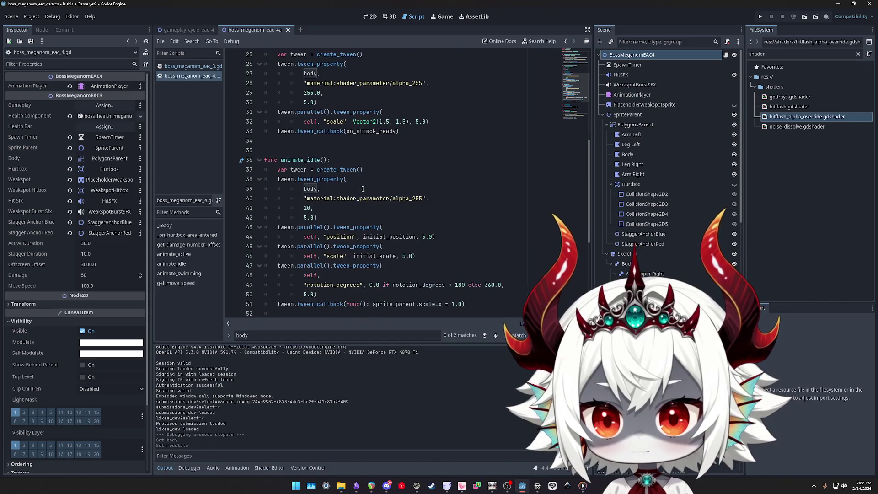
pyautogui.scroll(4, 353, 193)
pyautogui.moveTo(318, 188); pyautogui.dragTo(196, 151)
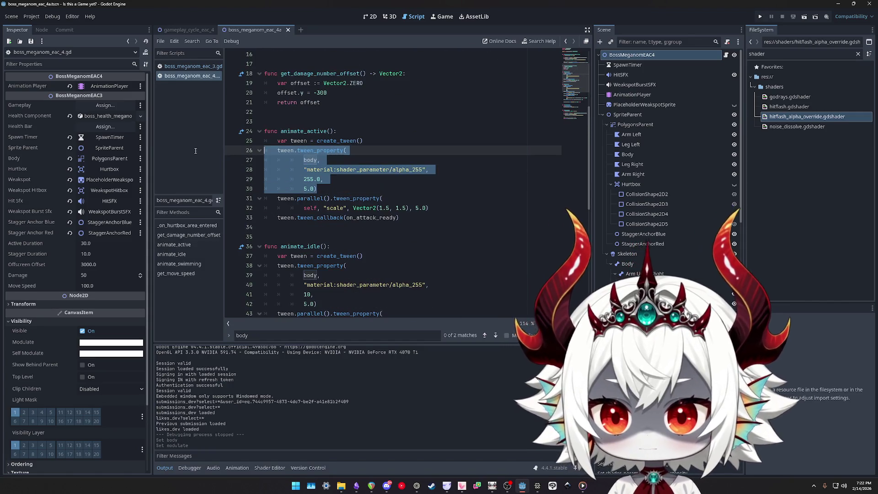
pyautogui.hotkey('ctrl', 'shift', 'k')
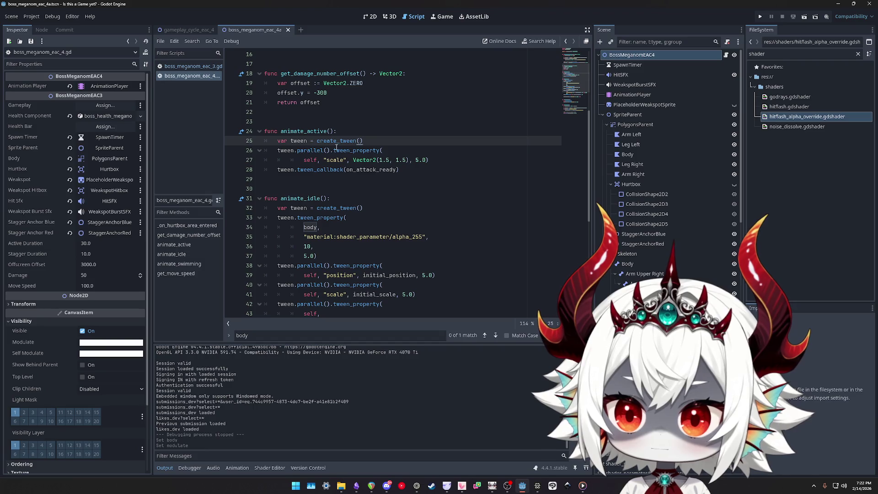
pyautogui.hotkey('ctrl', 'z')
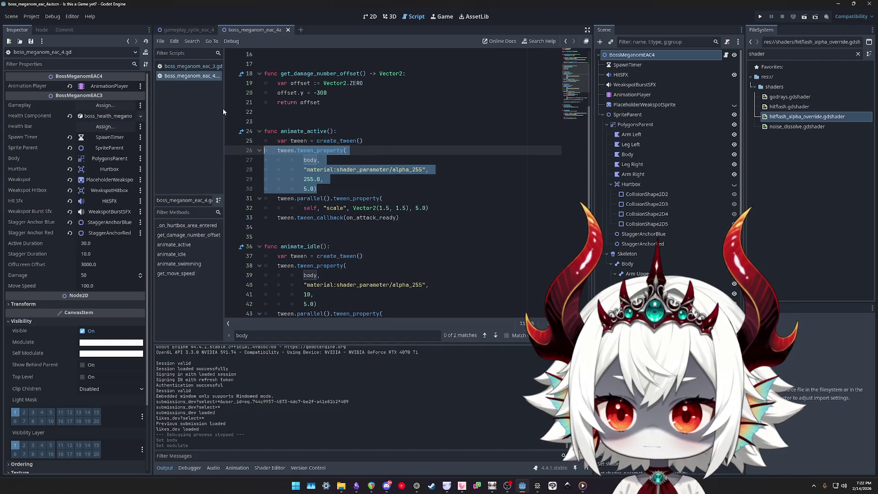
# Look through the parent boss_meganom_eac_3.gd for reference, then return to boss_meganom_eac_4.gd
pyautogui.click(185, 68)
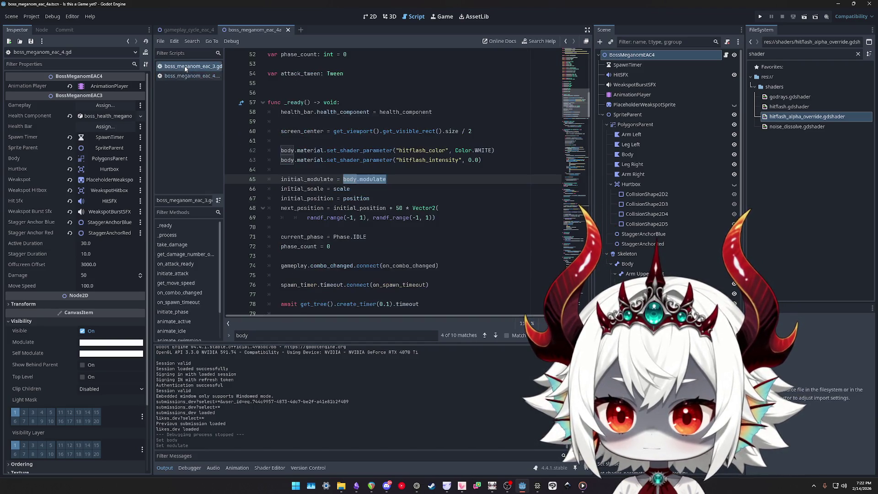
pyautogui.scroll(-20, 364, 196)
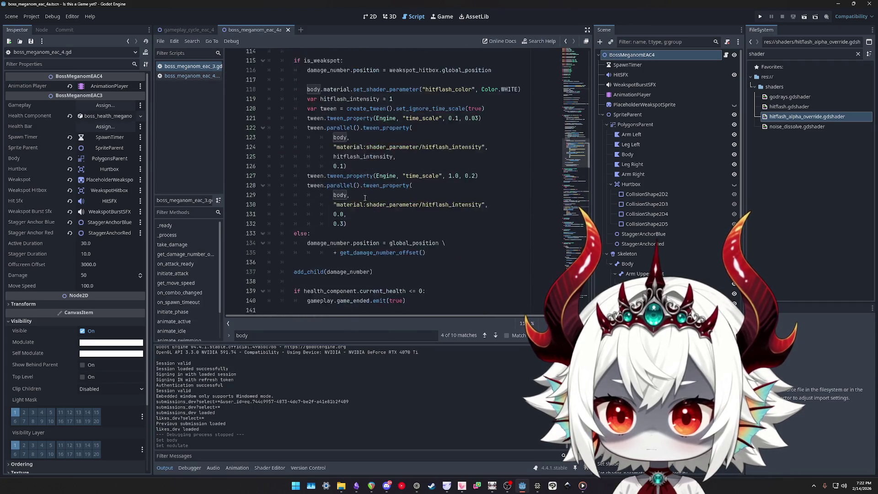
pyautogui.scroll(-20, 364, 196)
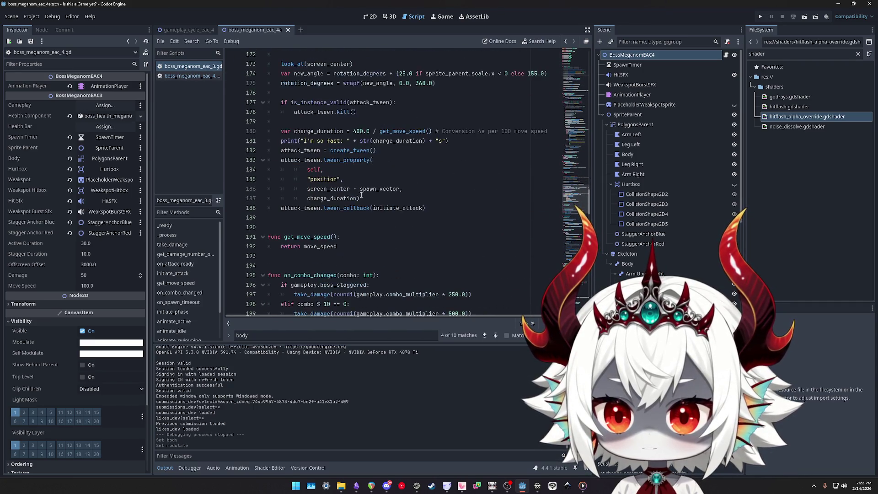
pyautogui.scroll(-20, 362, 197)
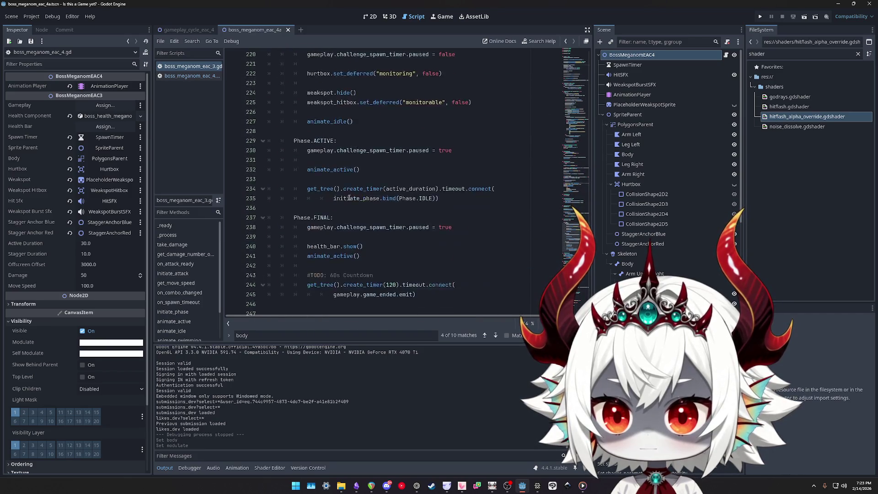
pyautogui.scroll(5, 351, 194)
pyautogui.scroll(-3, 351, 194)
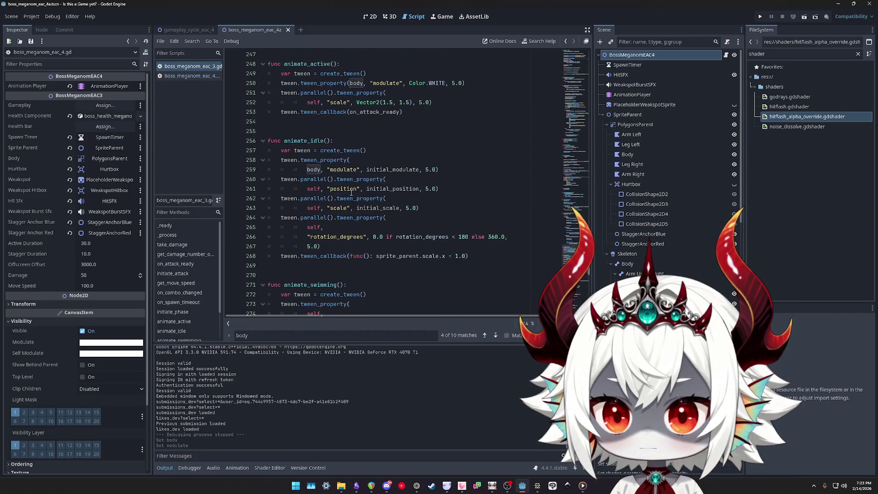
pyautogui.click(186, 76)
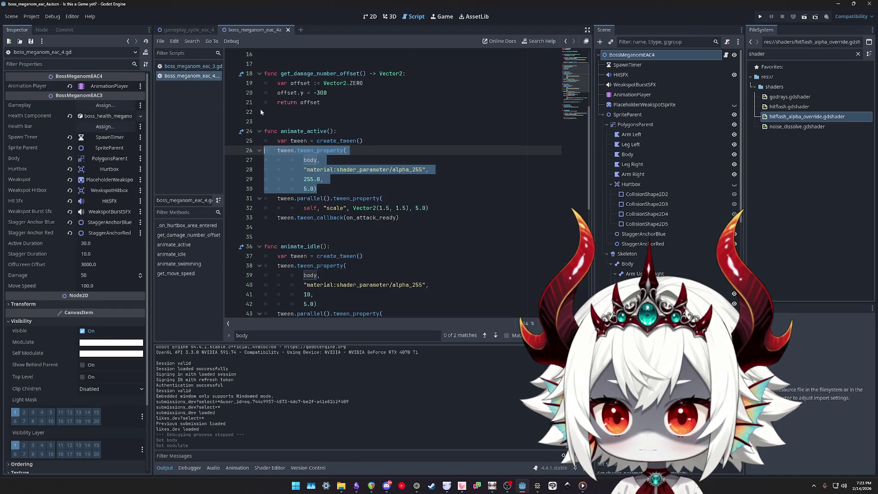
# Delete the animate_active override from boss_meganom_eac_4.gd
pyautogui.doubleClick(292, 130)
pyautogui.moveTo(413, 217)
pyautogui.mouseDown()
pyautogui.moveTo(293, 215)
pyautogui.moveTo(233, 134)
pyautogui.mouseUp()
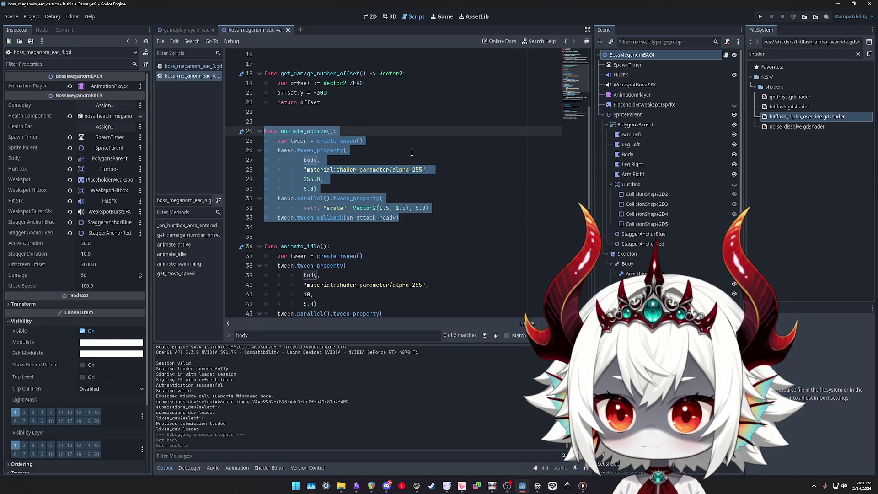
pyautogui.press('BackSpace')
pyautogui.press('BackSpace')
pyautogui.press('BackSpace')
# Replace animate_idle's tween code with super.animate_idle(), save, and tidy the blank lines
pyautogui.scroll(-1, 390, 179)
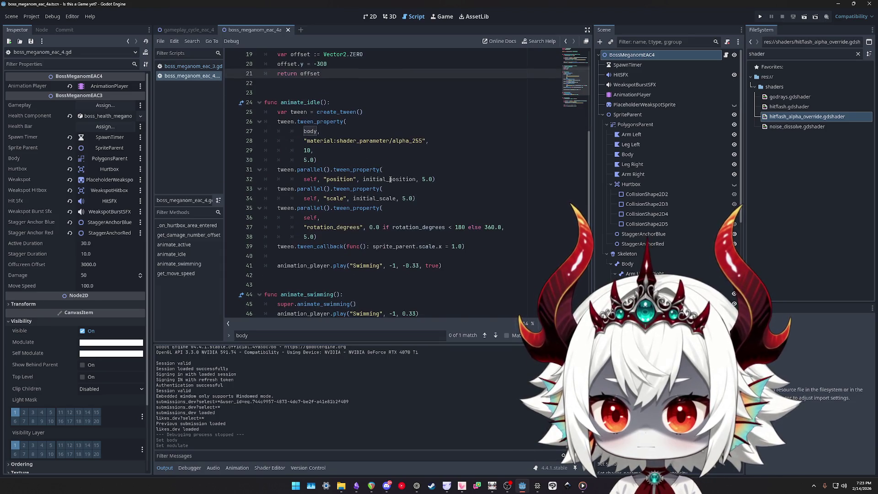
pyautogui.moveTo(476, 247)
pyautogui.mouseDown()
pyautogui.moveTo(412, 249)
pyautogui.moveTo(227, 131)
pyautogui.moveTo(220, 115)
pyautogui.mouseUp()
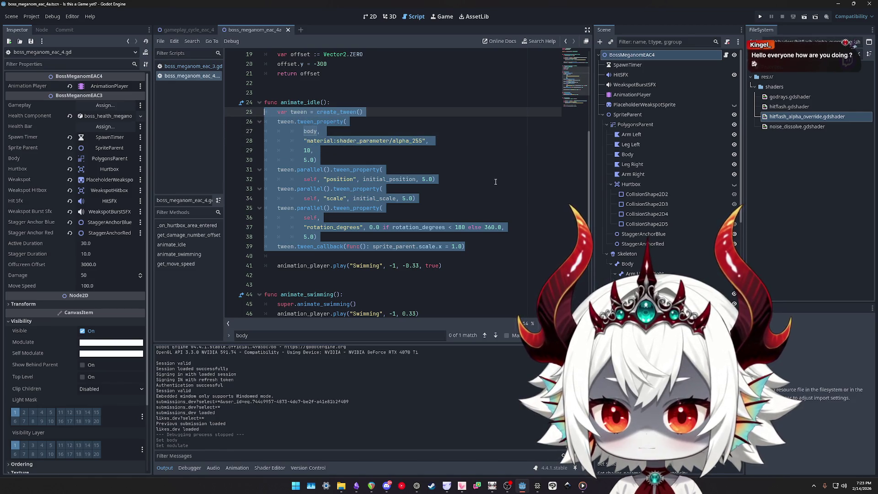
pyautogui.press('BackSpace')
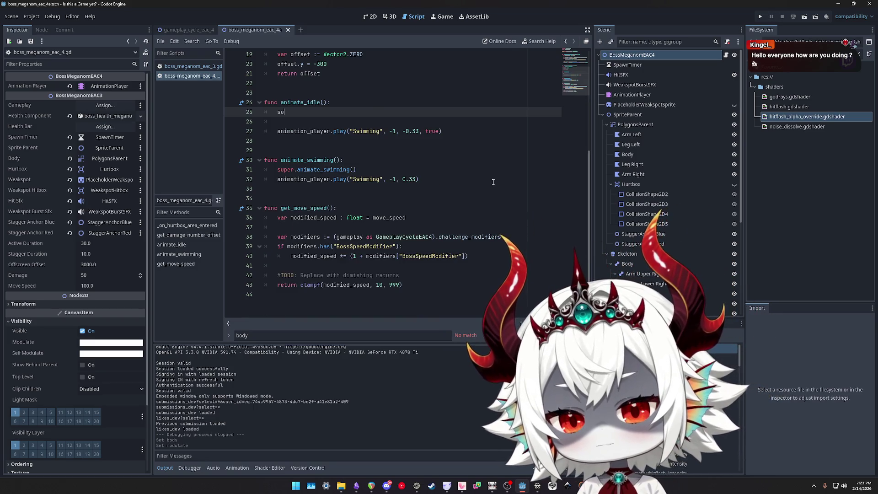
pyautogui.write('super.animate_idle')
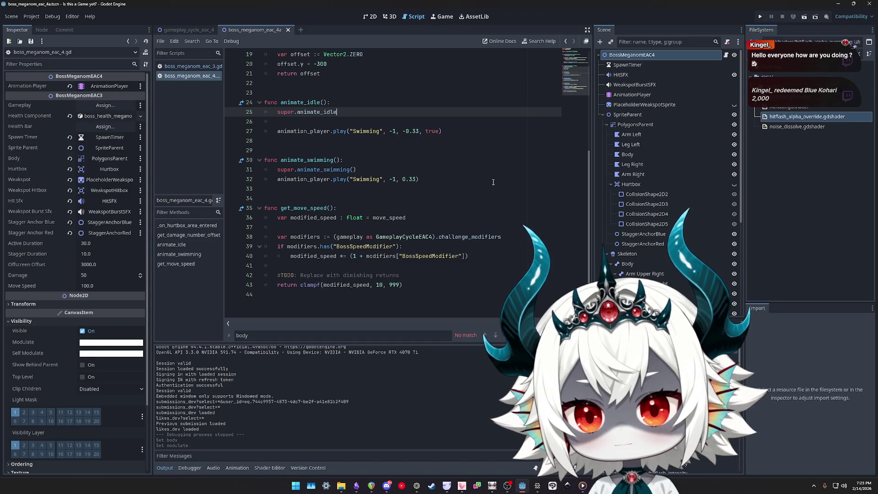
pyautogui.write('()')
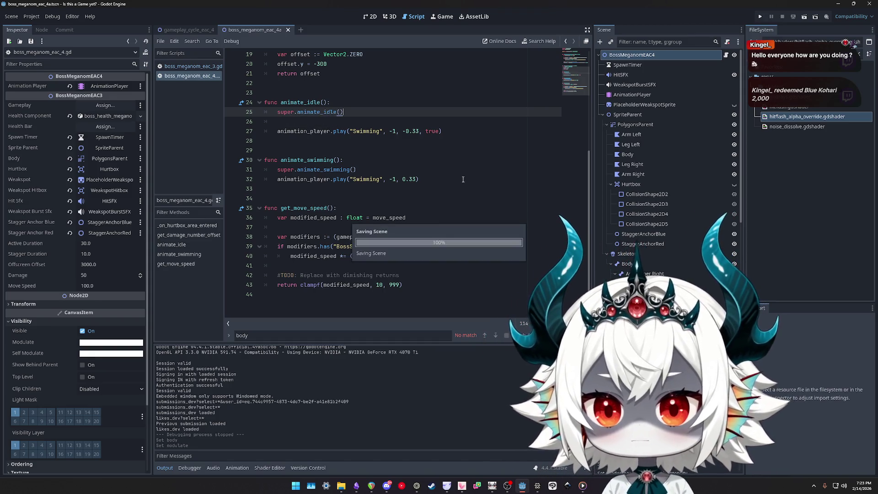
pyautogui.hotkey('ctrl', 's')
pyautogui.press('Delete')
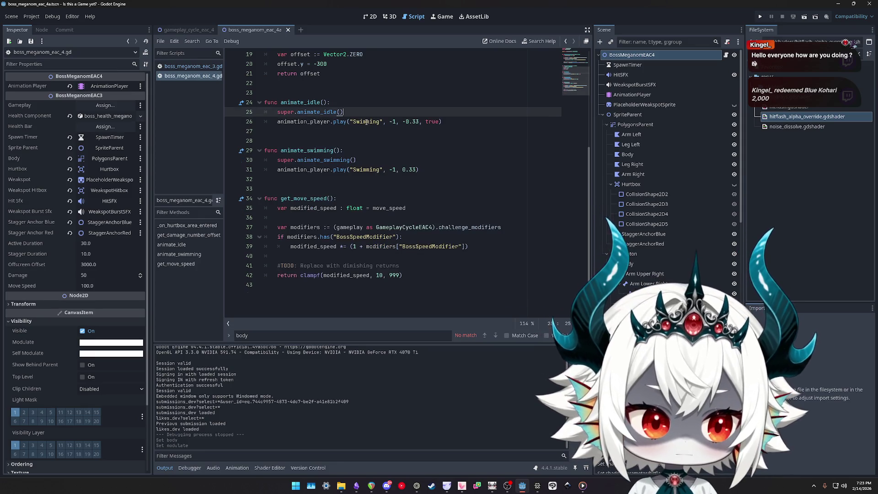
pyautogui.click(401, 128)
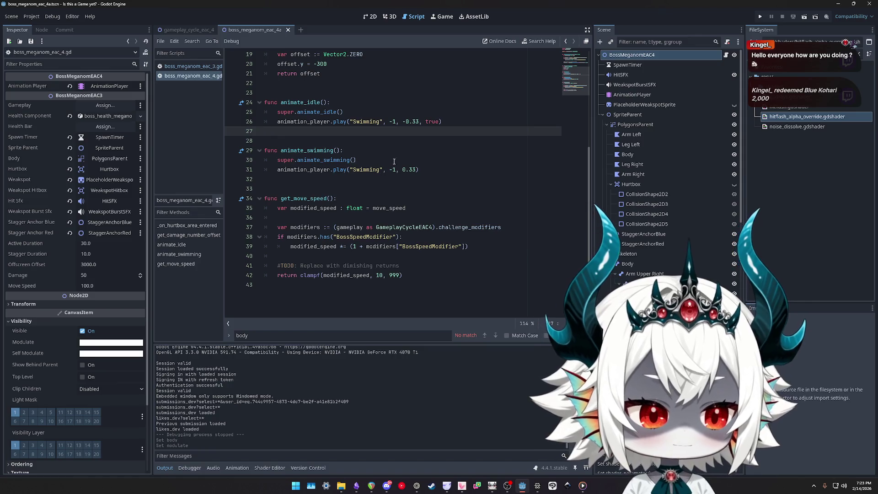
pyautogui.click(357, 151)
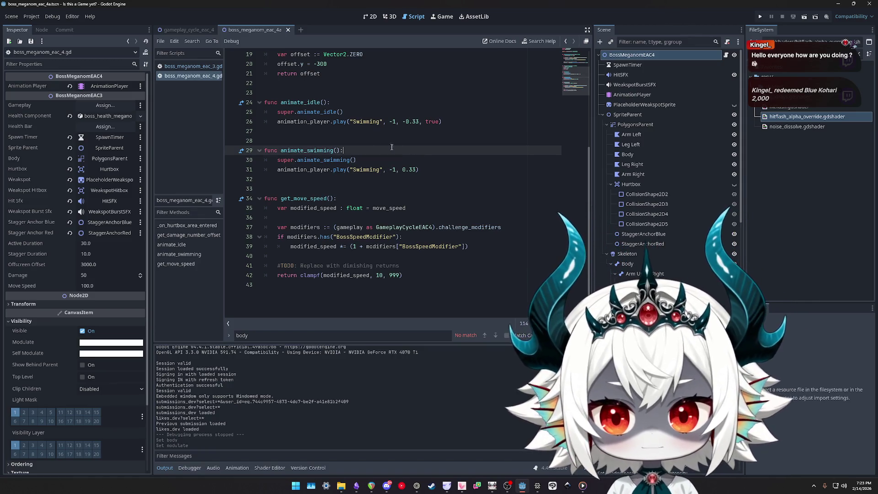
pyautogui.click(359, 141)
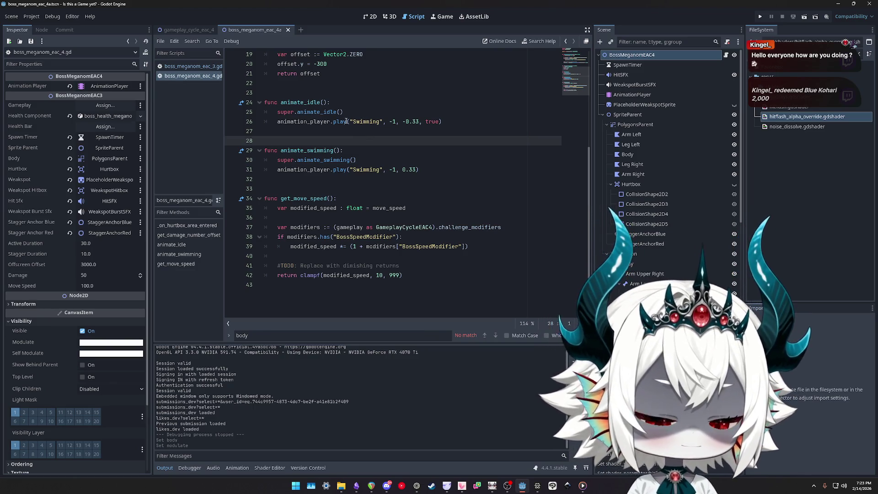
# Compare the super.animate_idle() and super.animate_swimming() calls against the parent script's animate_idle
pyautogui.scroll(4, 364, 145)
pyautogui.click(365, 198)
pyautogui.scroll(-1, 365, 179)
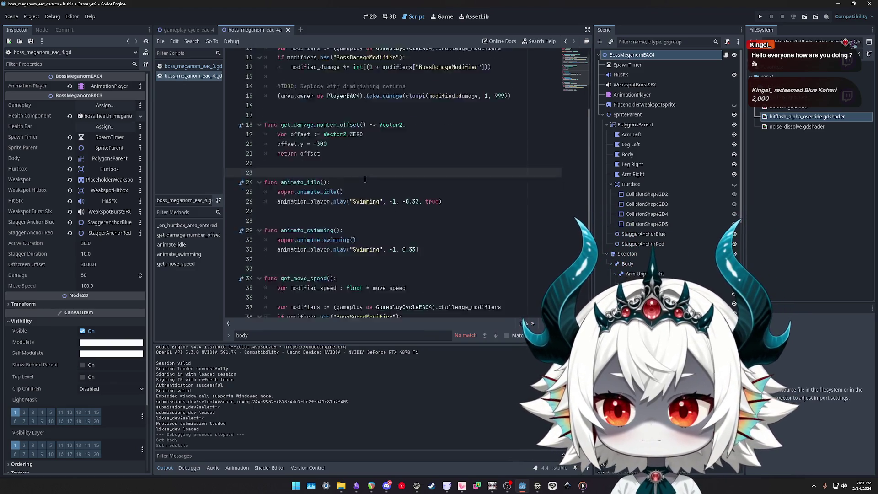
pyautogui.scroll(-1, 366, 179)
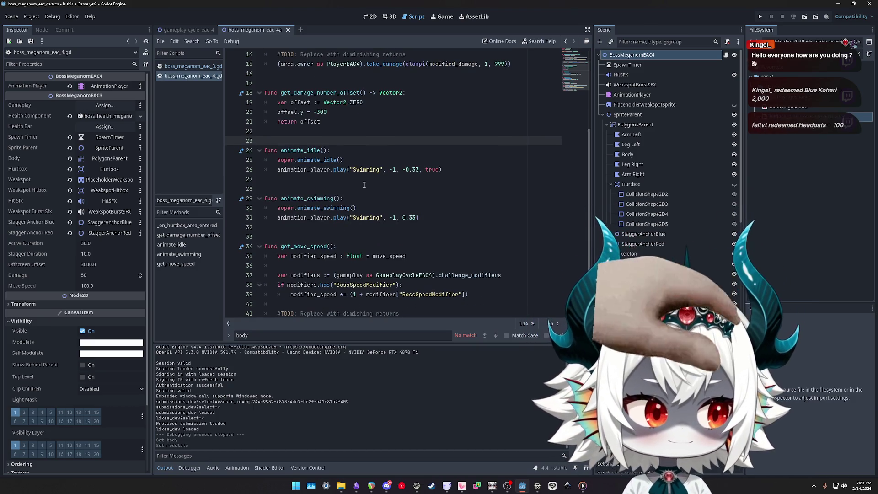
pyautogui.hotkey('alt', 'Left')
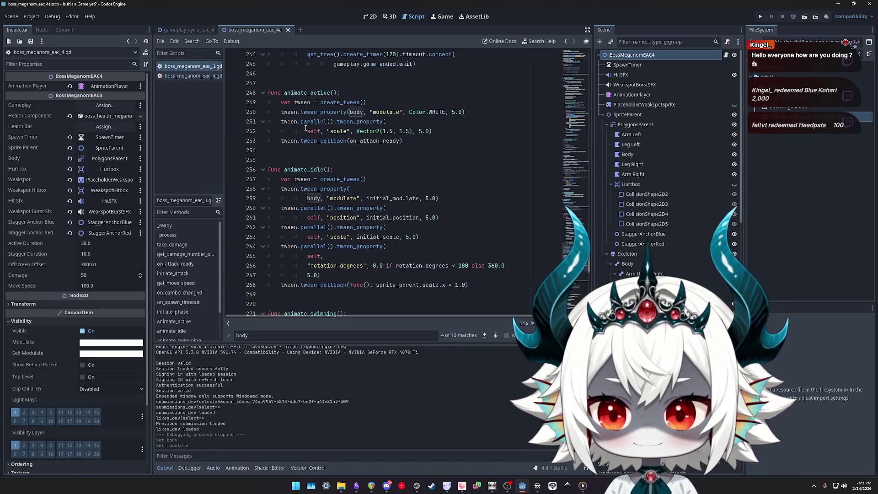
pyautogui.click(351, 173)
pyautogui.hotkey('alt', 'Right')
pyautogui.moveTo(365, 205); pyautogui.dragTo(258, 207)
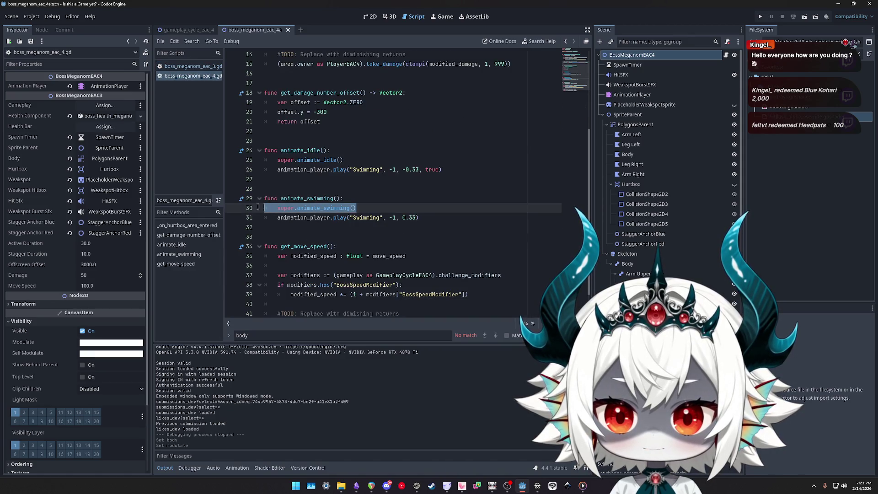
pyautogui.moveTo(344, 159); pyautogui.dragTo(232, 160)
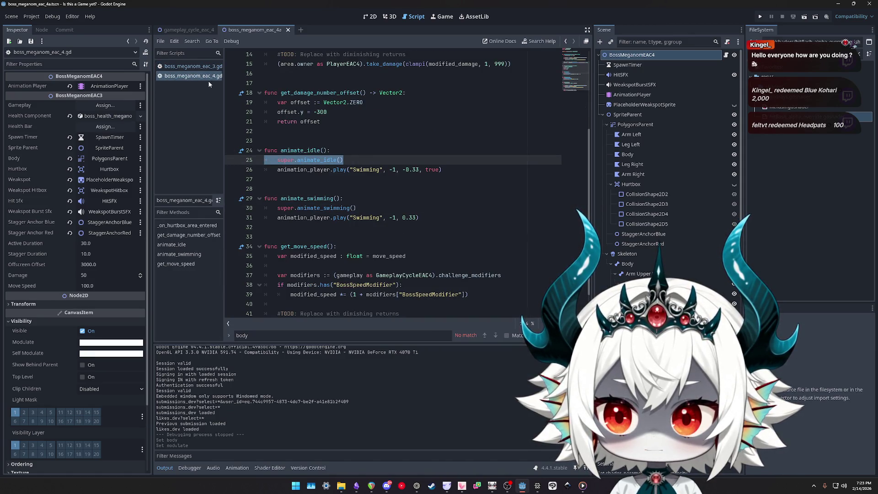
# Review initial_modulate in animate_idle and the modulate and rotation tweens in animate_active
pyautogui.click(186, 67)
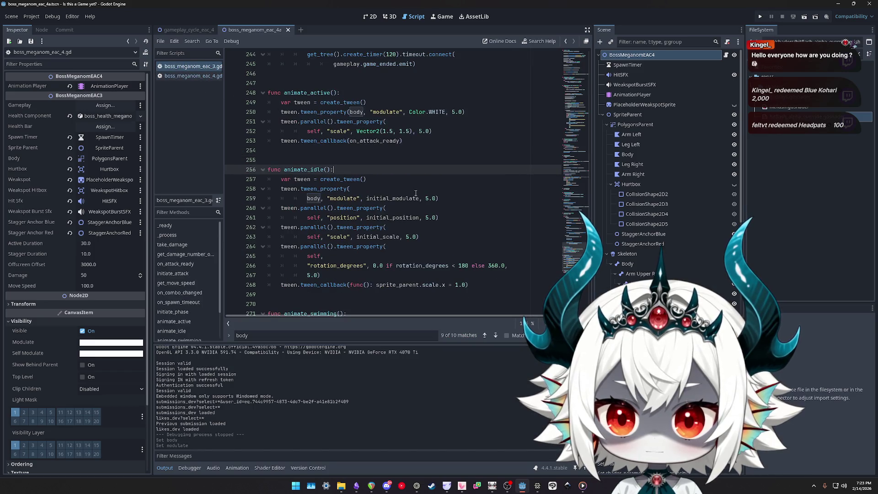
pyautogui.click(385, 198)
pyautogui.doubleClick(408, 199)
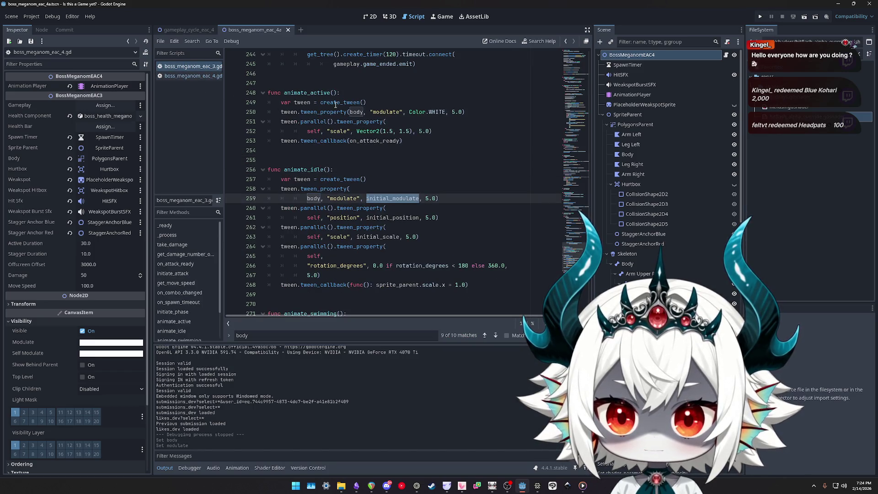
pyautogui.click(440, 111)
pyautogui.click(310, 92)
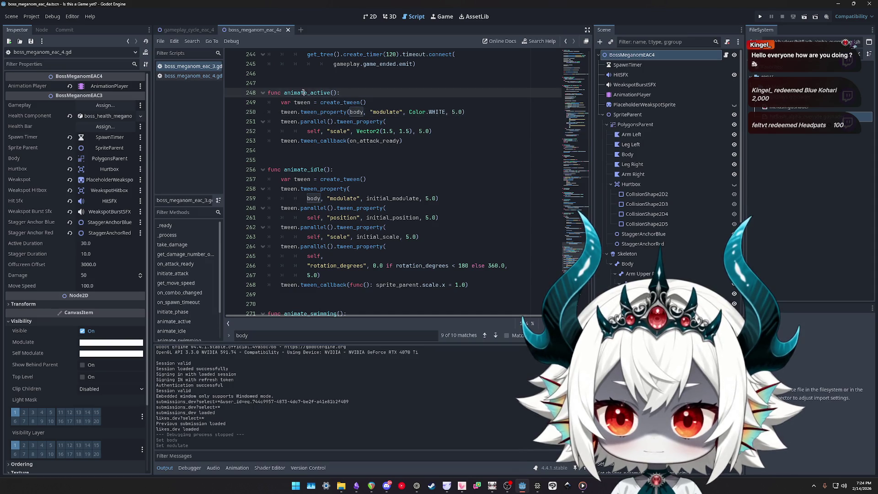
pyautogui.doubleClick(311, 92)
pyautogui.click(416, 248)
# Inspect animate_swimming's tween code in boss_meganom_eac_3.gd, then run the project
pyautogui.scroll(4, 416, 248)
pyautogui.scroll(-4, 416, 247)
pyautogui.scroll(-4, 445, 229)
pyautogui.scroll(-3, 430, 210)
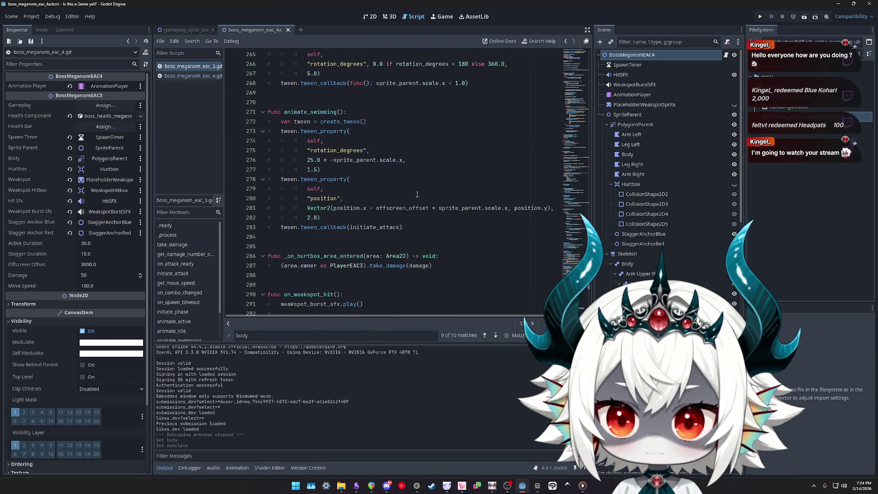
pyautogui.click(358, 122)
pyautogui.click(366, 150)
pyautogui.click(411, 207)
pyautogui.click(366, 112)
pyautogui.scroll(8, 230, 84)
pyautogui.click(320, 188)
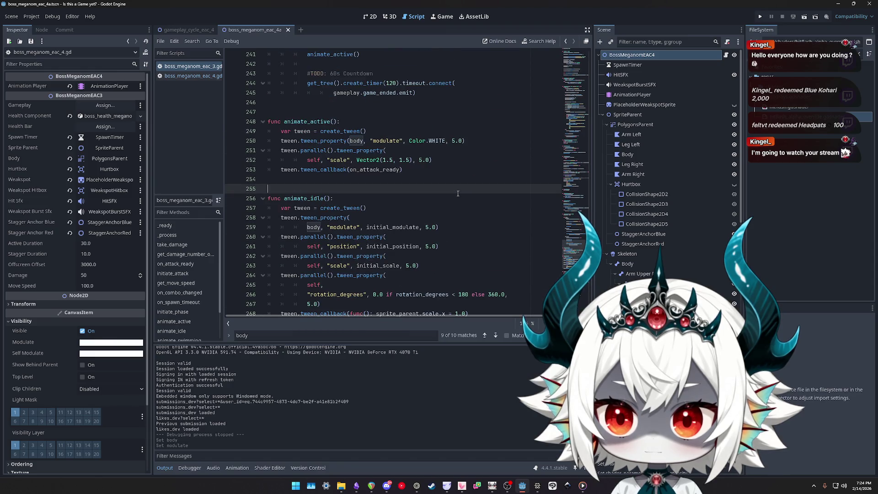
pyautogui.click(759, 17)
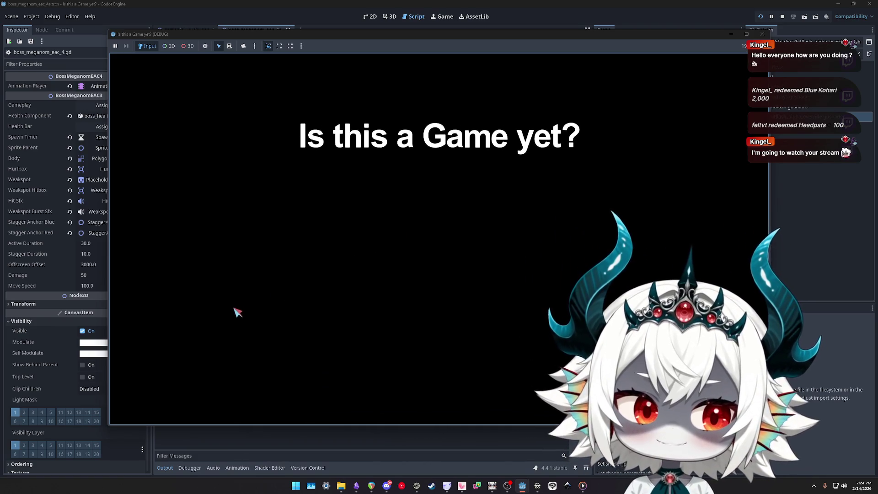
# Dismiss the welcome message, start play to trigger the set_shader_parameter null-instance error, then stop
pyautogui.click(439, 340)
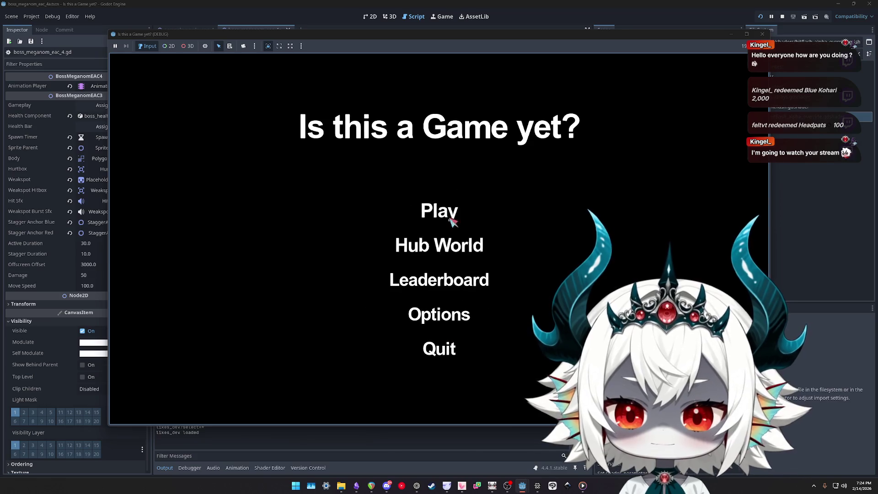
pyautogui.click(439, 212)
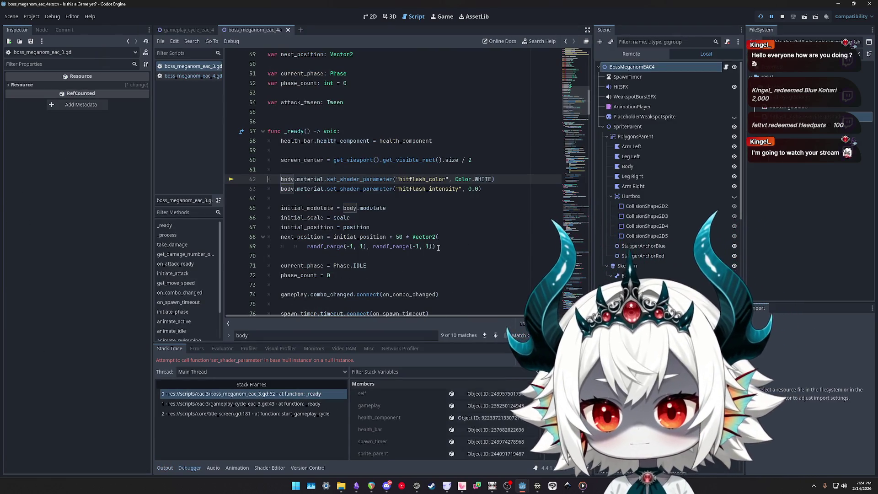
pyautogui.click(782, 16)
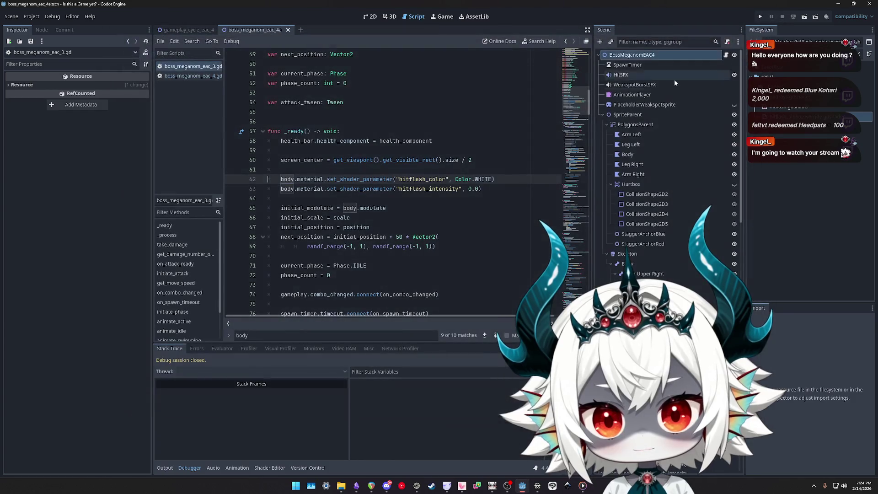
# Reparent the five polygons, Arm Left through Arm Right, under a new Node2D
pyautogui.moveTo(481, 188); pyautogui.dragTo(282, 179)
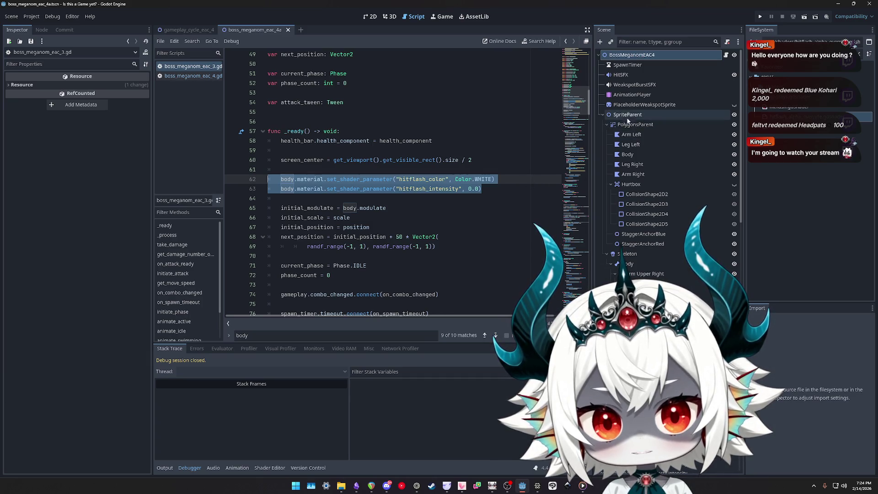
pyautogui.click(631, 134)
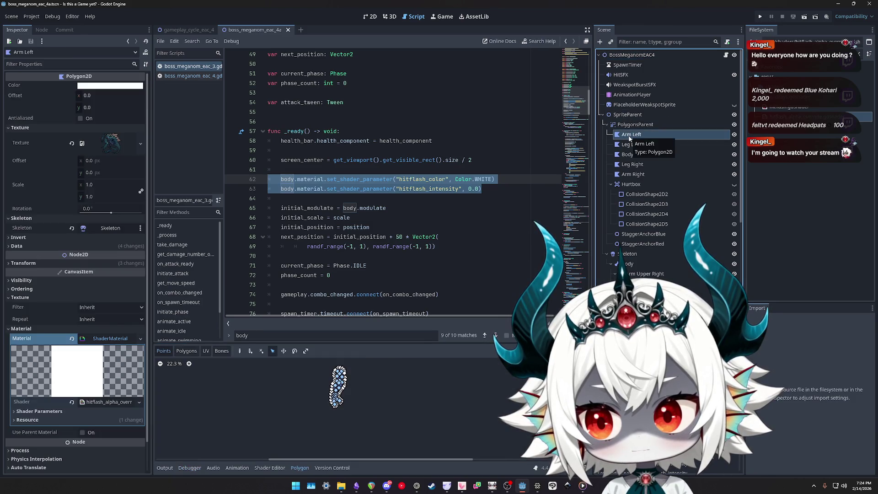
pyautogui.keyDown('shift'); pyautogui.click(626, 176); pyautogui.keyUp('shift')
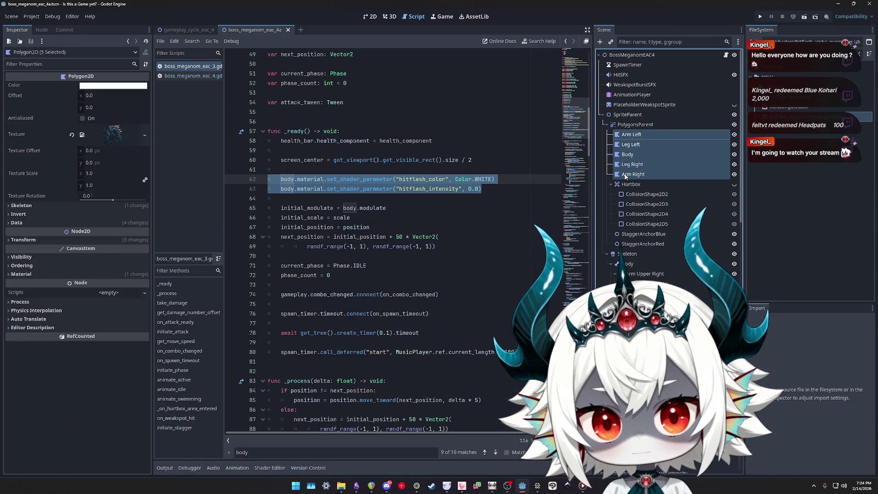
pyautogui.rightClick(630, 134)
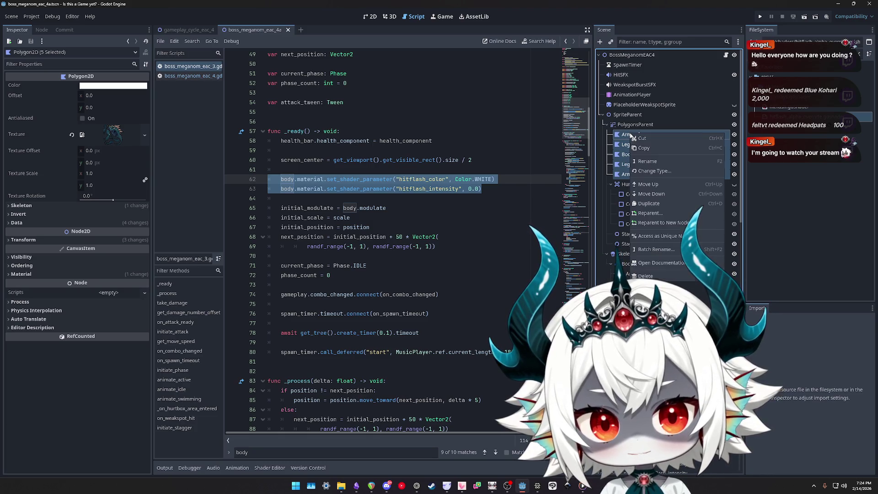
pyautogui.click(658, 223)
pyautogui.write('canvas')
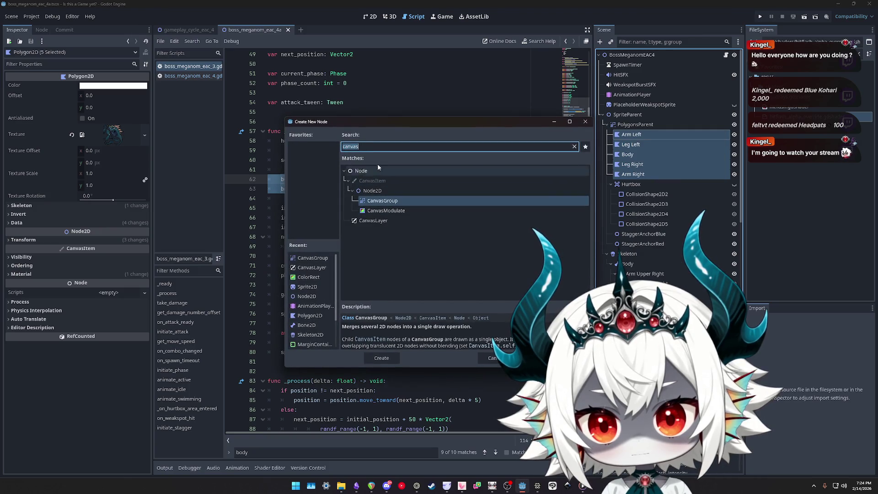
pyautogui.doubleClick(371, 192)
# Name the new Node2D PolygonsParent and rename the outer CanvasGroup to Body
pyautogui.click(629, 135)
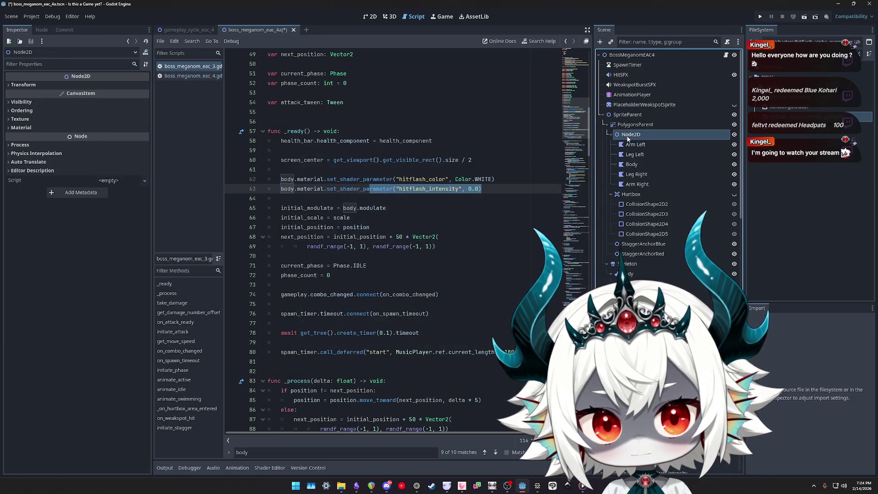
pyautogui.doubleClick(631, 136)
pyautogui.write('Polygon')
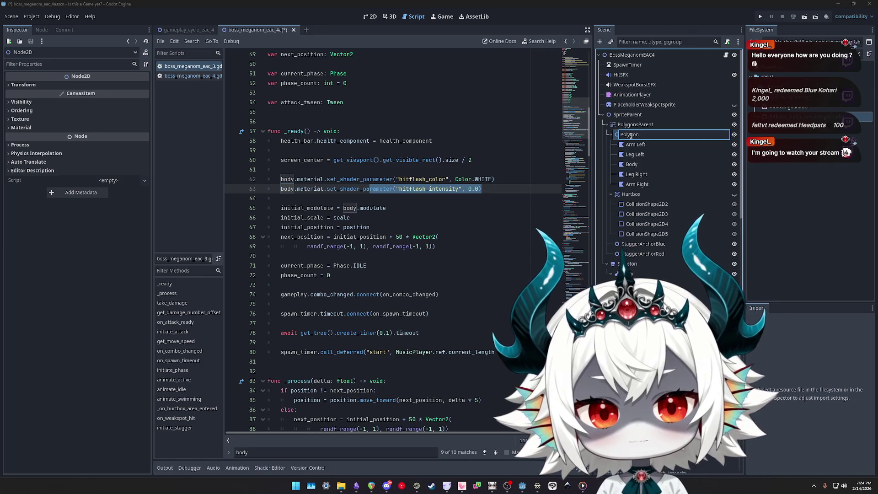
pyautogui.write('sParent')
pyautogui.press('Return')
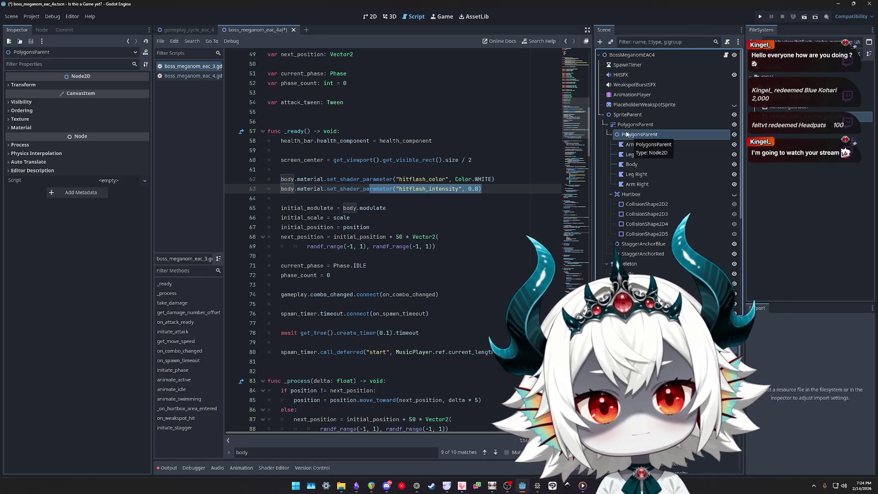
pyautogui.click(635, 125)
pyautogui.doubleClick(634, 125)
pyautogui.write('Body')
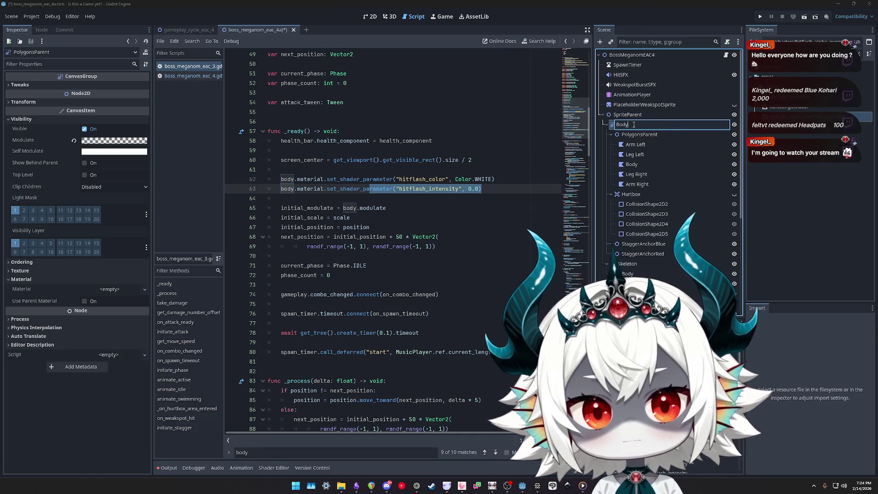
pyautogui.press('Return')
pyautogui.click(632, 54)
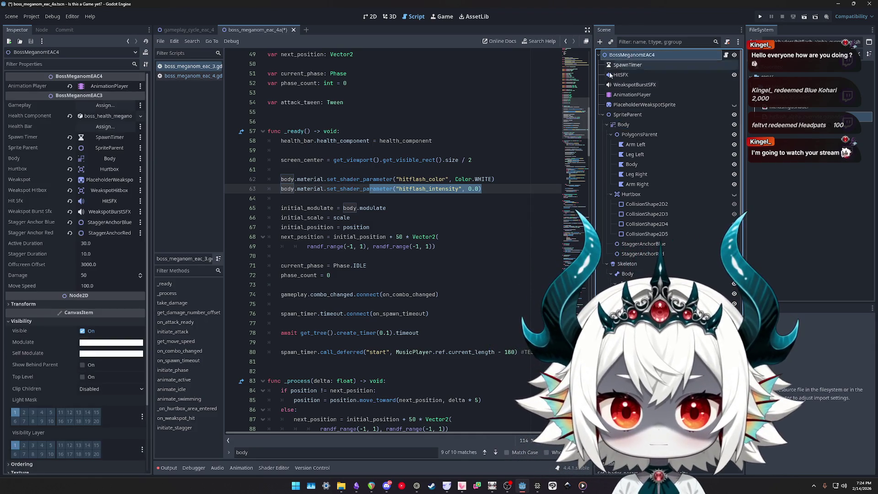
# Point the boss's Body export at the Body node and give PolygonsParent the hitflash_alpha_override shader material
pyautogui.moveTo(622, 125)
pyautogui.mouseDown()
pyautogui.moveTo(109, 133)
pyautogui.moveTo(100, 160)
pyautogui.mouseUp()
pyautogui.click(633, 136)
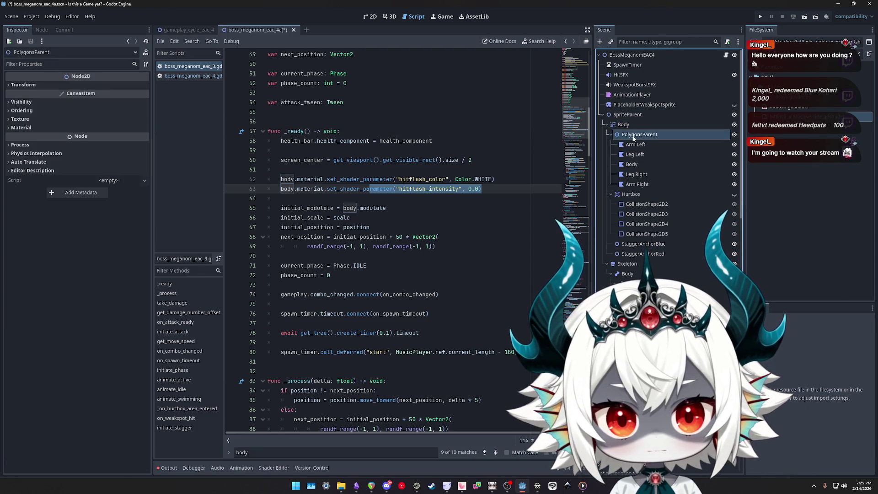
pyautogui.click(68, 127)
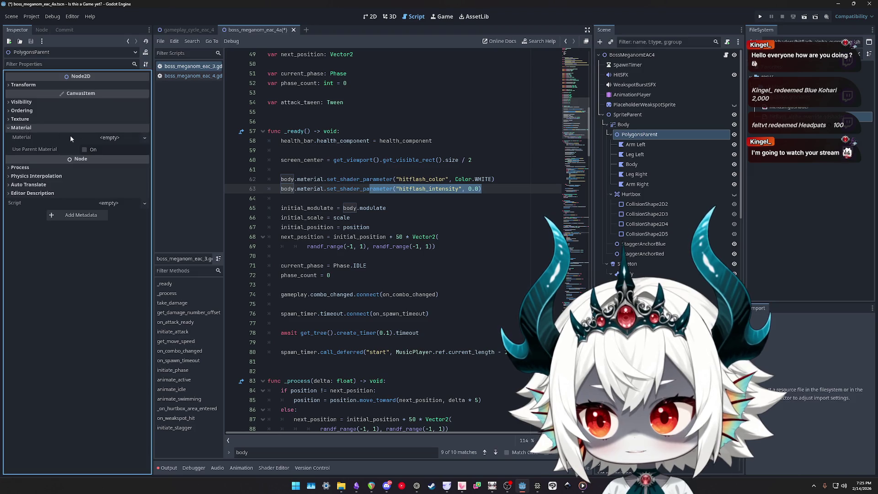
pyautogui.click(112, 138)
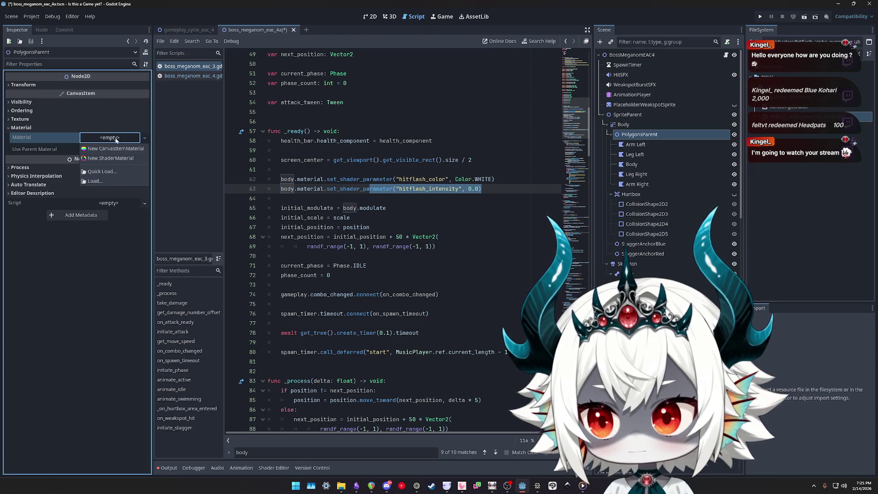
pyautogui.click(103, 172)
pyautogui.press('Escape')
pyautogui.moveTo(795, 116)
pyautogui.mouseDown()
pyautogui.moveTo(777, 137)
pyautogui.moveTo(129, 131)
pyautogui.mouseUp()
# Clear the five polygons' own materials, enable Use Parent Material, and save the scene
pyautogui.click(636, 144)
pyautogui.keyDown('shift'); pyautogui.click(615, 185); pyautogui.keyUp('shift')
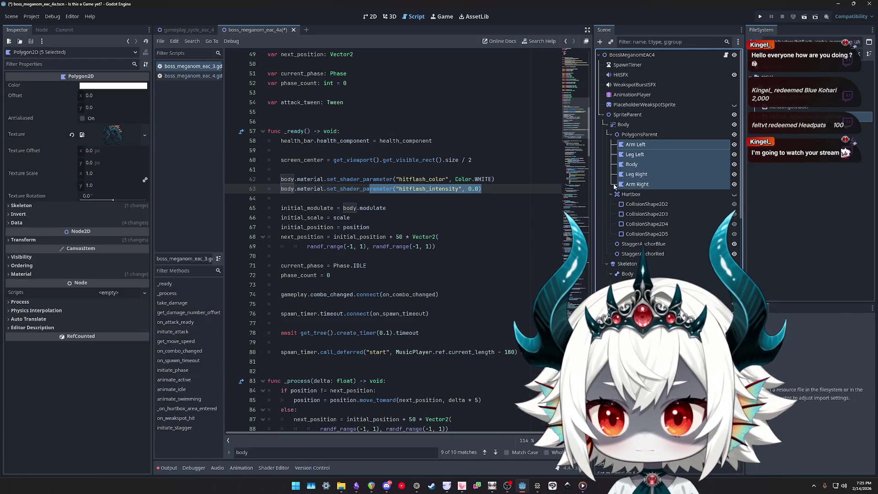
pyautogui.click(26, 273)
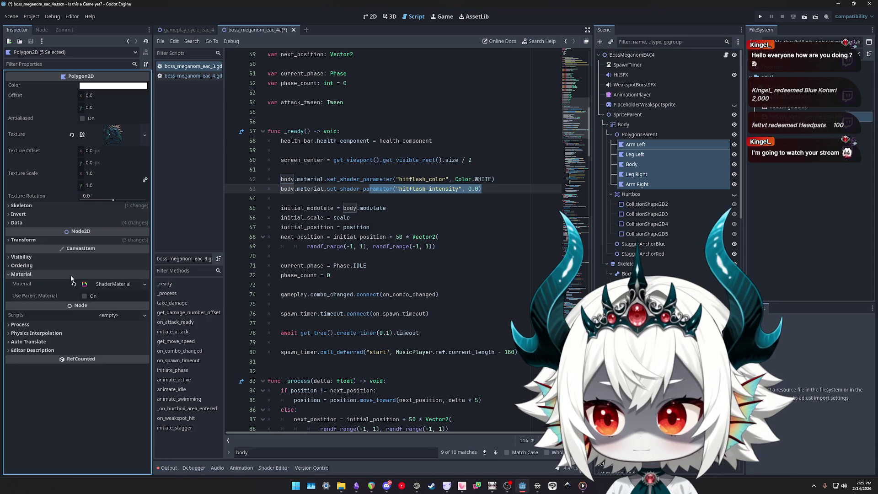
pyautogui.click(73, 284)
pyautogui.click(84, 296)
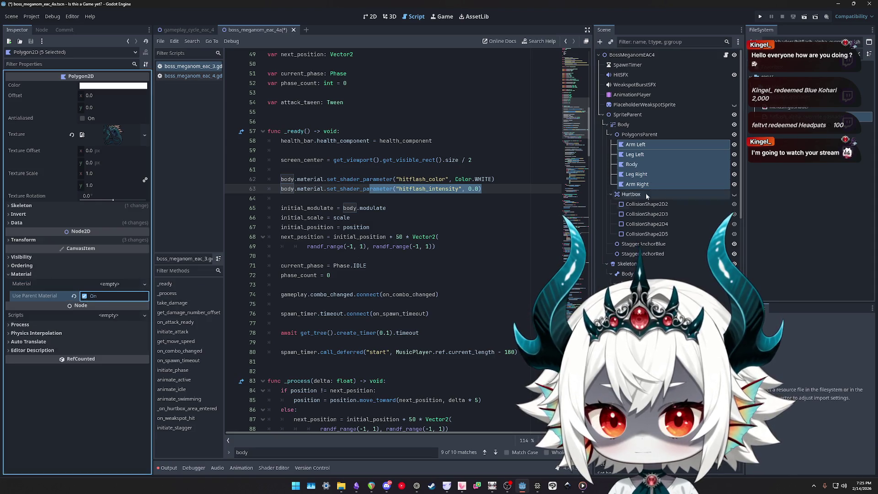
pyautogui.click(641, 134)
pyautogui.hotkey('ctrl', 's')
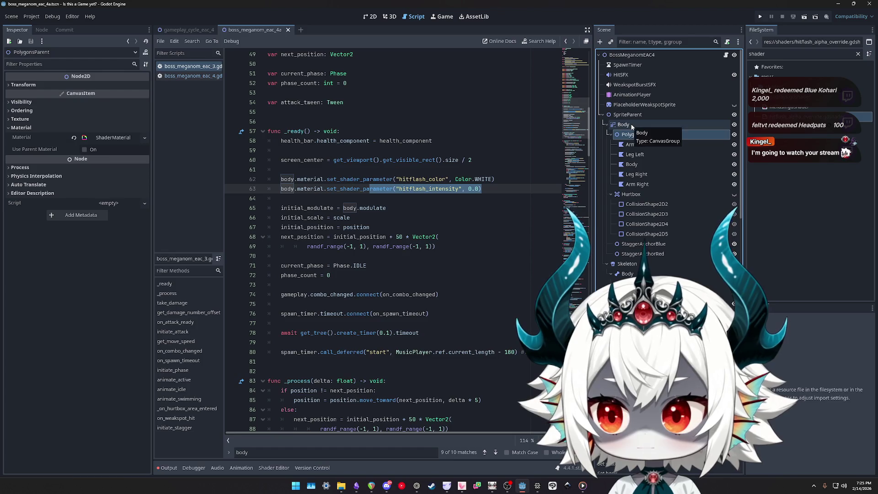
# Check the materials on Body and PolygonsParent and view the boss in 2D
pyautogui.click(631, 126)
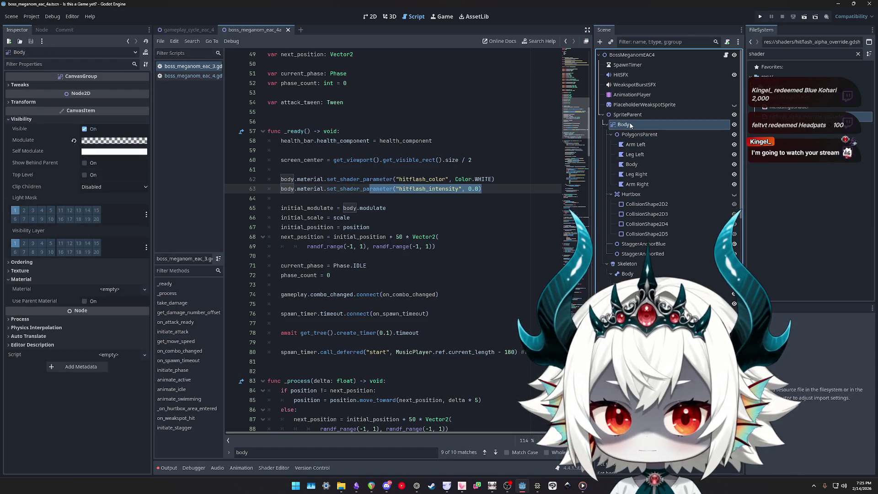
pyautogui.click(626, 134)
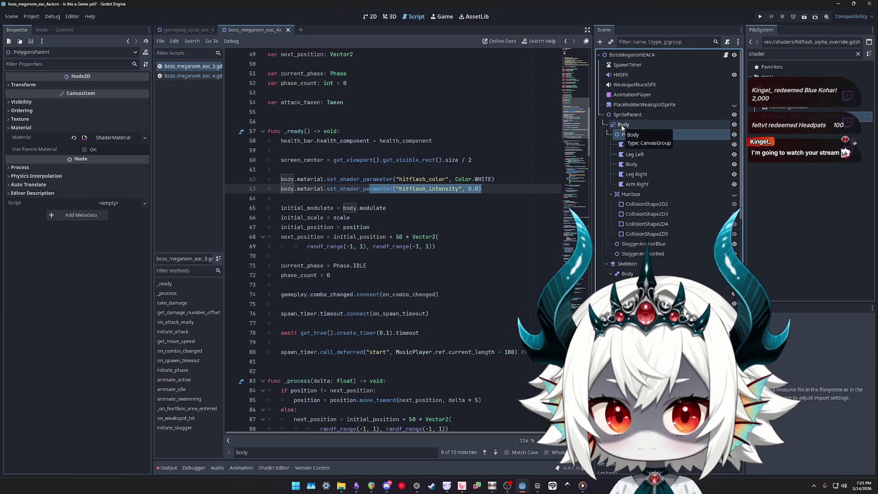
pyautogui.click(622, 126)
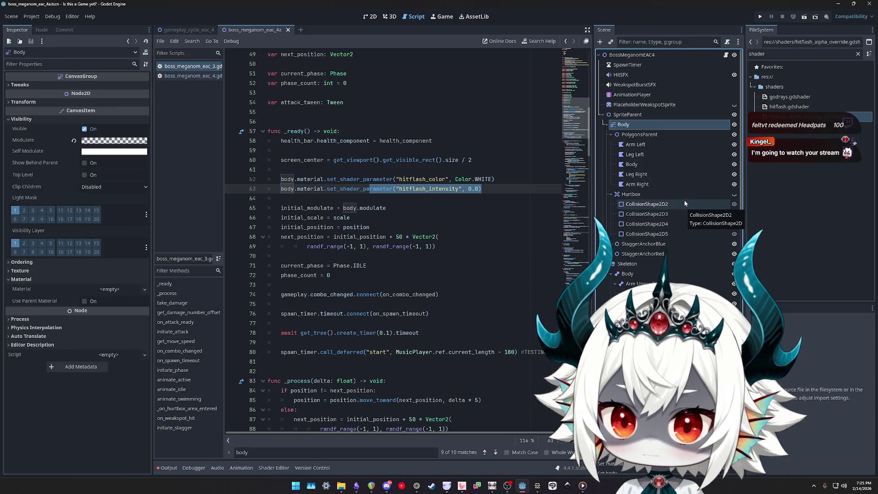
pyautogui.click(373, 17)
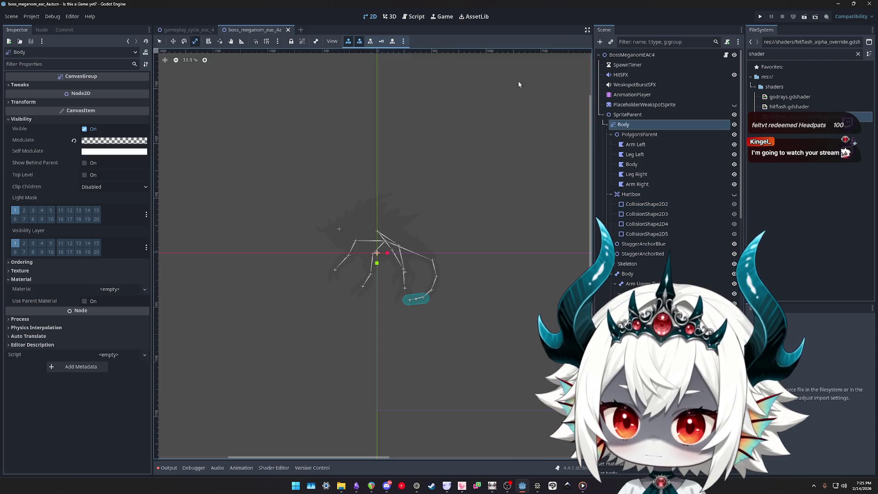
pyautogui.click(635, 134)
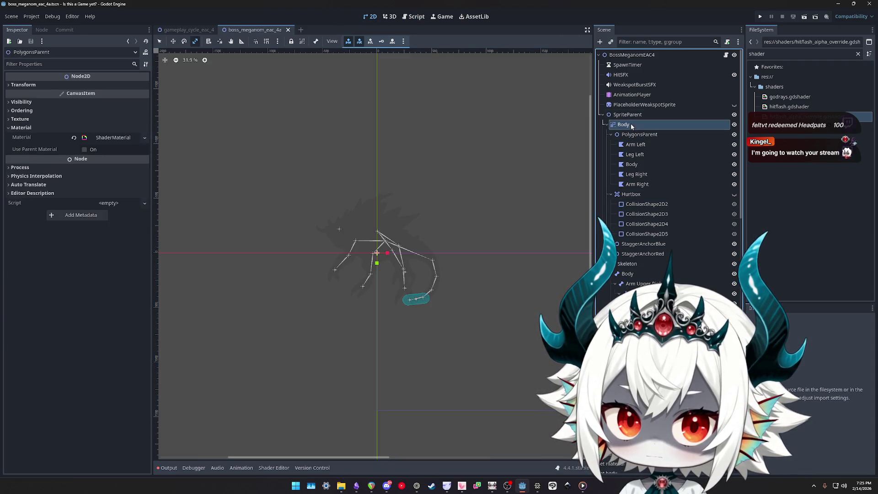
# Review the body reference on line 62 of boss_meganom_eac_3.gd
pyautogui.click(726, 55)
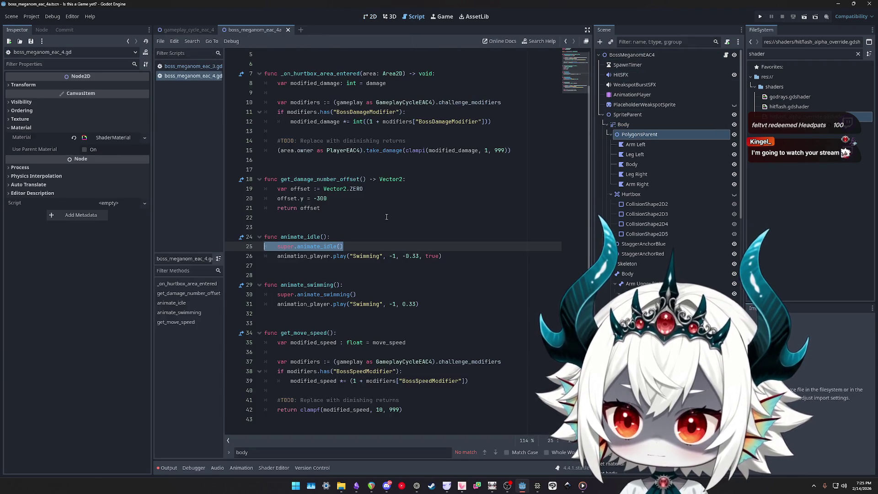
pyautogui.click(184, 69)
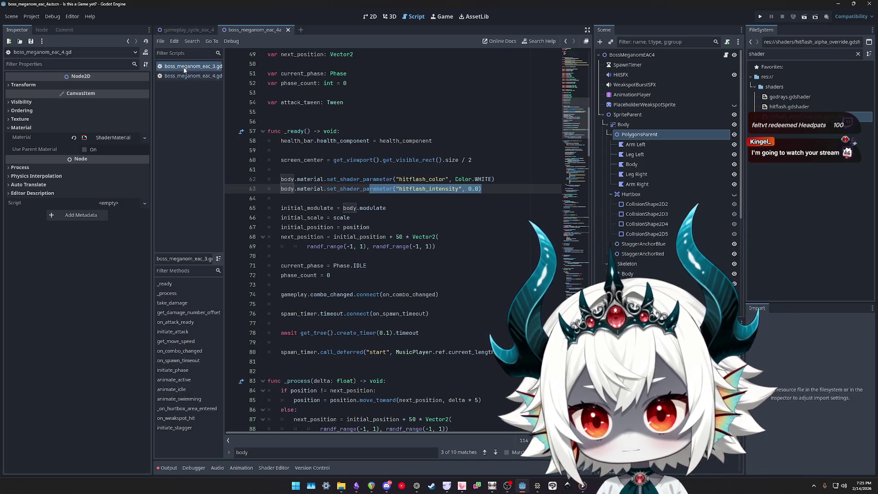
pyautogui.click(282, 178)
pyautogui.doubleClick(282, 178)
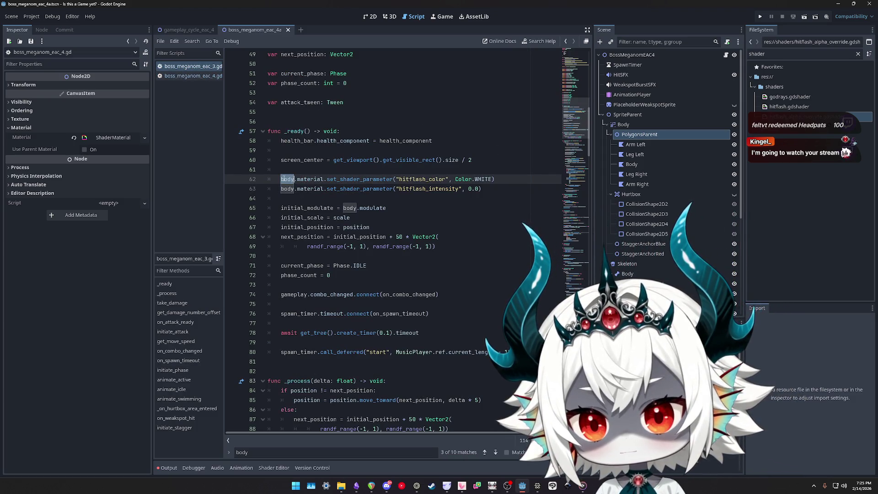
pyautogui.click(640, 135)
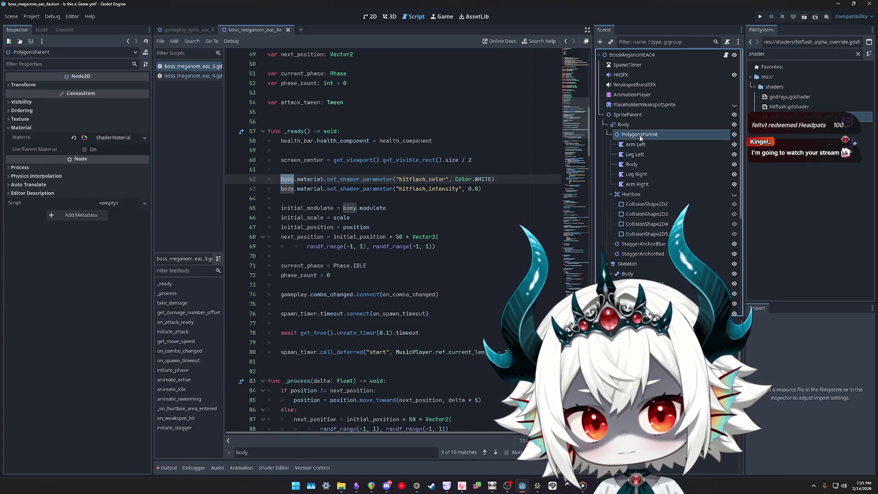
# Rename PolygonsParent to Body and the parent CanvasGroup to BodyParent
pyautogui.doubleClick(640, 134)
pyautogui.write('Body')
pyautogui.press('Return')
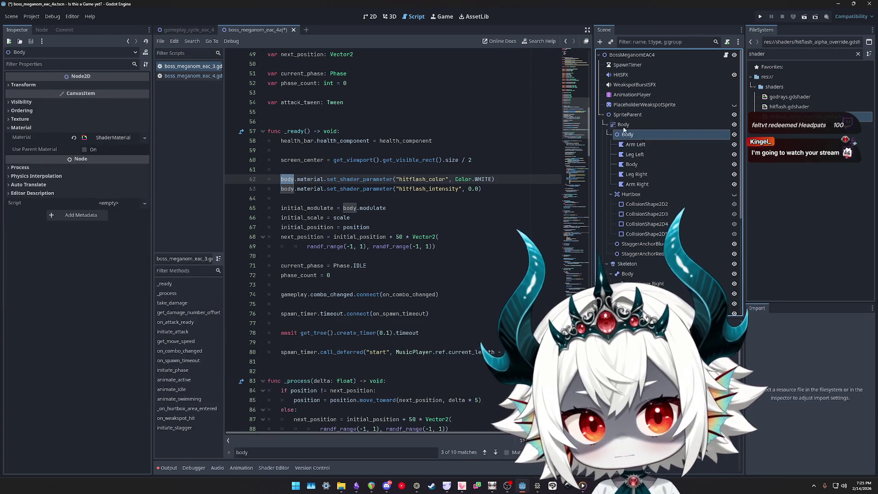
pyautogui.click(624, 125)
pyautogui.click(624, 125)
pyautogui.write('C')
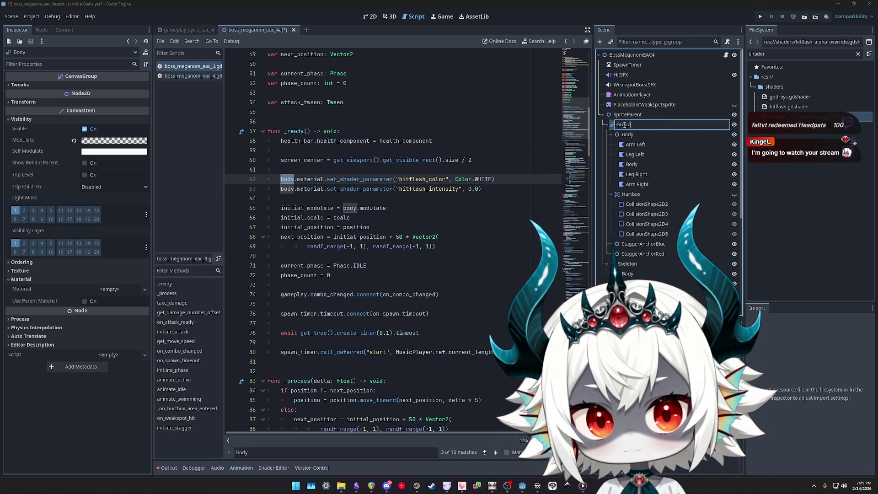
pyautogui.hotkey('ctrl', 'a')
pyautogui.write('Bod')
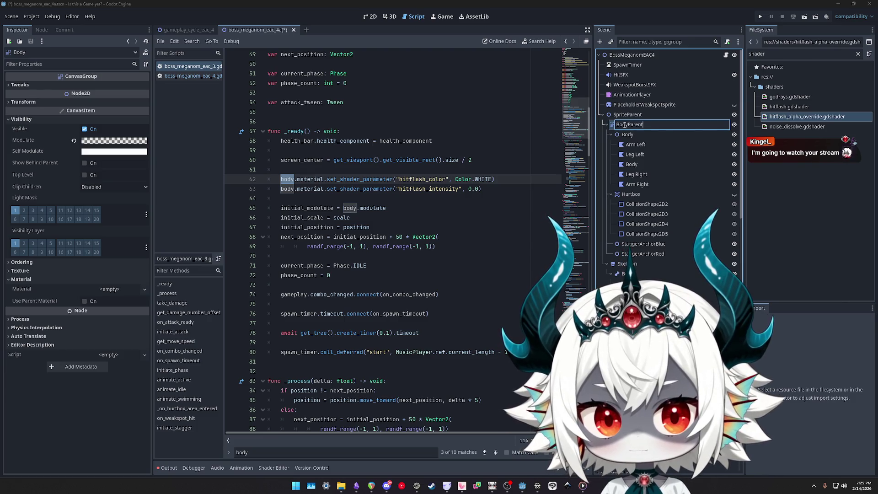
pyautogui.write('roup')
pyautogui.press('Return')
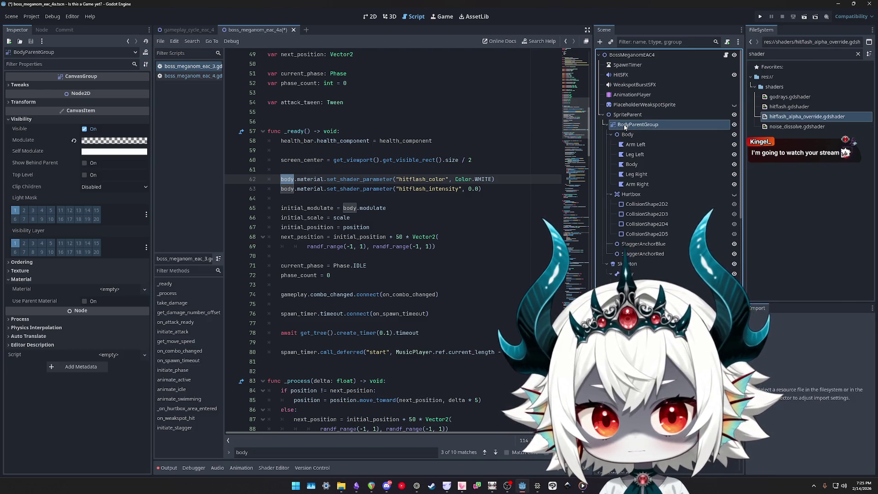
pyautogui.click(646, 124)
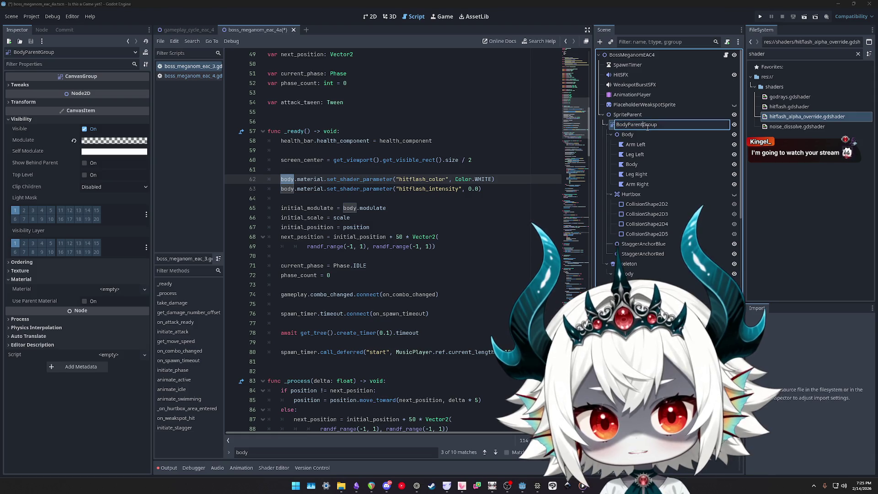
pyautogui.hotkey('ctrl', 'Delete')
pyautogui.press('Return')
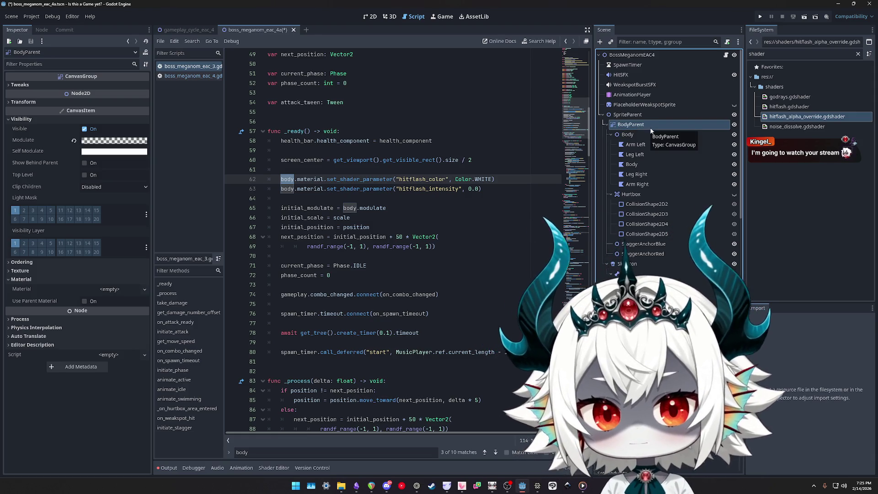
# Rename the BodyParent canvas group to BodyGroup
pyautogui.click(627, 135)
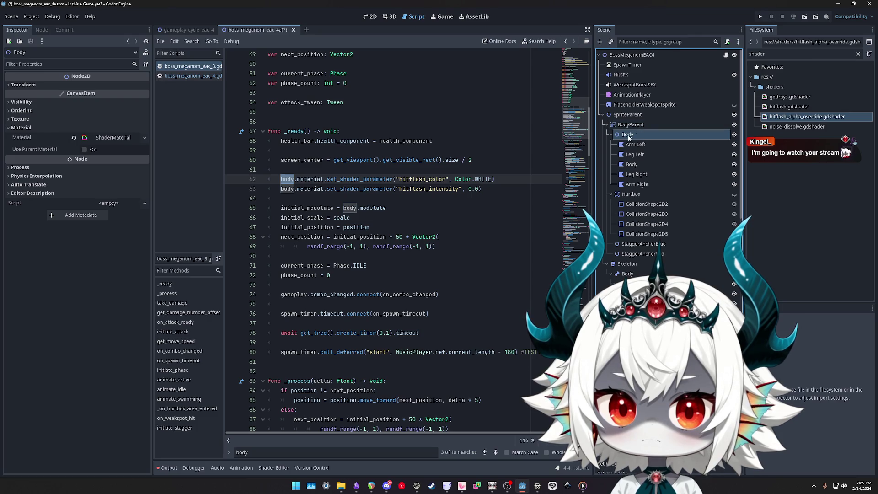
pyautogui.click(633, 125)
pyautogui.click(628, 134)
pyautogui.click(634, 125)
pyautogui.click(640, 123)
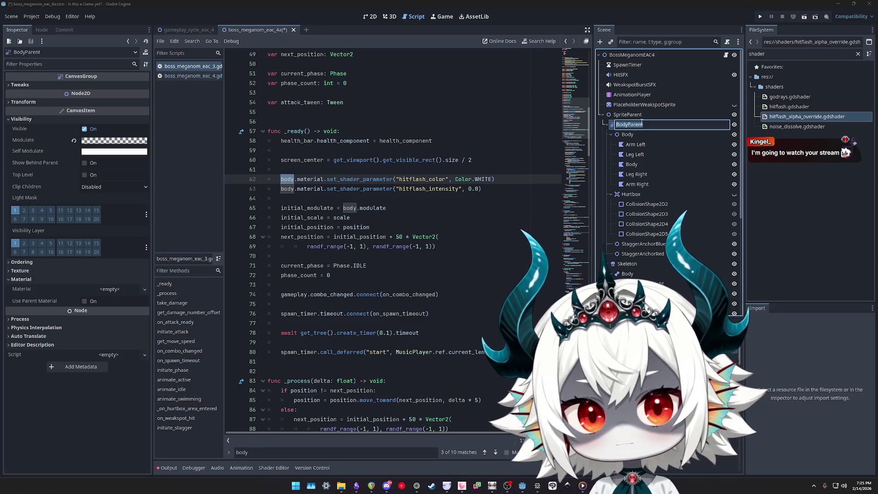
pyautogui.write('Bod')
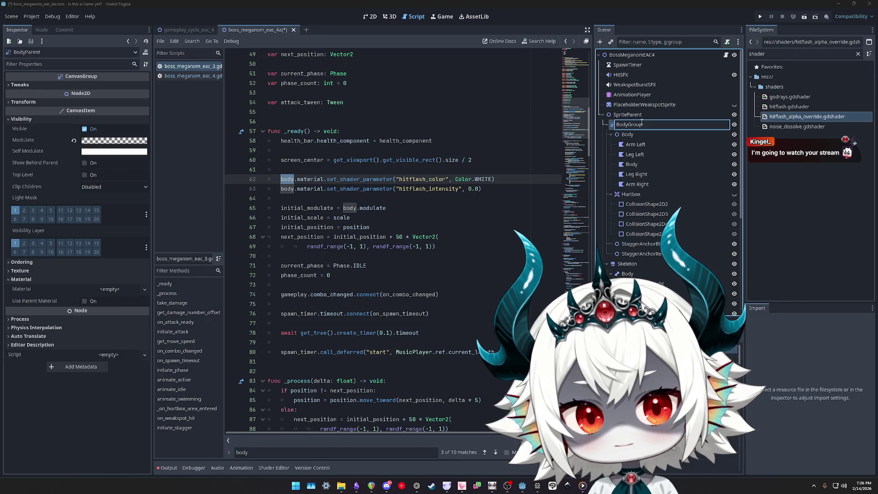
pyautogui.press('Return')
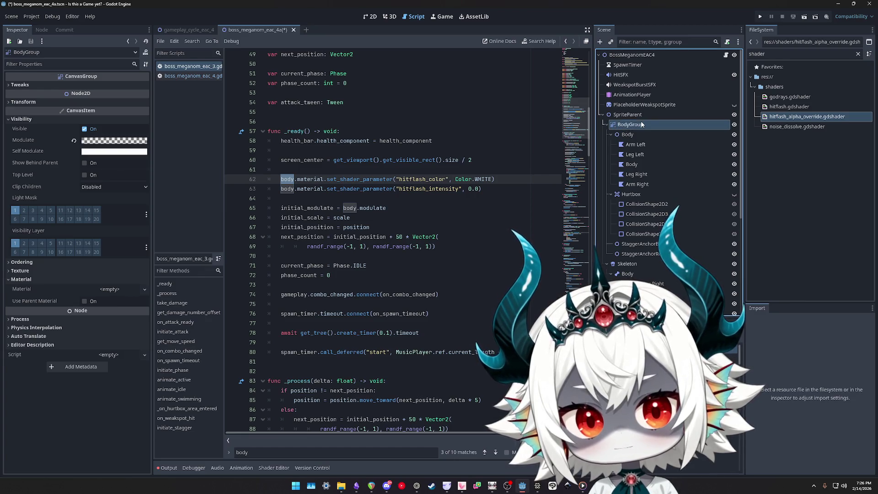
# Rename the Body child under BodyGroup to BodyPolygons and save the scene
pyautogui.click(629, 136)
pyautogui.click(630, 137)
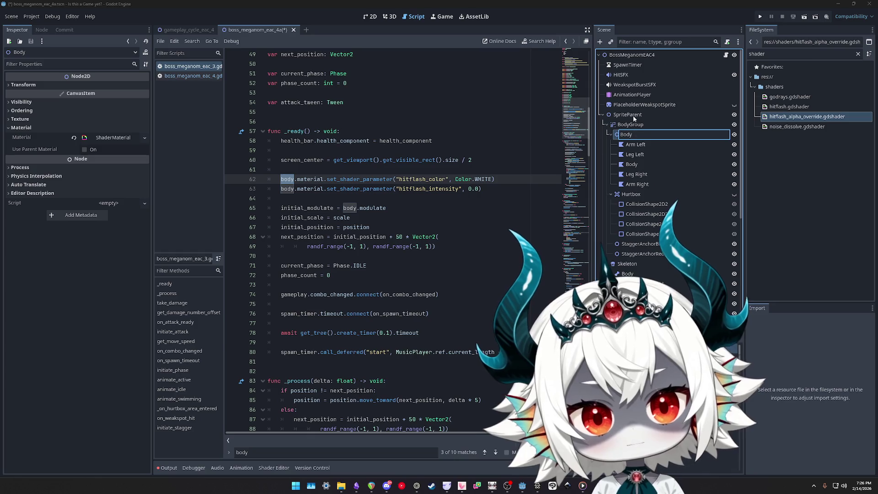
pyautogui.click(633, 116)
pyautogui.click(602, 115)
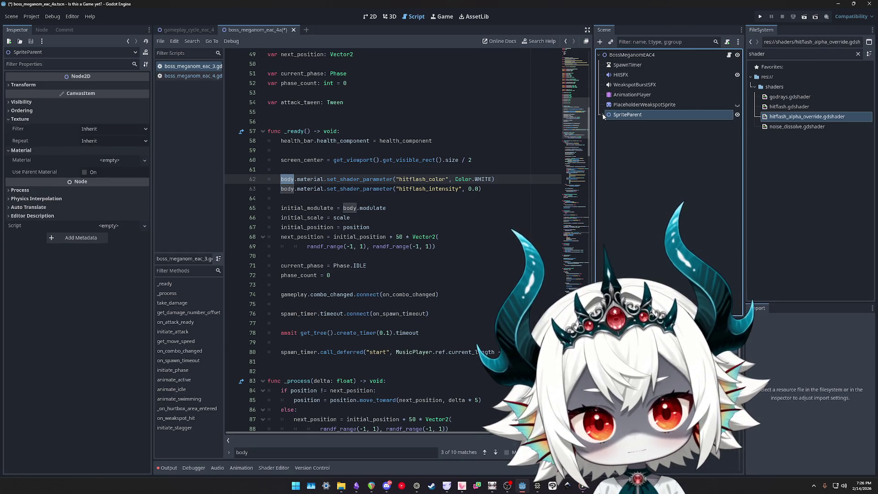
pyautogui.click(602, 114)
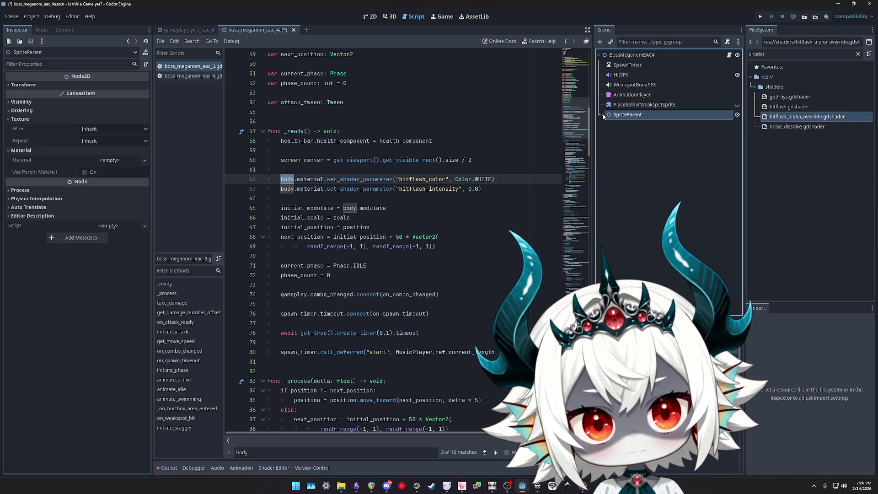
pyautogui.click(640, 135)
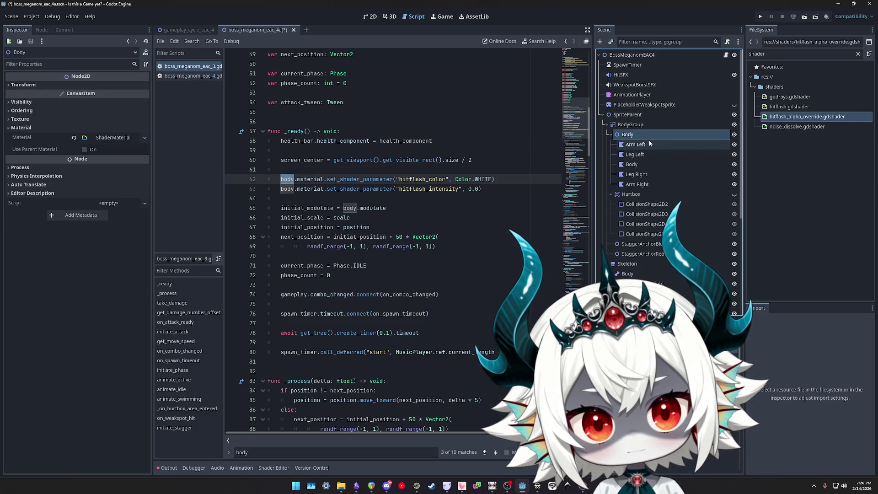
pyautogui.click(640, 135)
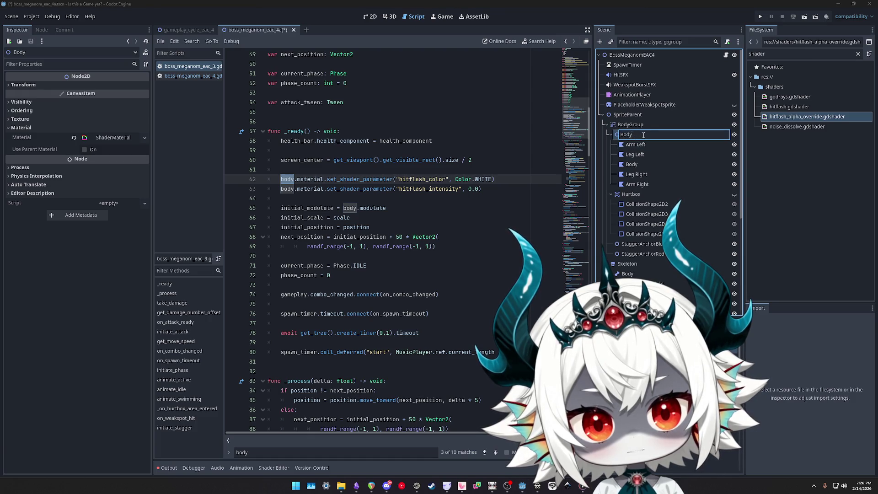
pyautogui.write('Polygons')
pyautogui.press('Return')
pyautogui.hotkey('ctrl', 's')
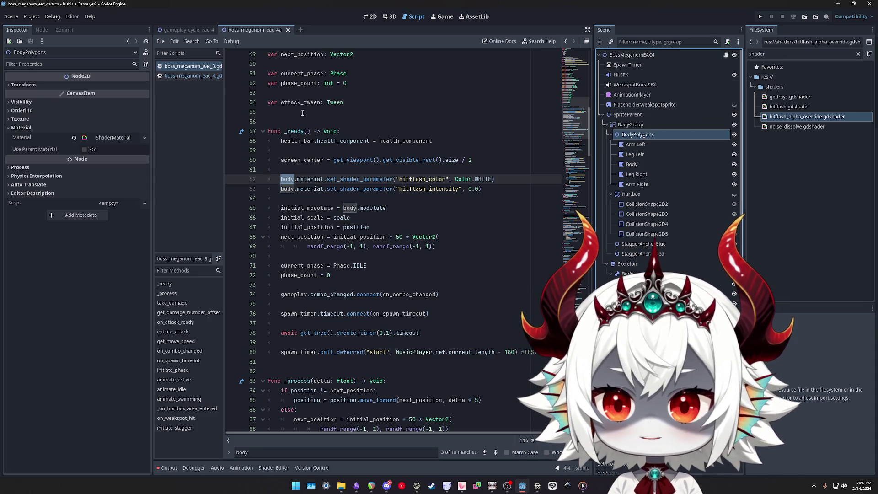
# Search the boss script for uses of body
pyautogui.scroll(8, 357, 146)
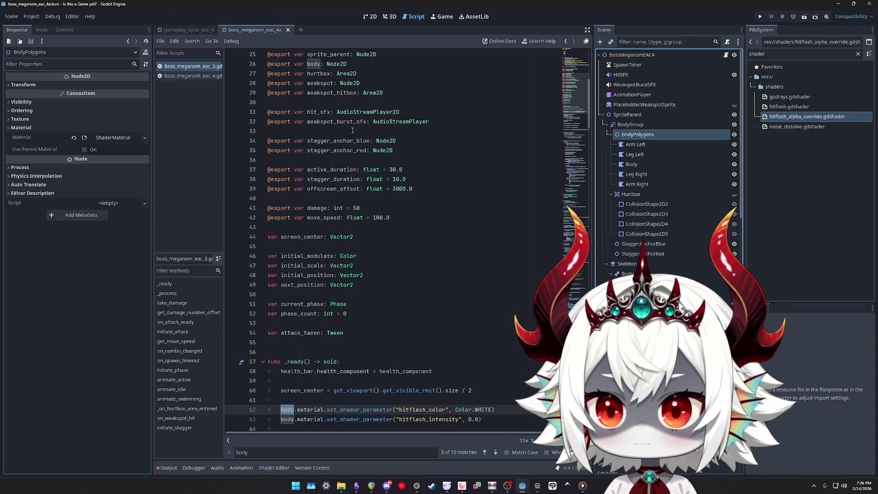
pyautogui.scroll(3, 353, 131)
pyautogui.doubleClick(314, 150)
pyautogui.hotkey('ctrl', 'f')
pyautogui.press('Return')
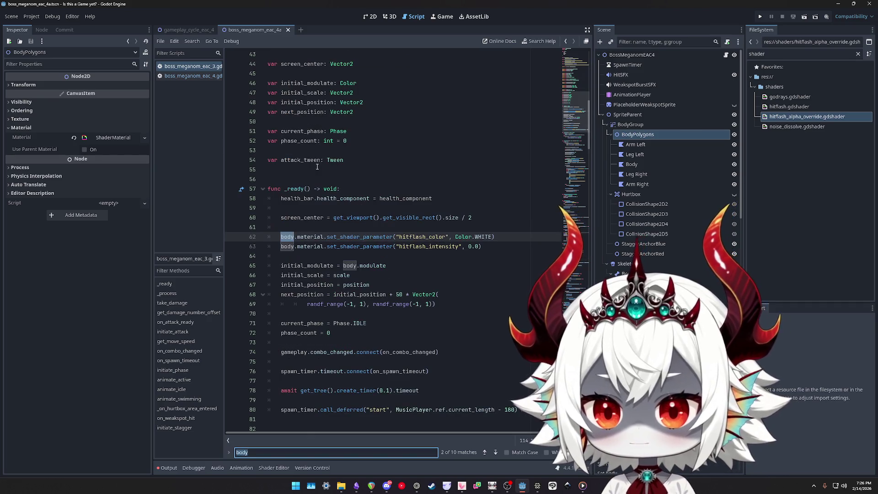
# Assign BodyPolygons to the boss root's Body export and show the 2D view
pyautogui.click(631, 54)
pyautogui.click(628, 136)
pyautogui.moveTo(627, 136); pyautogui.dragTo(108, 160)
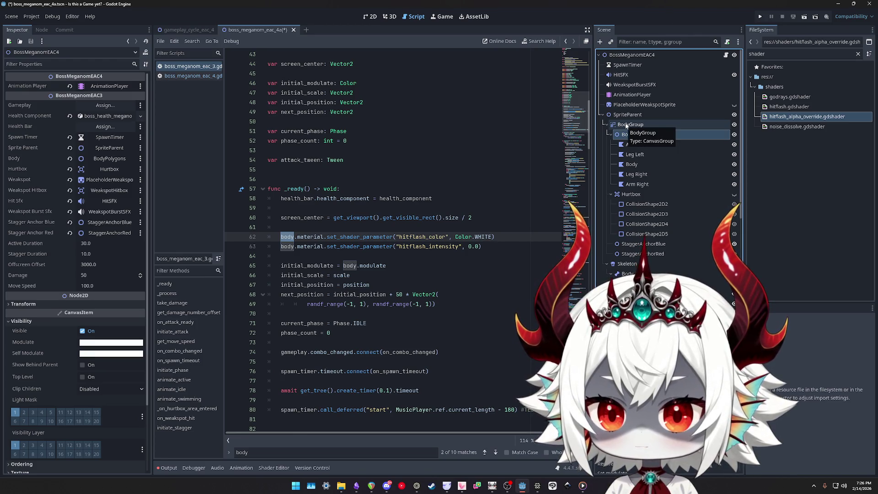
pyautogui.click(630, 134)
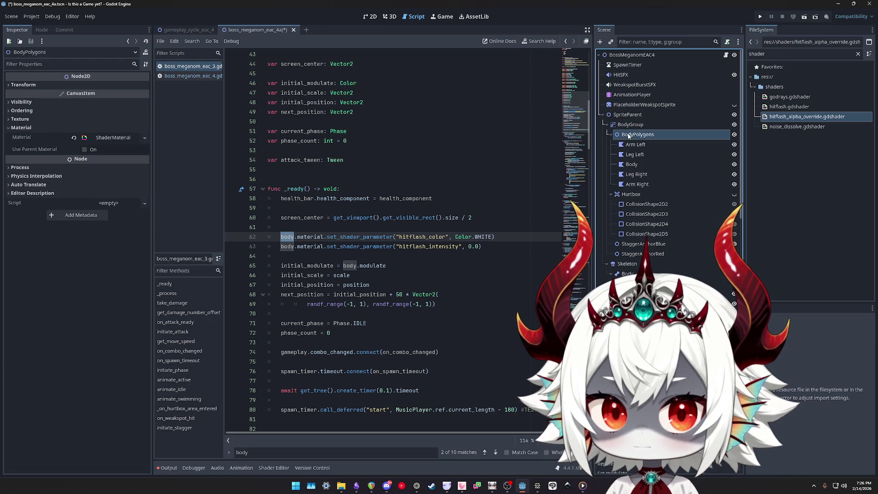
pyautogui.click(371, 16)
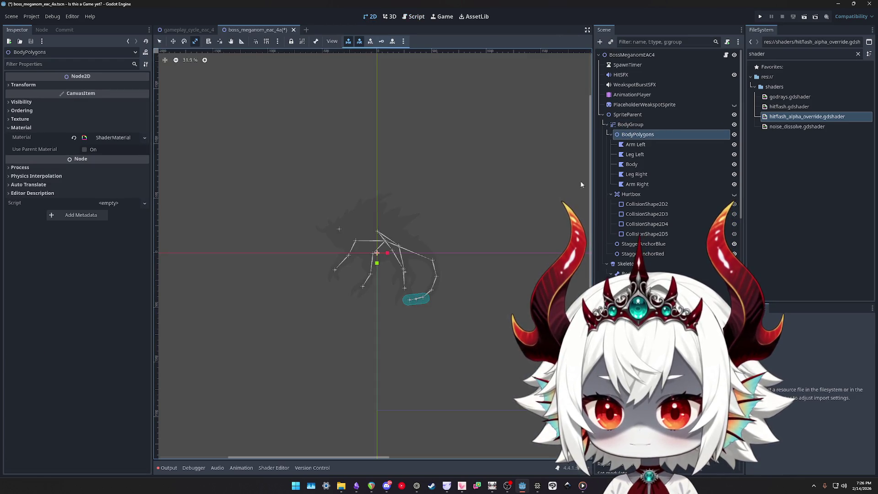
# Revert BodyGroup's modulate, then tint BodyPolygons black with lowered opacity
pyautogui.click(625, 125)
pyautogui.click(73, 140)
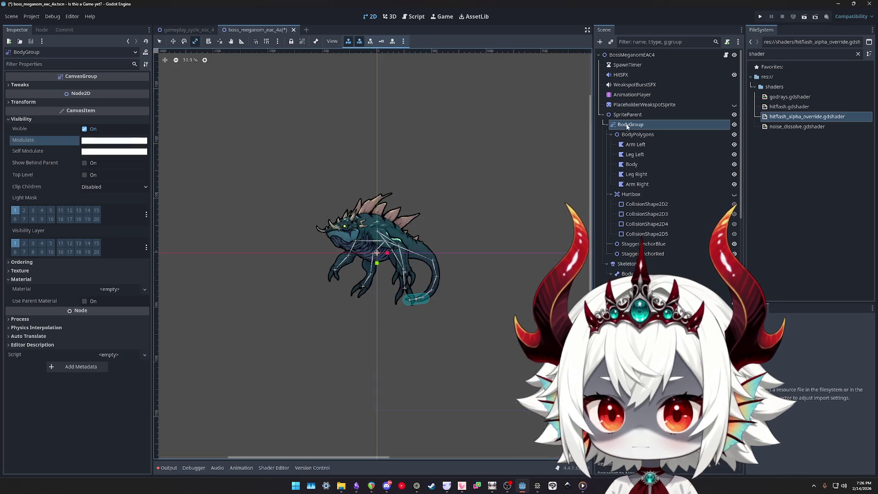
pyautogui.click(638, 134)
pyautogui.click(21, 101)
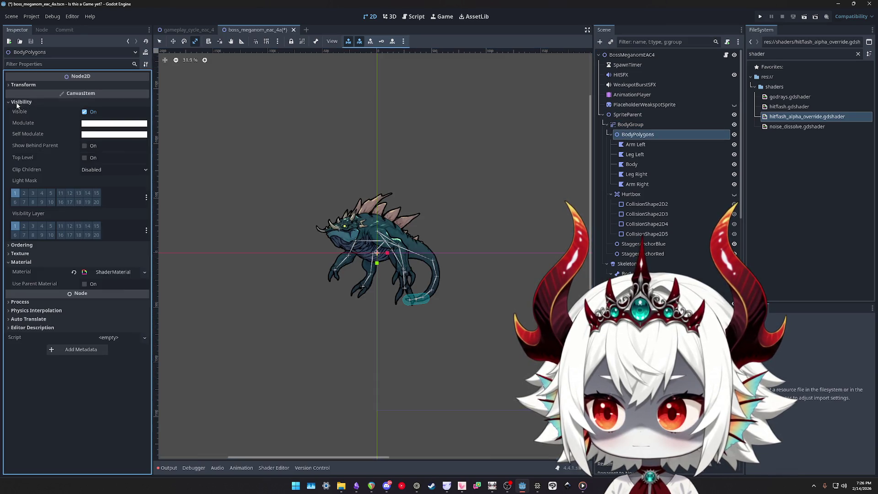
pyautogui.click(114, 123)
pyautogui.moveTo(158, 212); pyautogui.dragTo(159, 238)
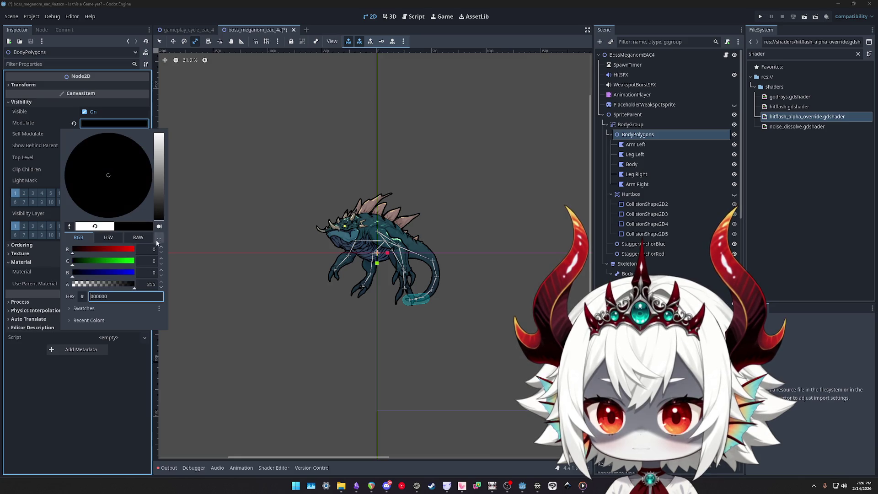
pyautogui.moveTo(134, 286)
pyautogui.mouseDown()
pyautogui.moveTo(82, 290)
pyautogui.moveTo(214, 278)
pyautogui.mouseUp()
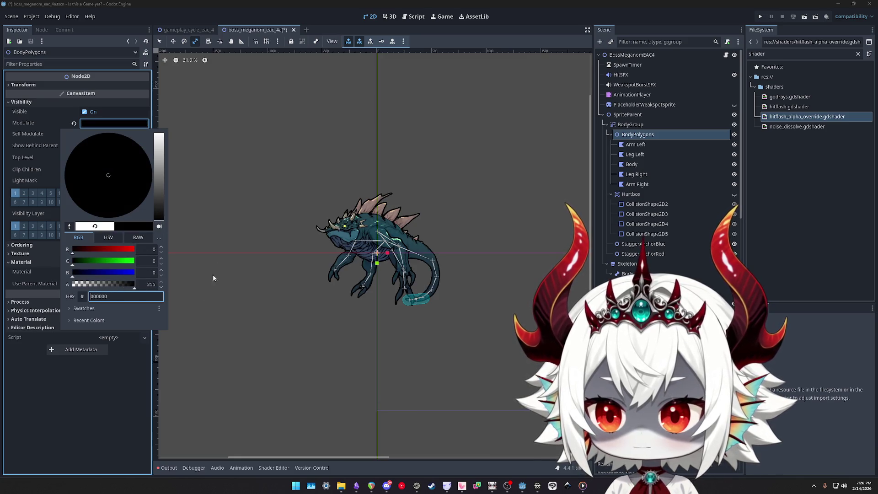
pyautogui.click(65, 127)
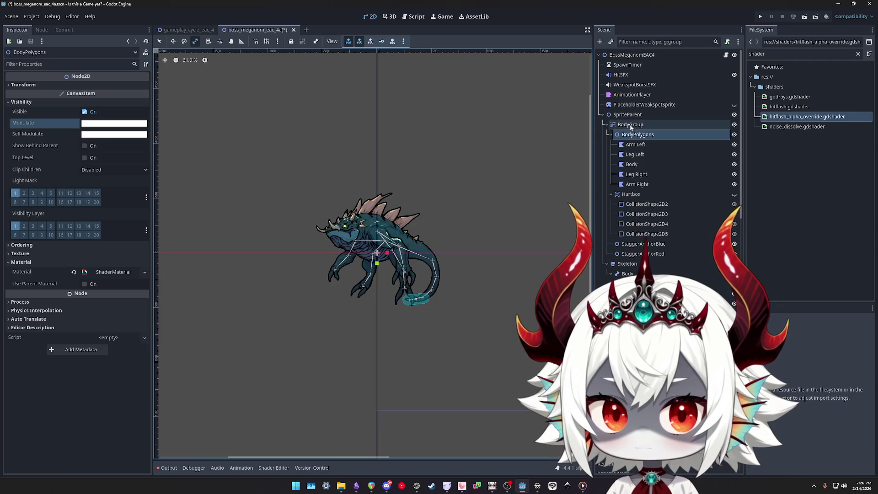
# Set BodyGroup's modulate to black with alpha 20 and save the scene
pyautogui.click(631, 128)
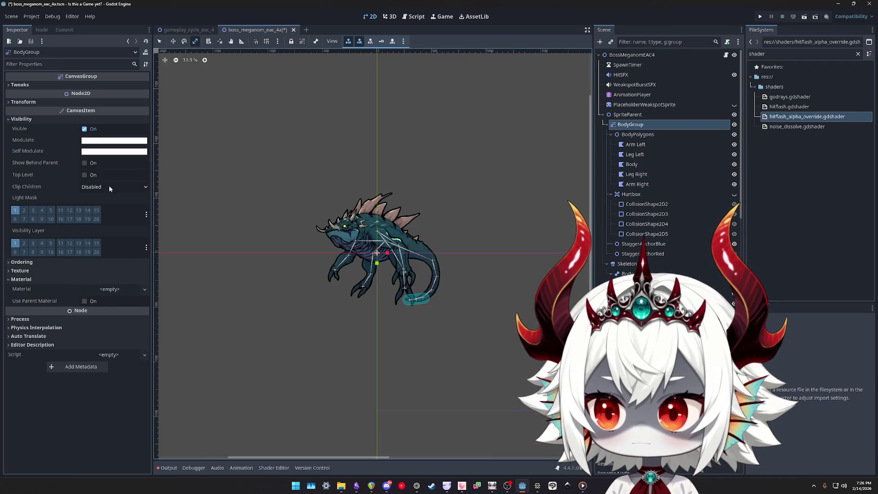
pyautogui.click(110, 140)
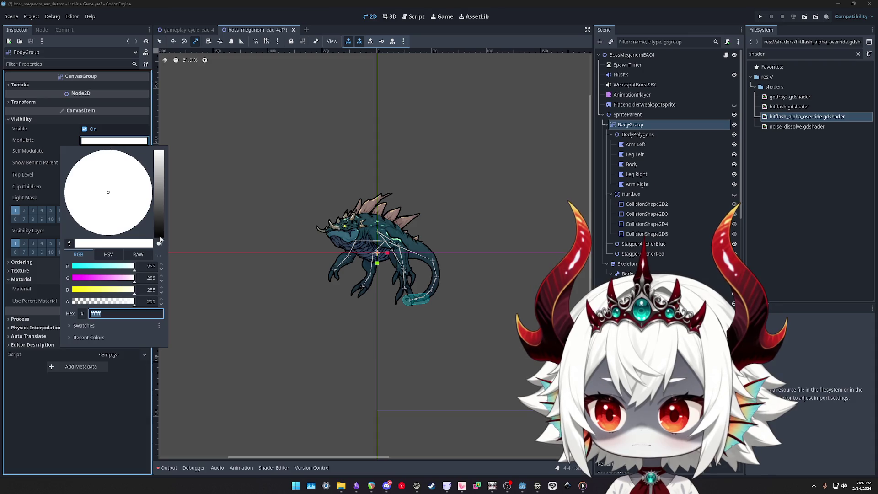
pyautogui.moveTo(159, 156); pyautogui.dragTo(143, 288)
pyautogui.click(144, 301)
pyautogui.write('20')
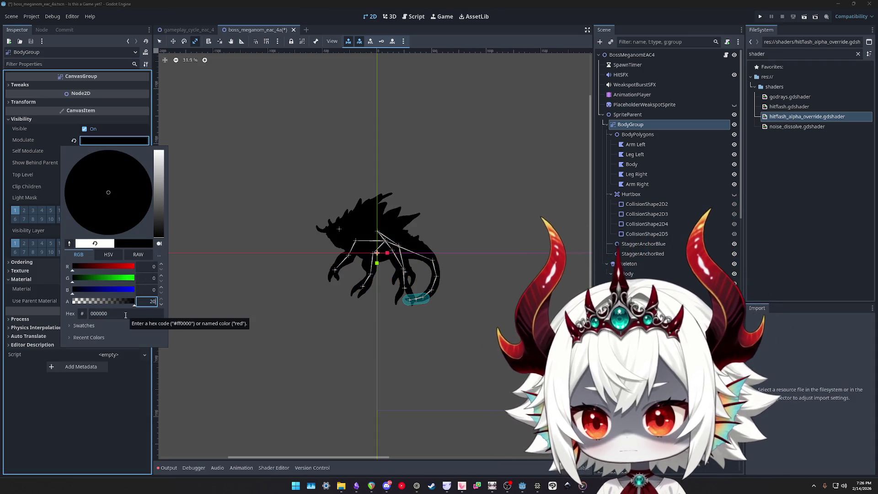
pyautogui.click(409, 76)
pyautogui.hotkey('ctrl', 's')
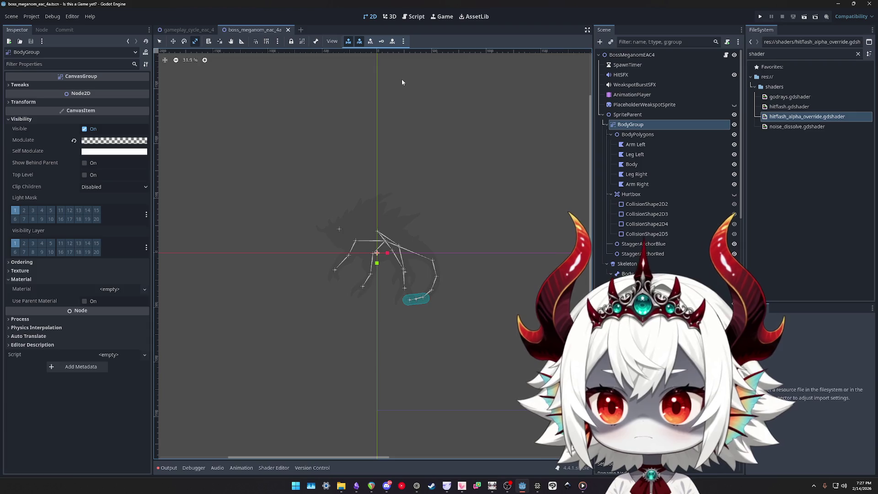
pyautogui.click(726, 55)
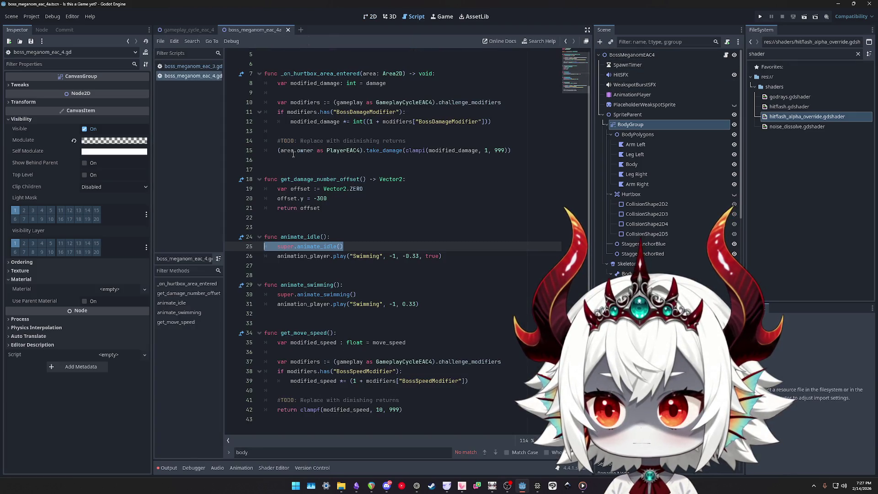
# Rename BodyPolygons to Body and BodyGroup to BodyParent, then save the scene
pyautogui.doubleClick(651, 134)
pyautogui.write('Body')
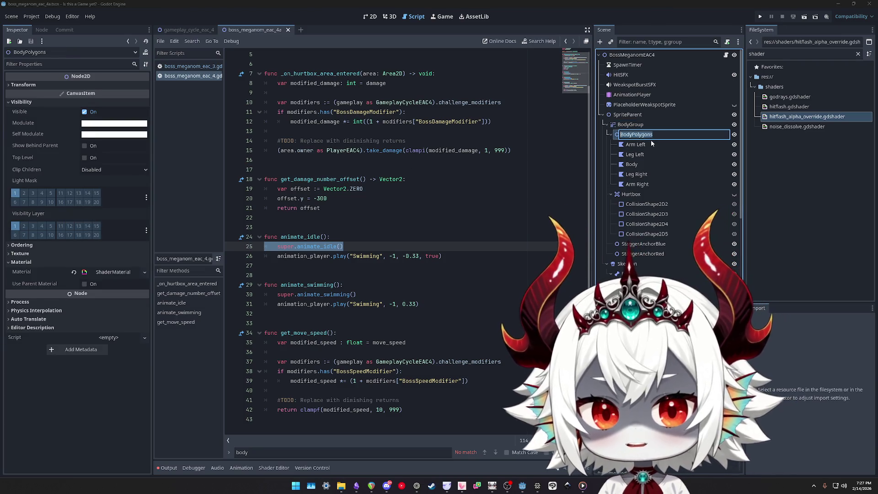
pyautogui.press('Return')
pyautogui.doubleClick(635, 125)
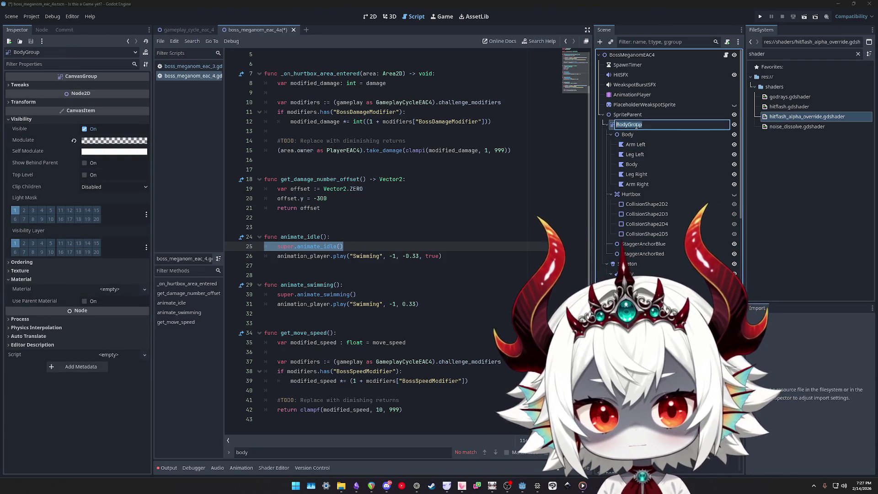
pyautogui.press('BackSpace')
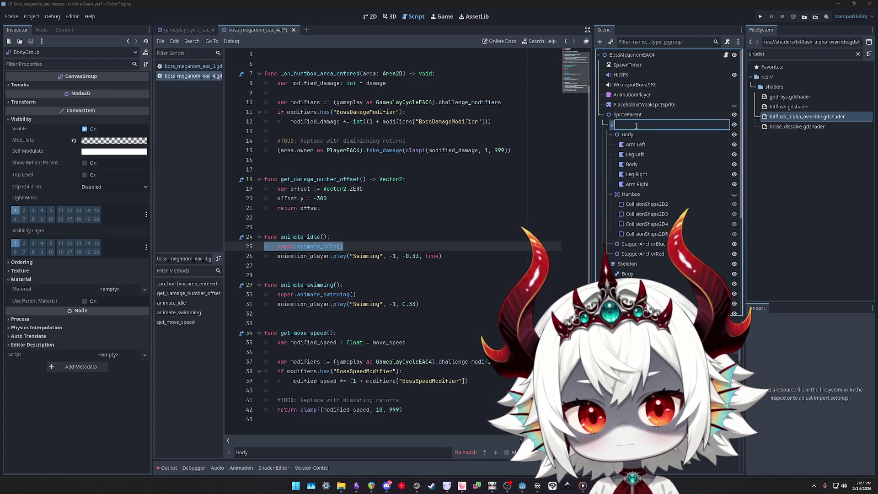
pyautogui.write('BodyParent')
pyautogui.press('Return')
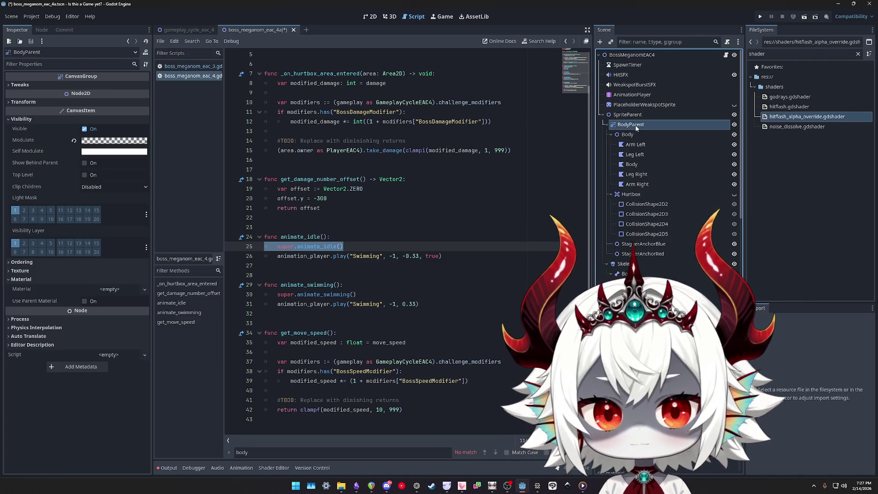
pyautogui.hotkey('ctrl', 's')
# Drag the Body node into the boss root's Body export
pyautogui.click(189, 67)
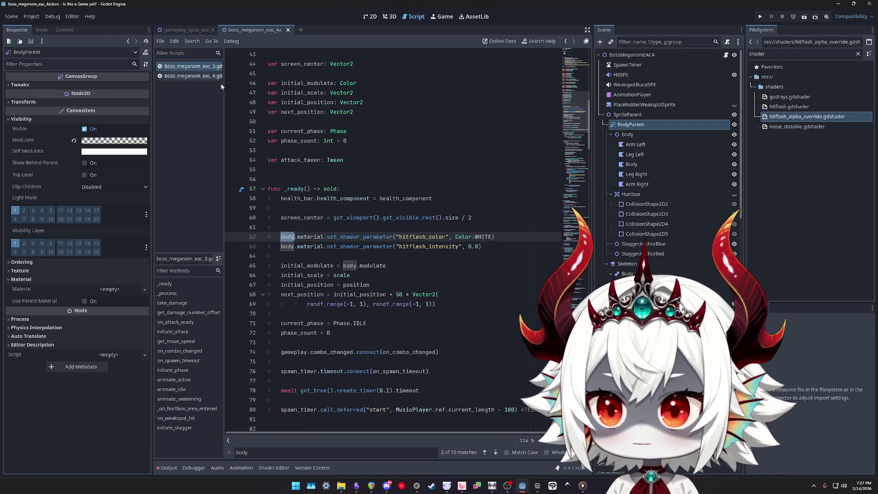
pyautogui.scroll(6, 406, 163)
pyautogui.scroll(-1, 322, 234)
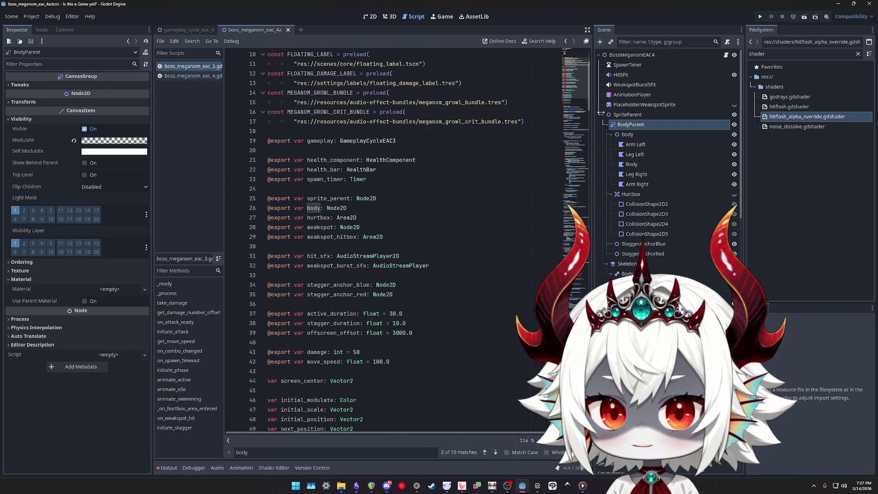
pyautogui.click(631, 55)
pyautogui.moveTo(630, 125)
pyautogui.mouseDown()
pyautogui.moveTo(146, 109)
pyautogui.moveTo(105, 126)
pyautogui.moveTo(99, 158)
pyautogui.mouseUp()
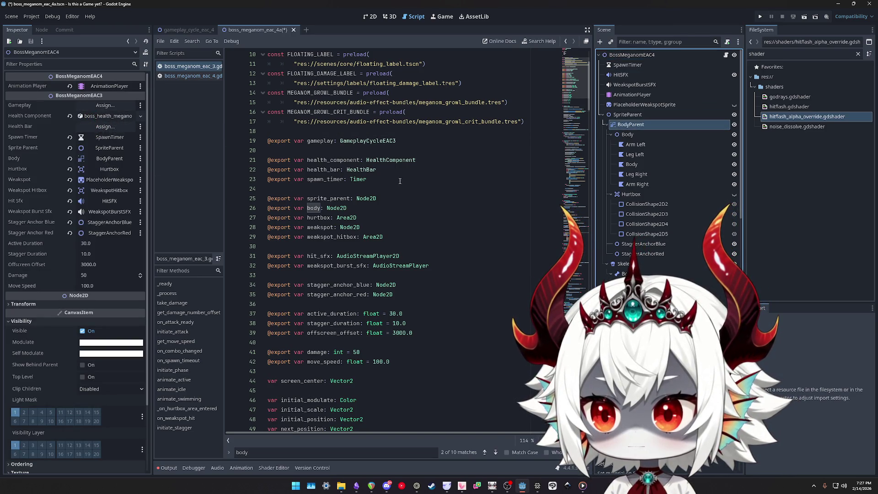
pyautogui.moveTo(627, 135)
pyautogui.mouseDown()
pyautogui.moveTo(297, 163)
pyautogui.moveTo(108, 158)
pyautogui.mouseUp()
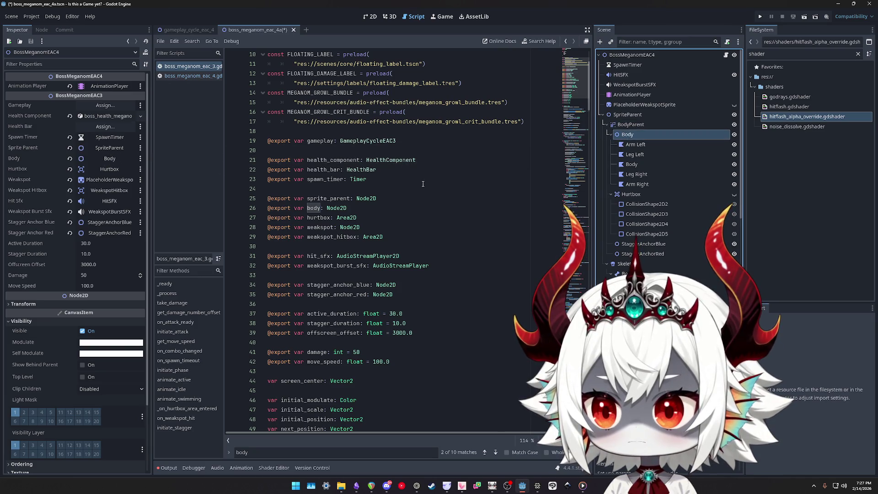
# Save, then compare the boss_meganom_eac_4.gd and boss_meganom_eac_3.gd scripts
pyautogui.click(414, 170)
pyautogui.hotkey('ctrl', 's')
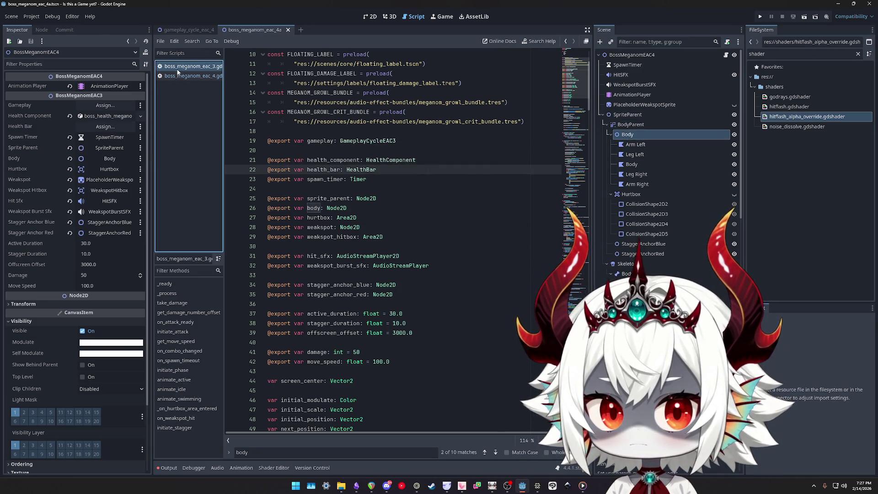
pyautogui.click(178, 76)
pyautogui.click(179, 67)
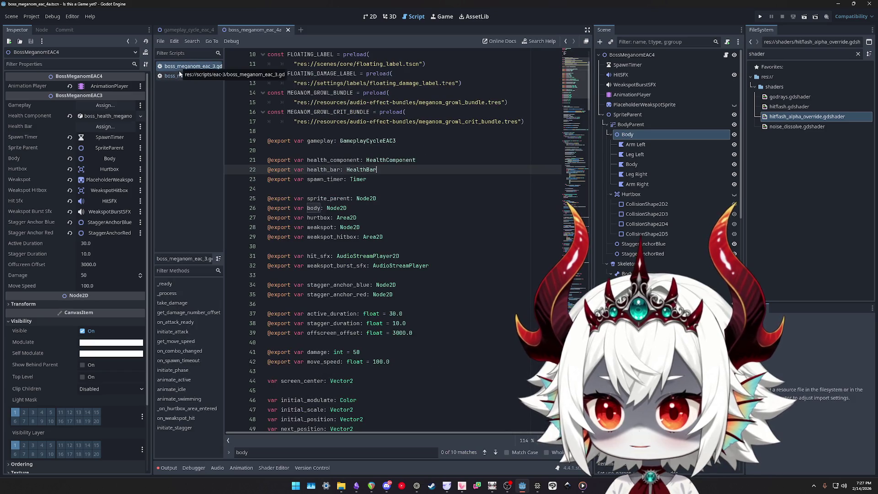
pyautogui.click(180, 76)
pyautogui.click(180, 68)
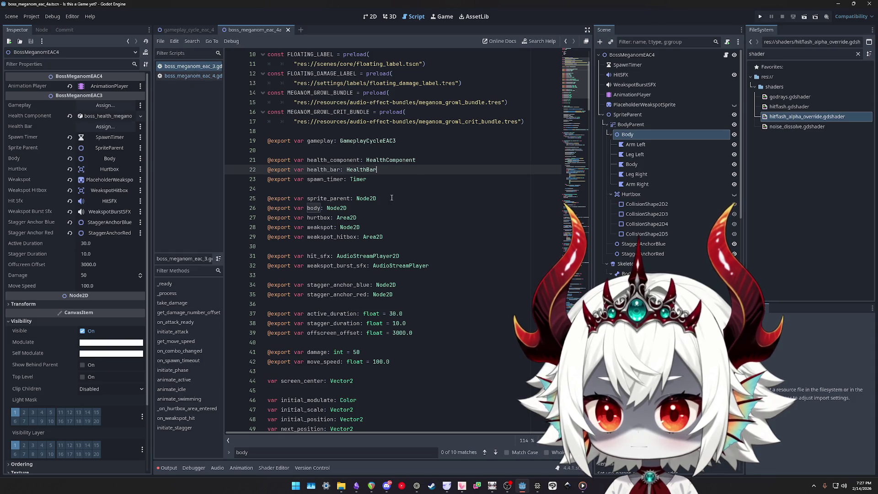
pyautogui.scroll(-5, 391, 198)
pyautogui.scroll(3, 347, 174)
# Search boss_meganom_eac_3.gd for body and find body.modulate on line 65
pyautogui.click(311, 149)
pyautogui.hotkey('ctrl', 'f')
pyautogui.press('Return')
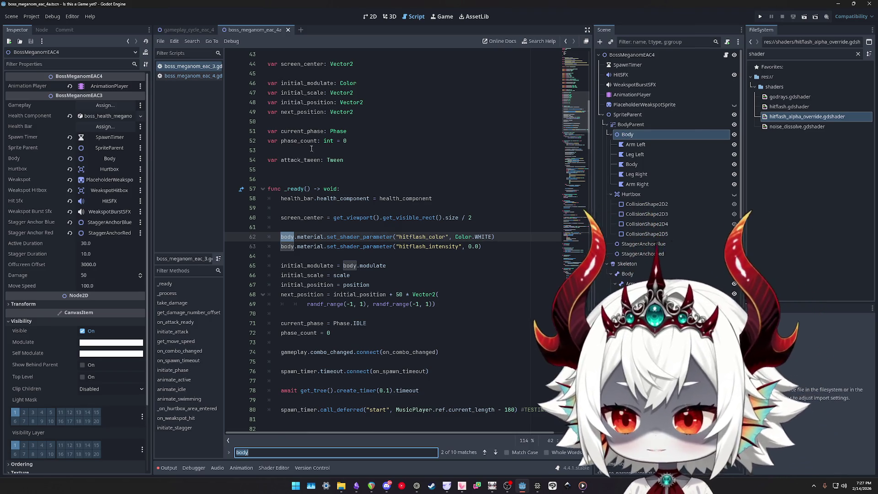
pyautogui.scroll(6, 312, 148)
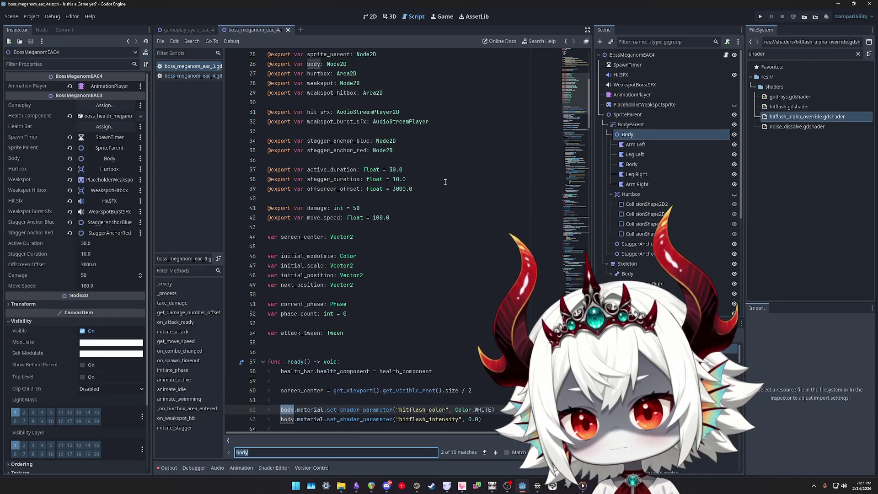
pyautogui.scroll(2, 445, 182)
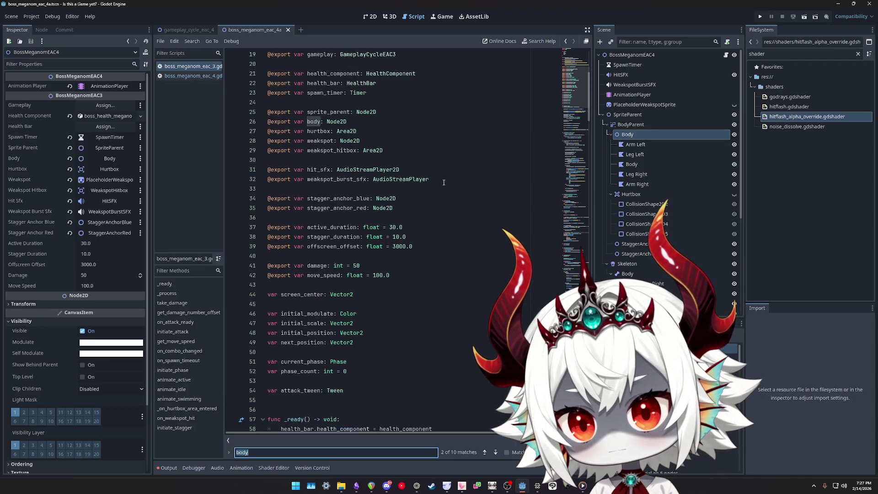
pyautogui.scroll(-2, 444, 181)
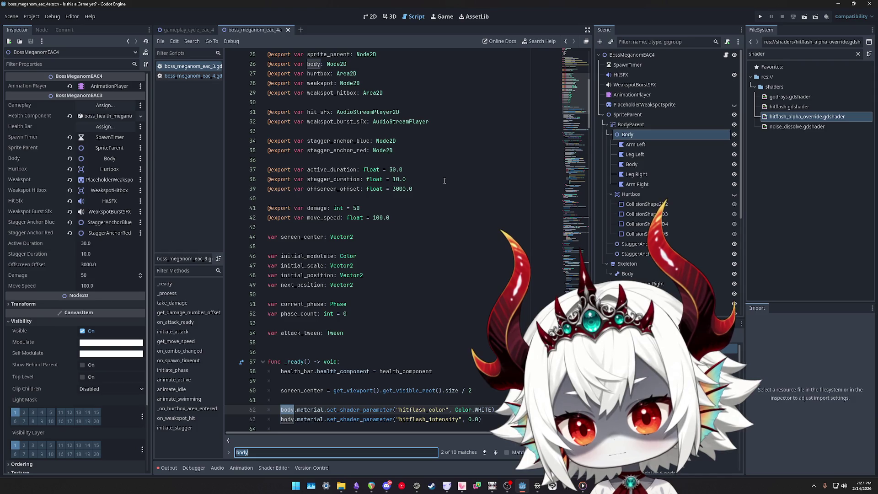
pyautogui.scroll(1, 444, 181)
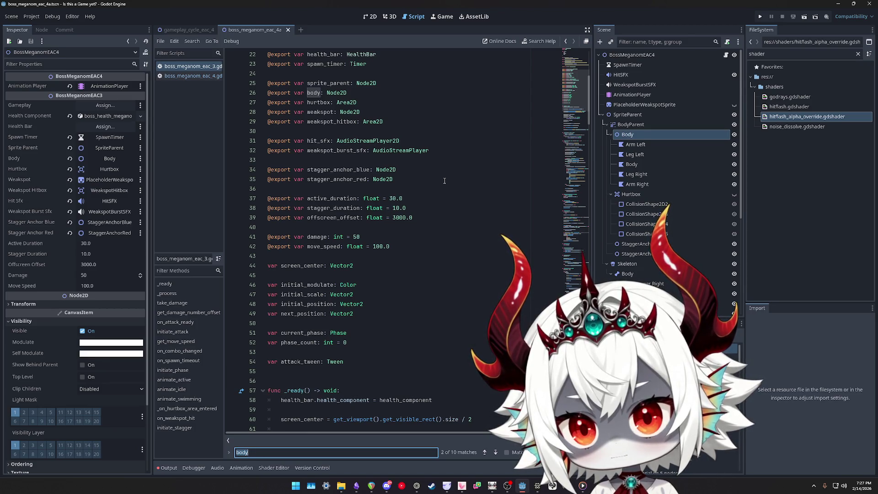
pyautogui.scroll(-4, 444, 181)
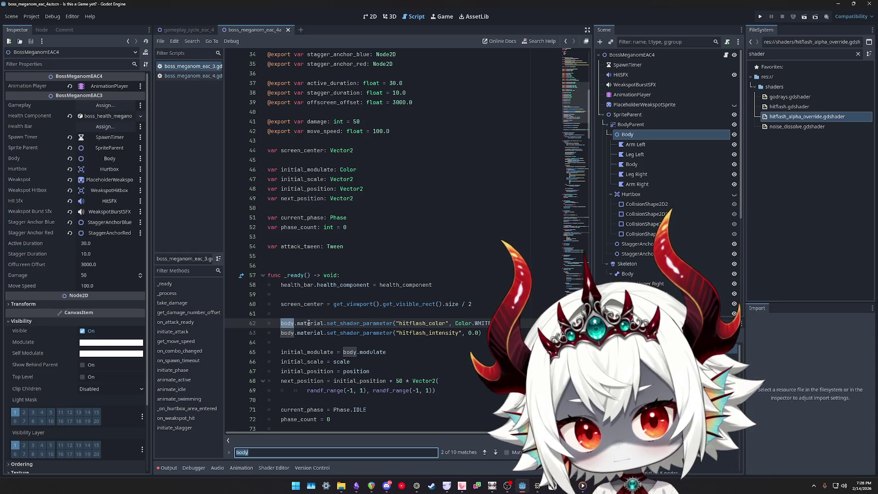
pyautogui.doubleClick(318, 352)
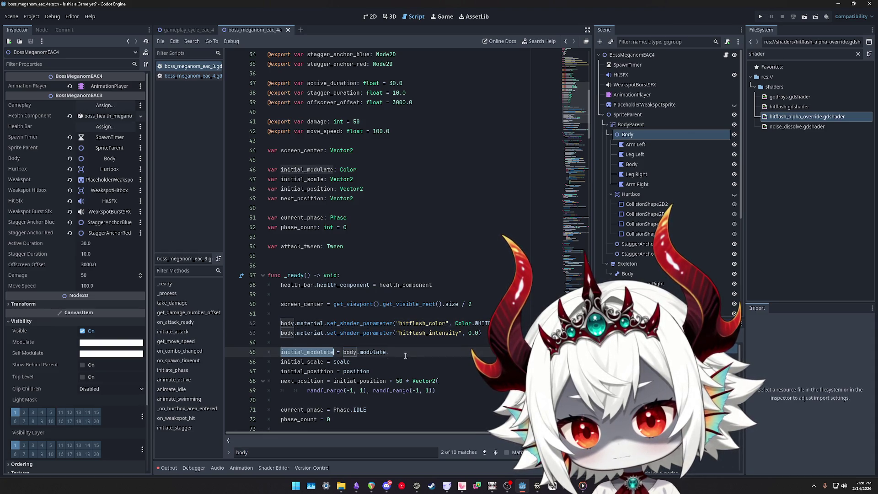
pyautogui.moveTo(387, 352); pyautogui.dragTo(343, 352)
pyautogui.hotkey('ctrl', 'f')
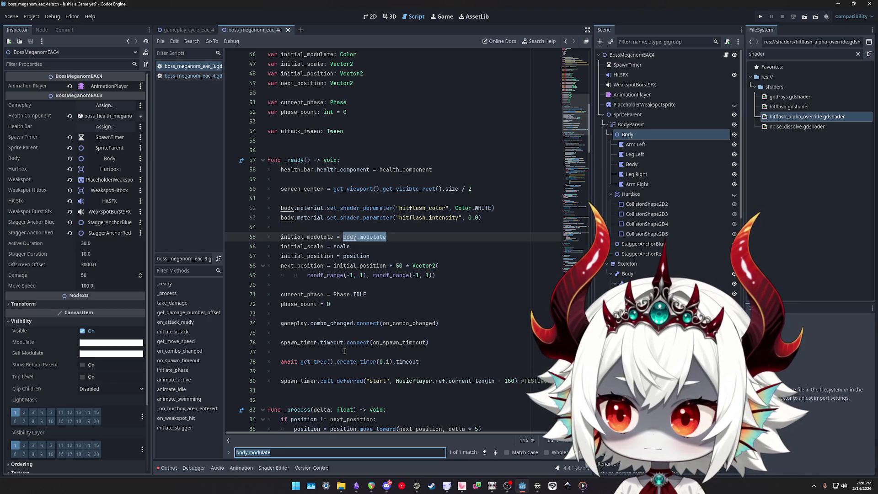
pyautogui.click(370, 17)
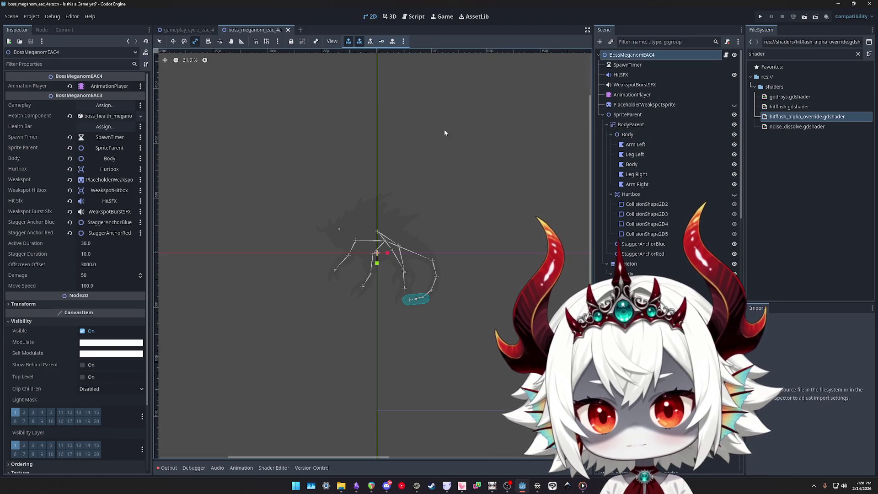
# Revert BodyParent's modulate and leave the boss root's modulate opaque white
pyautogui.click(631, 125)
pyautogui.click(73, 140)
pyautogui.click(306, 144)
pyautogui.click(96, 343)
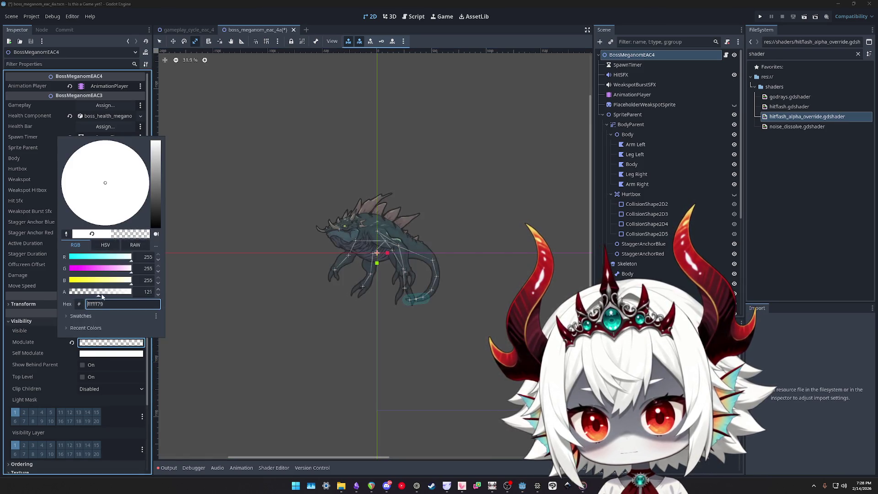
pyautogui.moveTo(156, 215); pyautogui.dragTo(156, 227)
pyautogui.moveTo(131, 292)
pyautogui.mouseDown()
pyautogui.moveTo(78, 295)
pyautogui.moveTo(133, 293)
pyautogui.moveTo(160, 213)
pyautogui.moveTo(178, 116)
pyautogui.mouseUp()
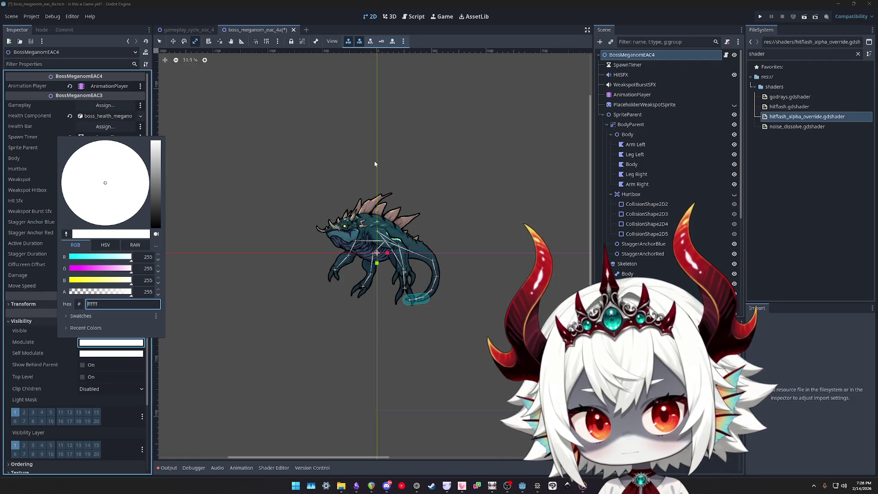
pyautogui.click(630, 130)
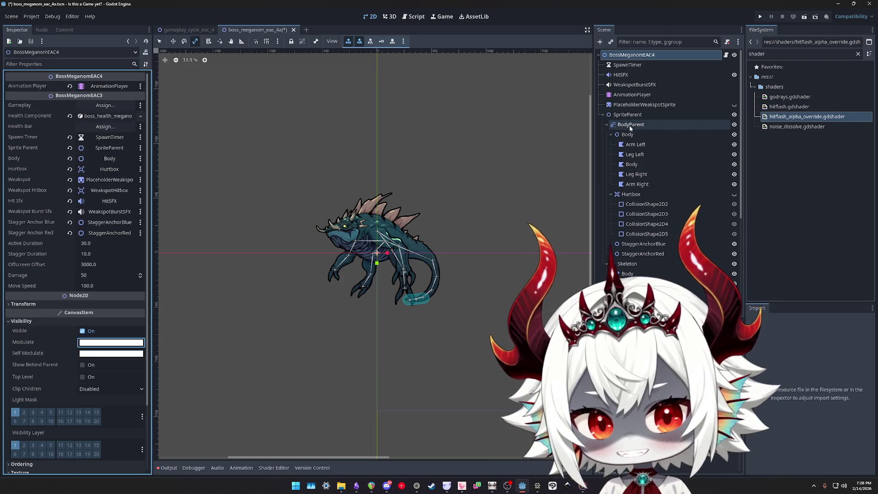
pyautogui.click(626, 136)
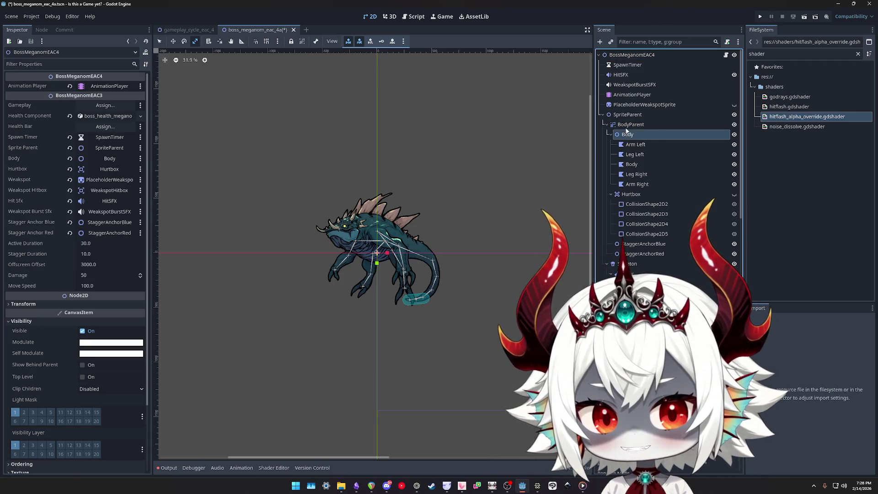
# Move Body directly under SpriteParent and test dimming the Body and root modulate
pyautogui.scroll(-4, 635, 120)
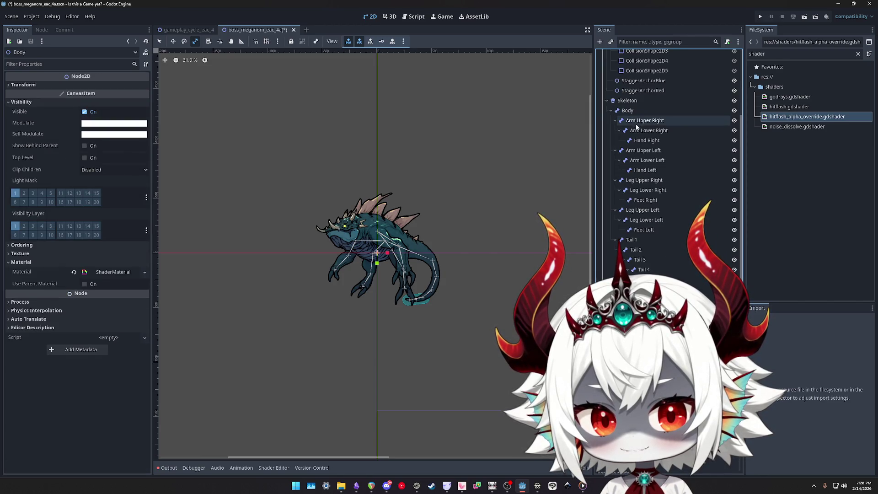
pyautogui.scroll(5, 643, 137)
pyautogui.moveTo(628, 134); pyautogui.dragTo(641, 122)
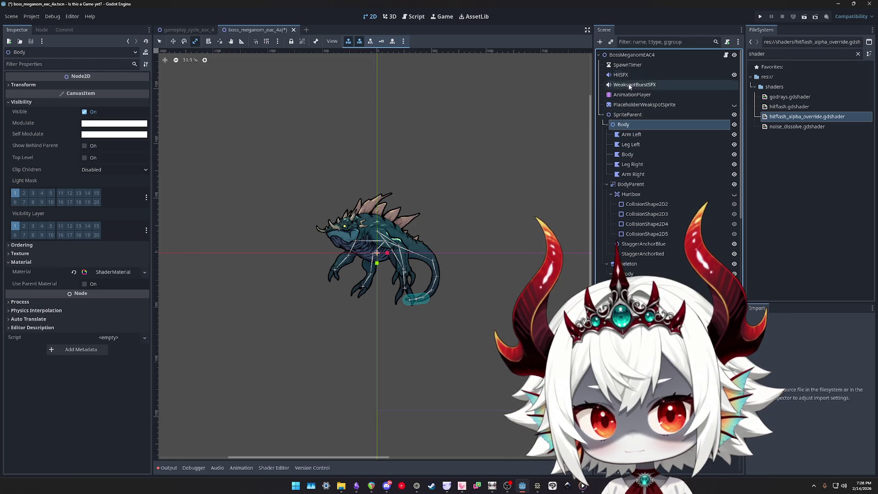
pyautogui.click(629, 184)
pyautogui.click(623, 125)
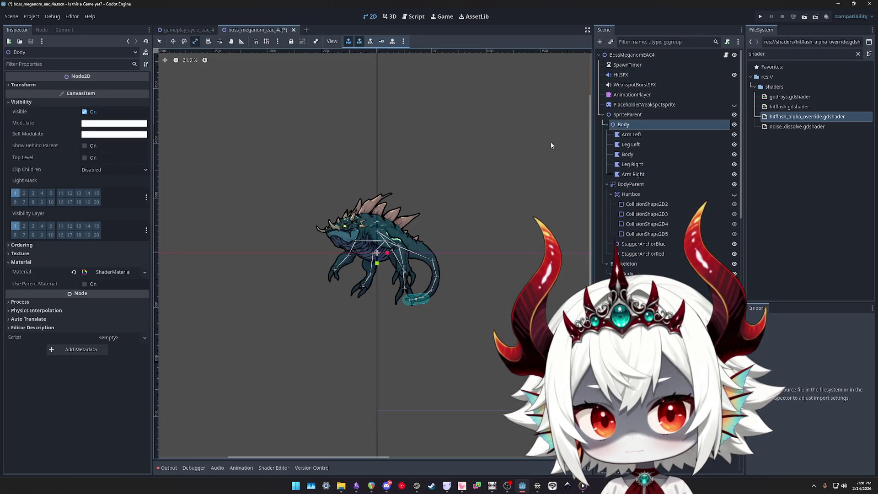
pyautogui.click(114, 123)
pyautogui.moveTo(142, 228)
pyautogui.mouseDown()
pyautogui.moveTo(115, 226)
pyautogui.moveTo(153, 227)
pyautogui.mouseUp()
pyautogui.click(629, 57)
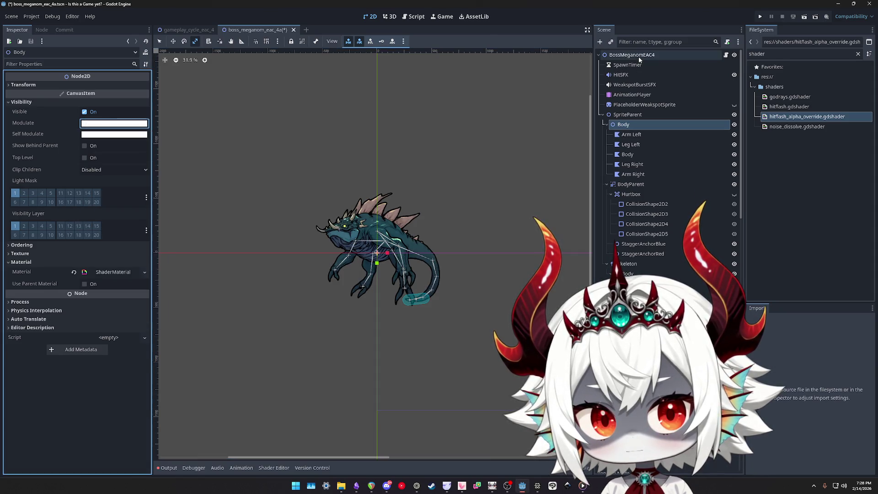
pyautogui.click(638, 55)
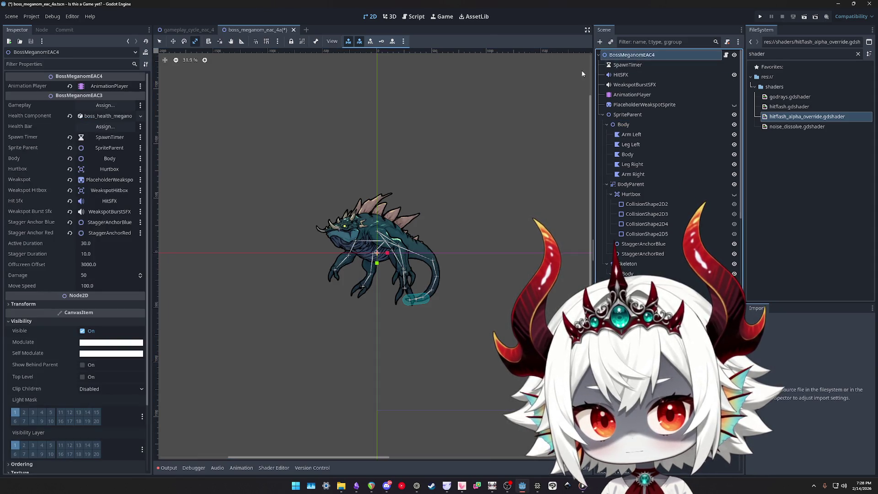
pyautogui.click(100, 343)
pyautogui.moveTo(130, 294)
pyautogui.mouseDown()
pyautogui.moveTo(60, 295)
pyautogui.moveTo(115, 295)
pyautogui.moveTo(268, 258)
pyautogui.mouseUp()
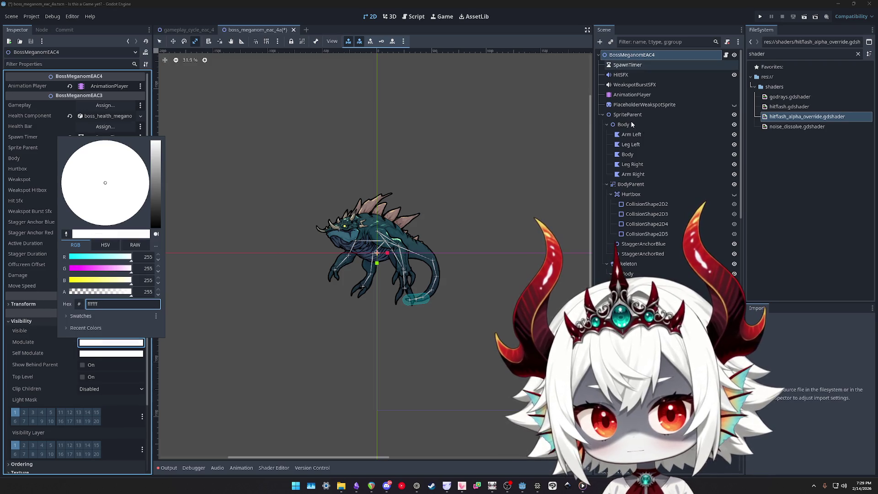
# Nest Body inside the BodyParent canvas group and inspect its polygon parts
pyautogui.moveTo(630, 124); pyautogui.dragTo(635, 183)
pyautogui.click(667, 125)
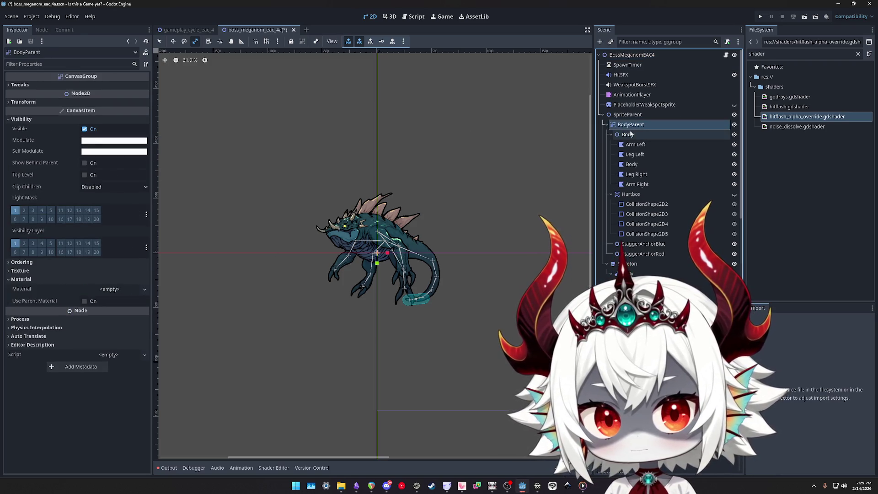
pyautogui.hotkey('ctrl', 'z')
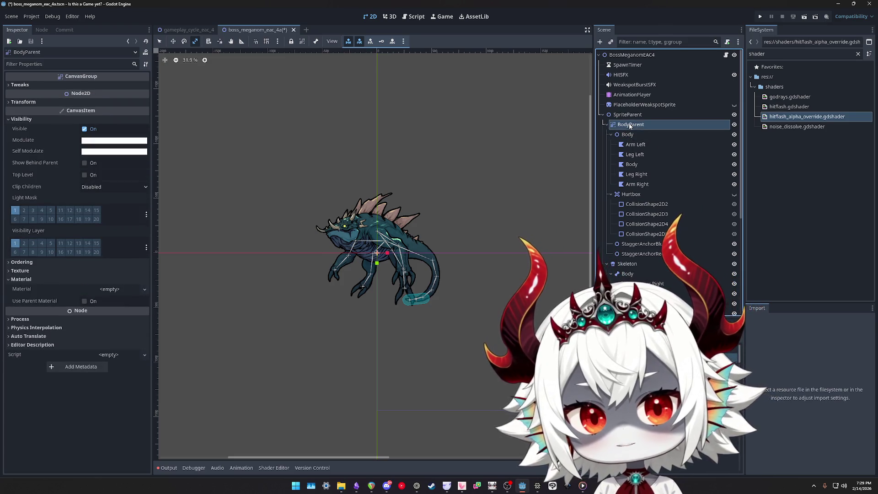
pyautogui.hotkey('ctrl', 'shift', 'z')
pyautogui.hotkey('ctrl', 'z')
pyautogui.hotkey('ctrl', 'shift', 'z')
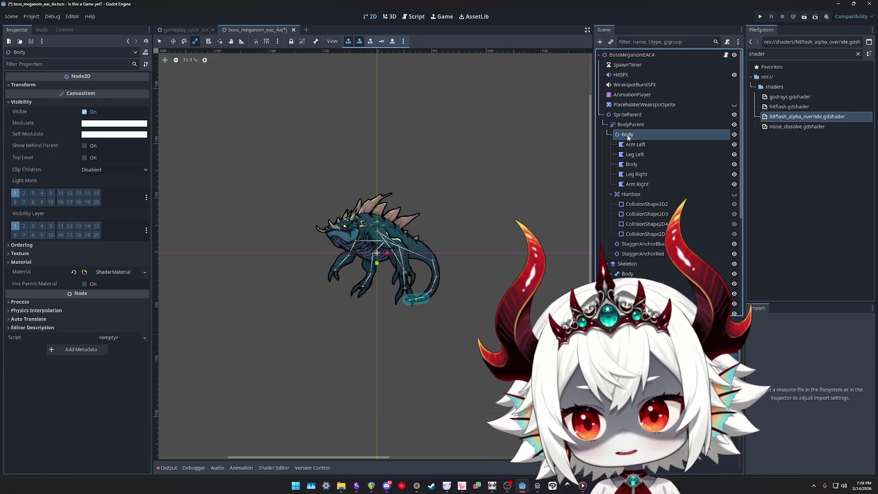
pyautogui.click(625, 128)
pyautogui.click(627, 136)
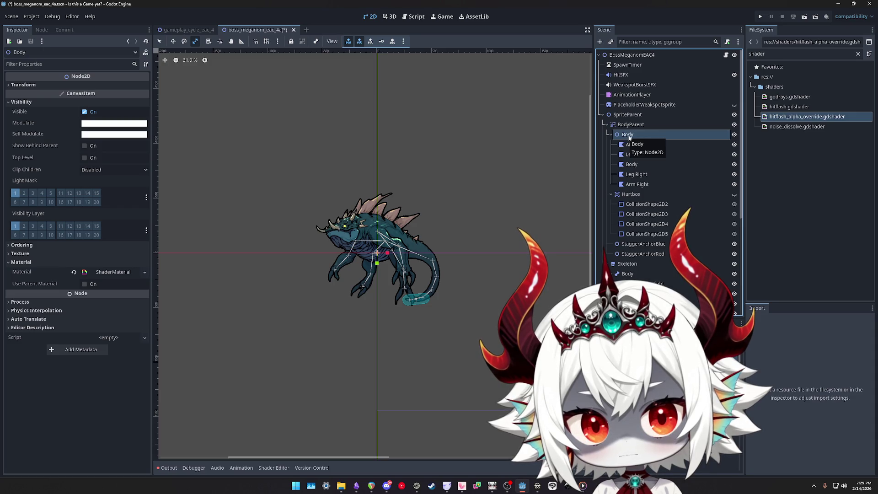
pyautogui.click(633, 145)
pyautogui.press('Down')
pyautogui.press('Down')
pyautogui.press('Down')
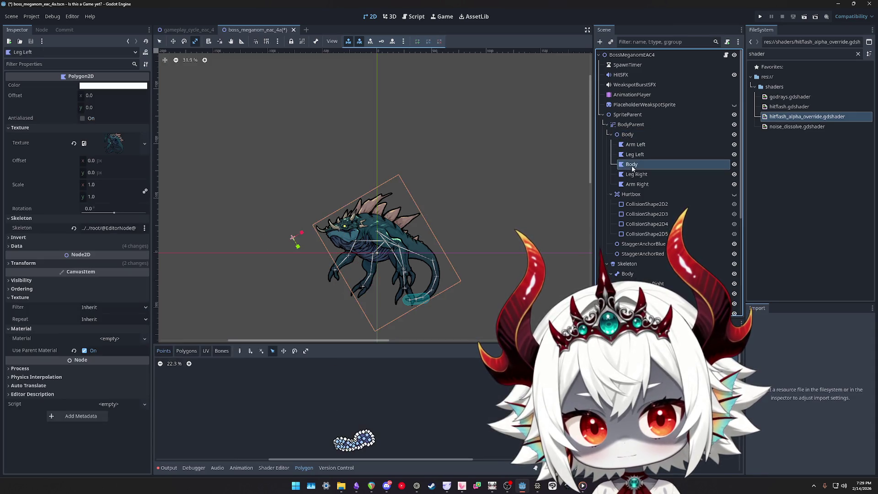
pyautogui.click(627, 135)
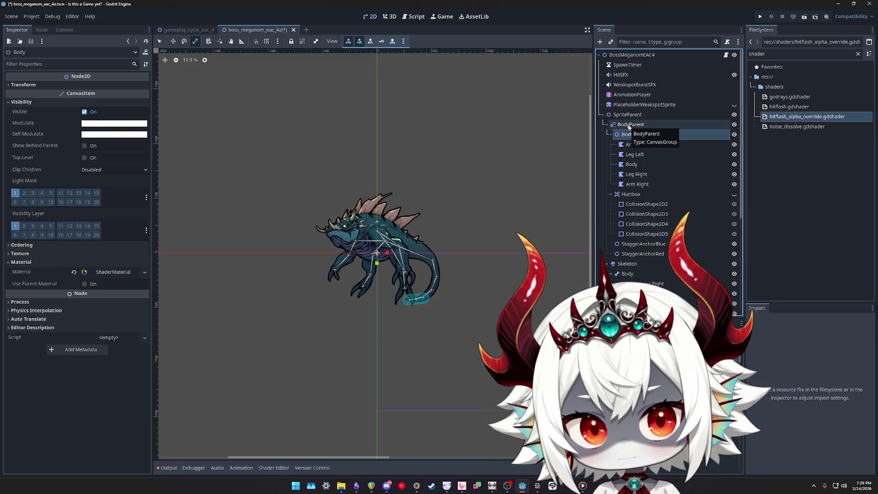
pyautogui.click(629, 125)
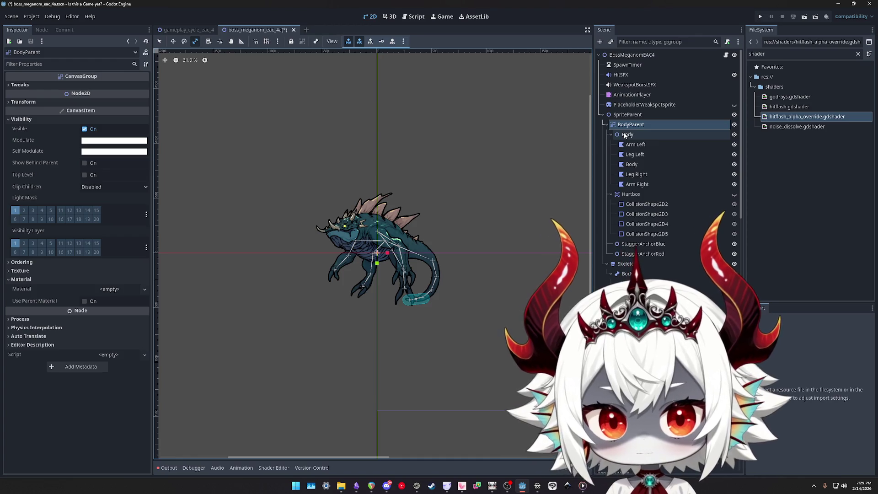
# Assign the Body node to the root's Body property and save the boss scene
pyautogui.click(626, 135)
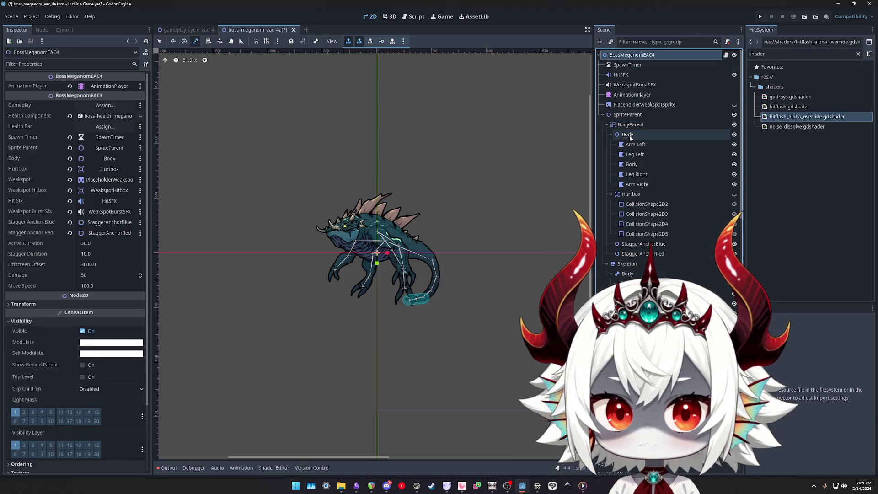
pyautogui.moveTo(626, 136)
pyautogui.mouseDown()
pyautogui.moveTo(259, 210)
pyautogui.moveTo(151, 259)
pyautogui.moveTo(82, 278)
pyautogui.mouseUp()
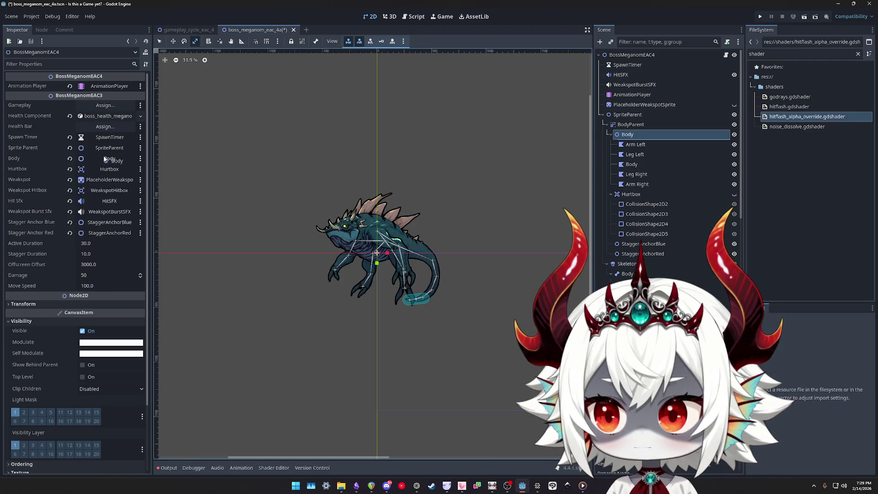
pyautogui.click(622, 56)
pyautogui.hotkey('ctrl', 's')
# Go back to the boss scene and open boss_meganom_eac_3.gd in the Script editor
pyautogui.click(185, 29)
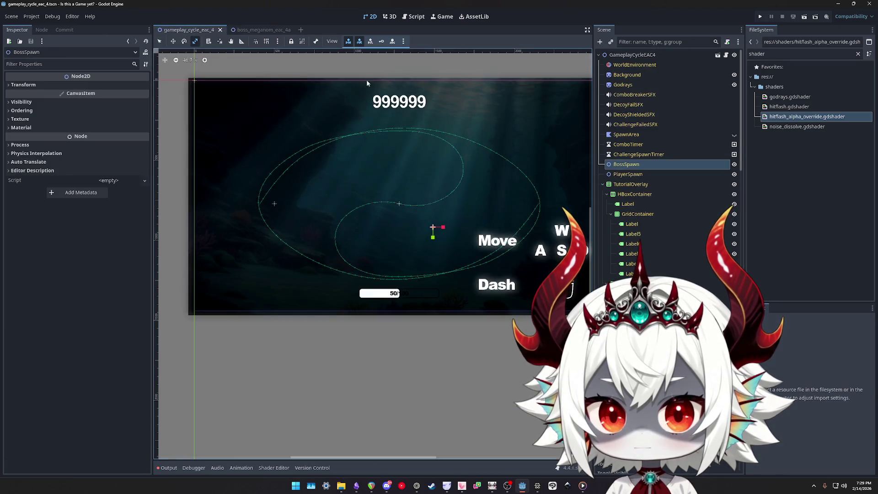
pyautogui.click(256, 30)
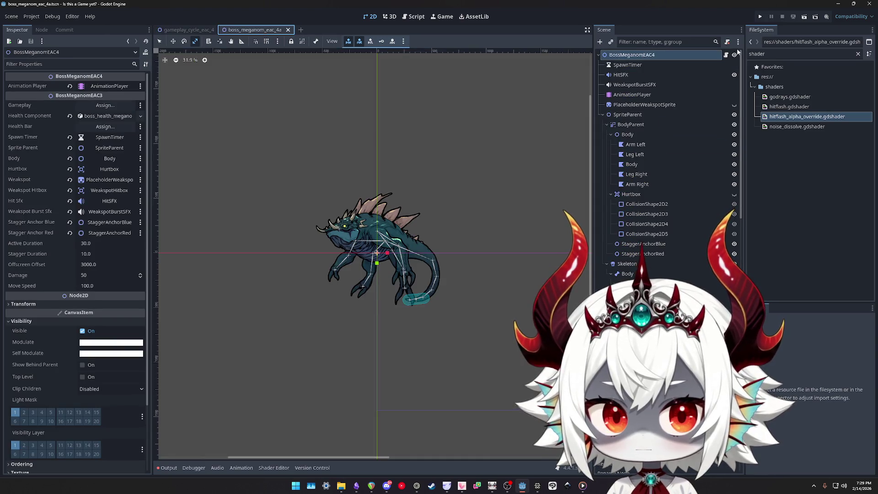
pyautogui.click(725, 55)
pyautogui.scroll(2, 392, 264)
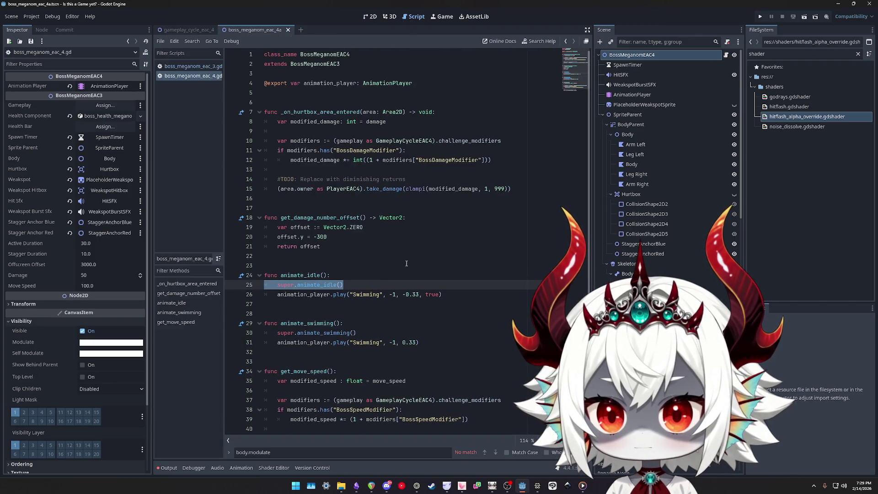
pyautogui.click(193, 67)
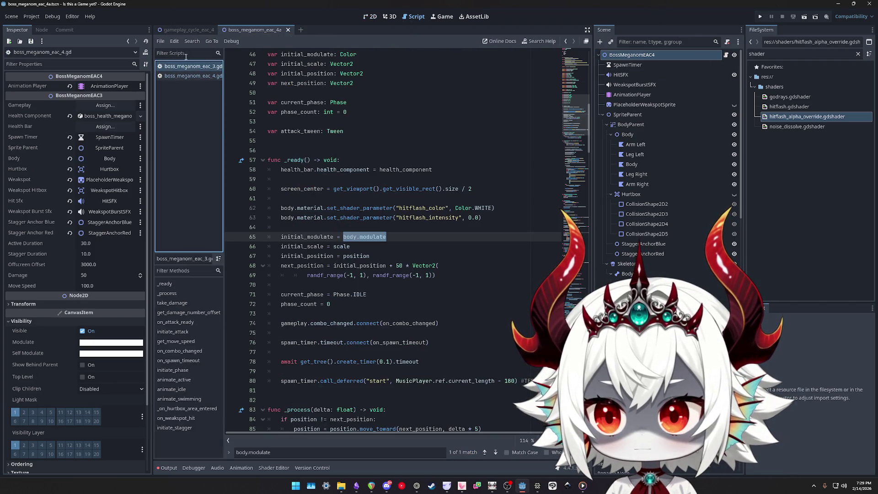
# Change body.modulate to plain modulate on line 65
pyautogui.doubleClick(349, 237)
pyautogui.press('Delete')
pyautogui.press('Delete')
pyautogui.press('Escape')
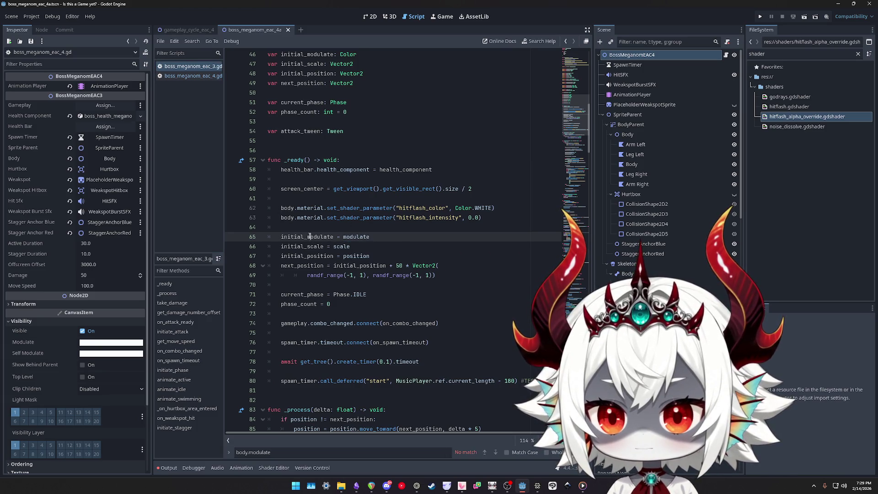
# Find where initial_modulate is used and retarget the line 259 tween from body to self
pyautogui.doubleClick(310, 237)
pyautogui.hotkey('ctrl', 'f')
pyautogui.press('Return')
pyautogui.doubleClick(313, 237)
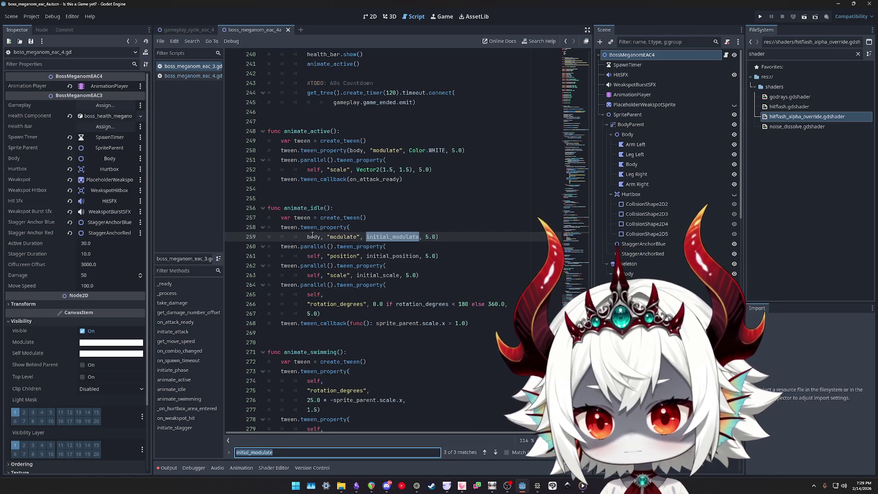
pyautogui.write('self')
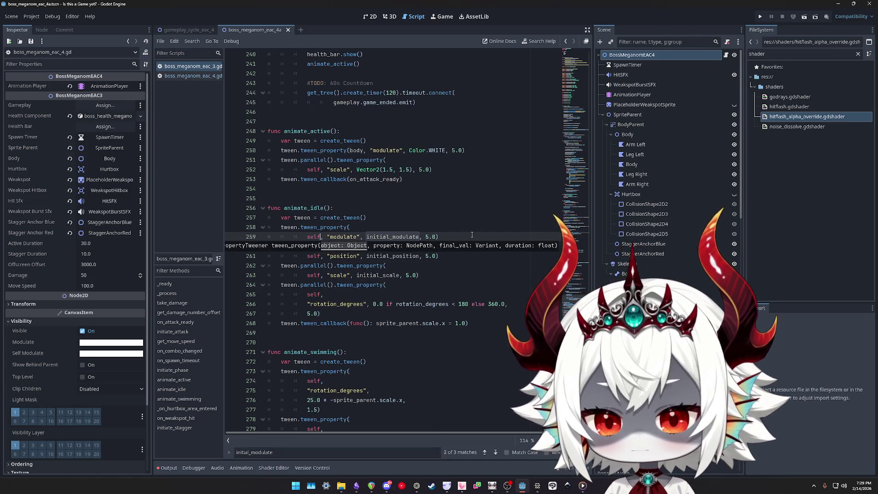
pyautogui.press('Escape')
# Search for 'body,' and retarget the line 250 tween from body to self
pyautogui.hotkey('ctrl', 'f')
pyautogui.write('body')
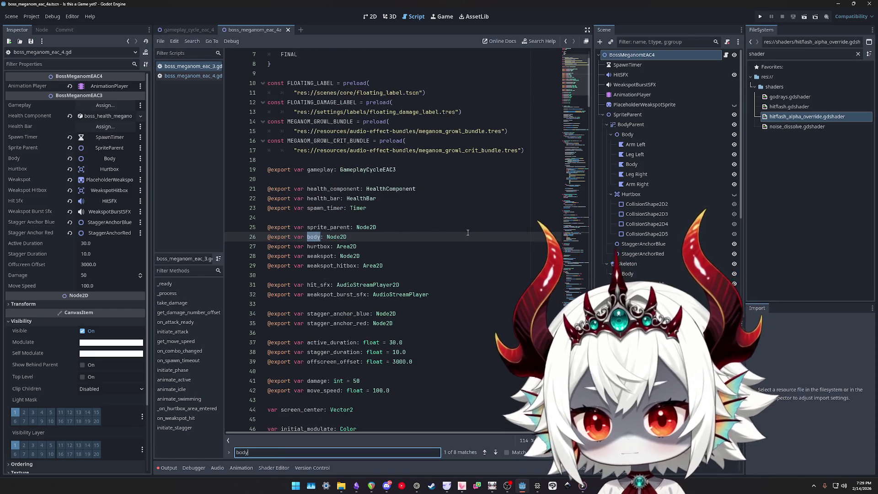
pyautogui.write(',')
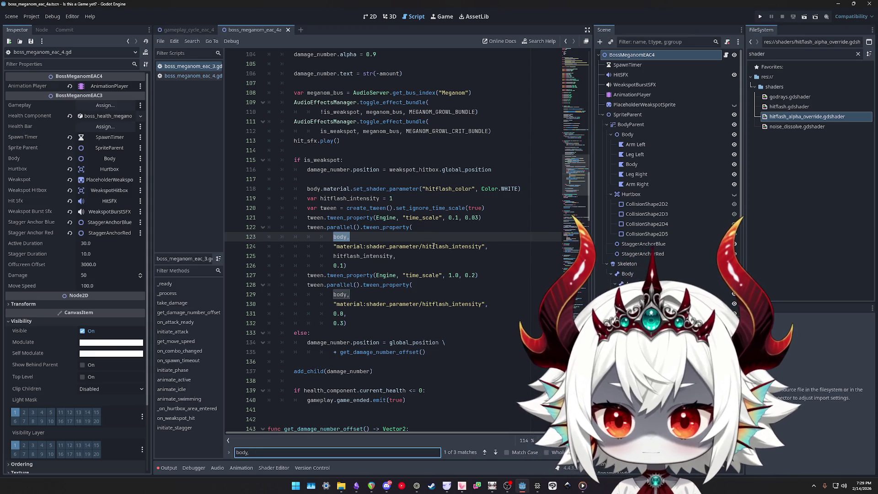
pyautogui.press('Return')
pyautogui.press('Return')
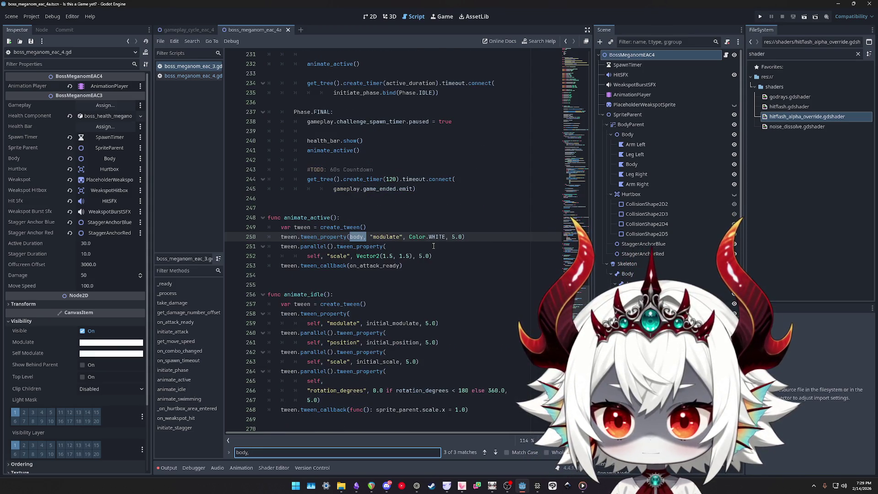
pyautogui.doubleClick(359, 236)
pyautogui.write('self')
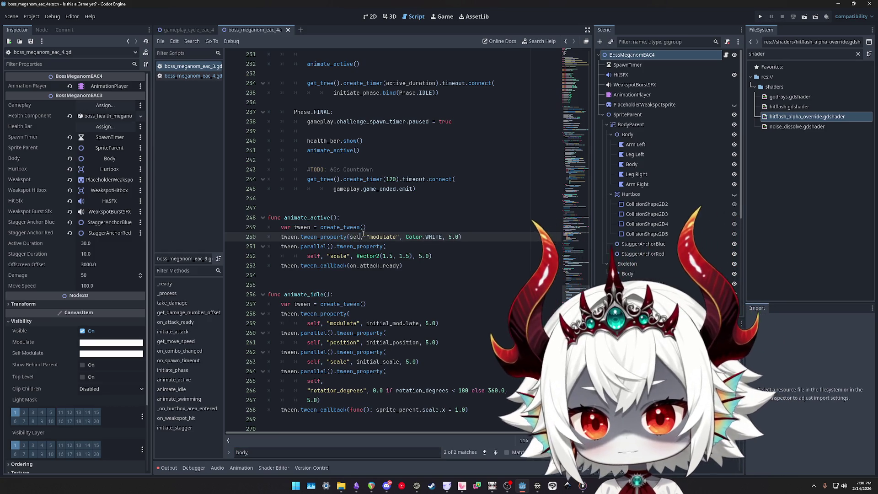
# Search the script for the remaining 'body' references
pyautogui.hotkey('ctrl', 'f')
pyautogui.write('body')
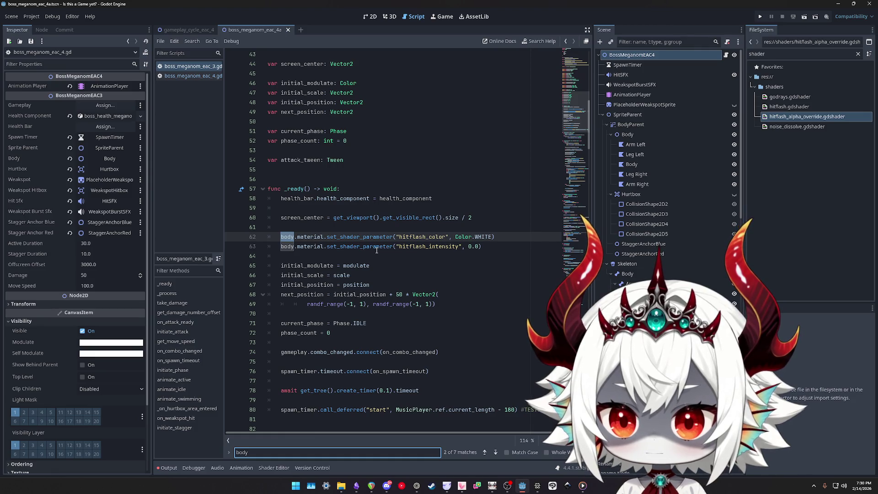
pyautogui.press('Return')
pyautogui.press('Return')
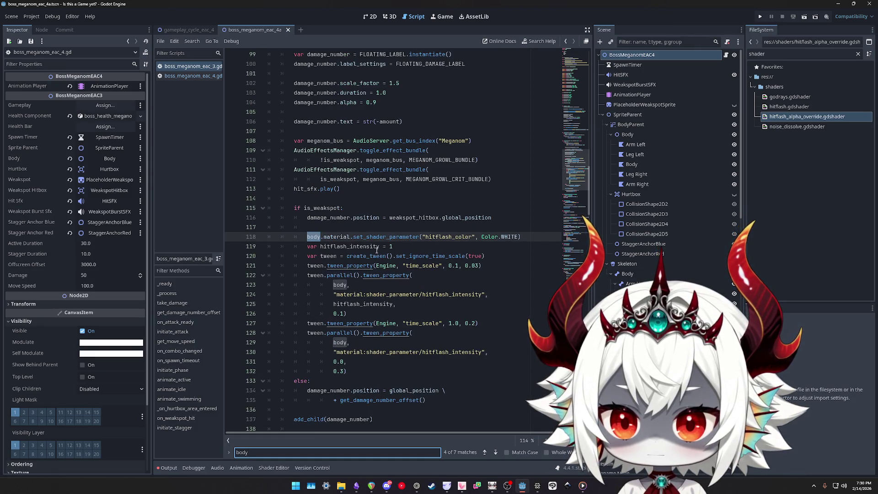
pyautogui.press('Return')
pyautogui.press('Return')
pyautogui.press('Return')
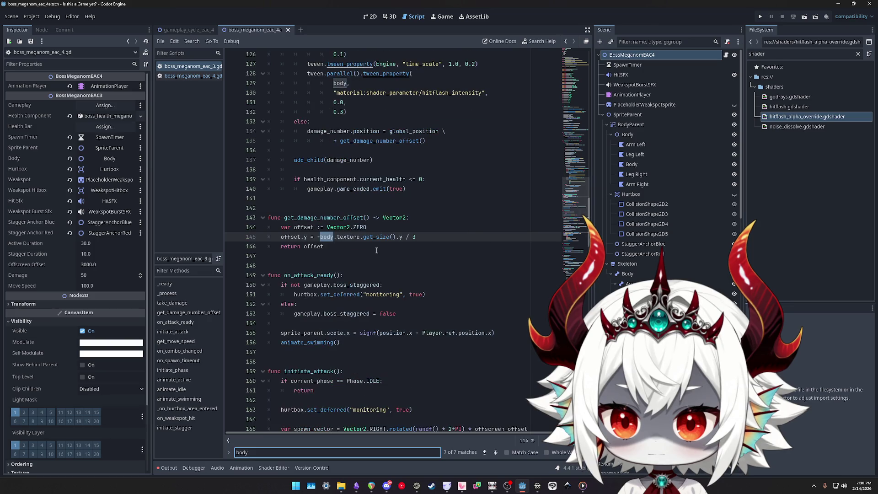
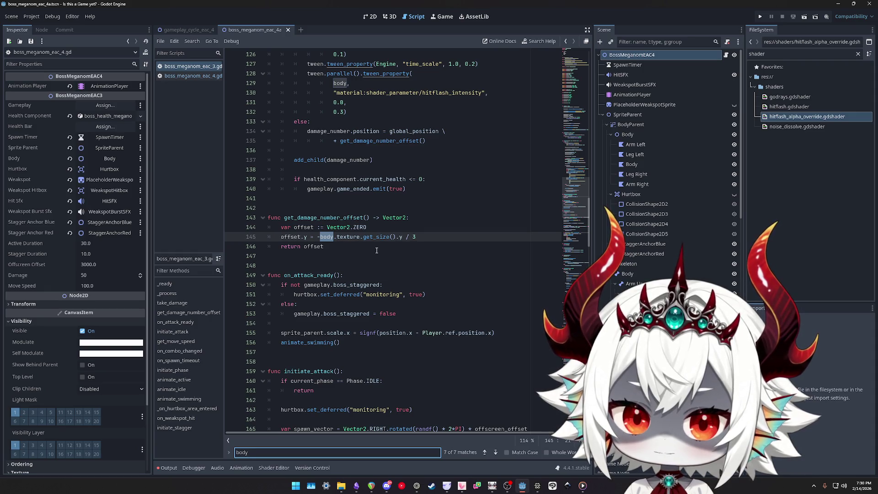
# Step through the 'body' matches in boss_meganom_eac_3.gd, then open boss_meganom_eac_4.gd
pyautogui.press('Return')
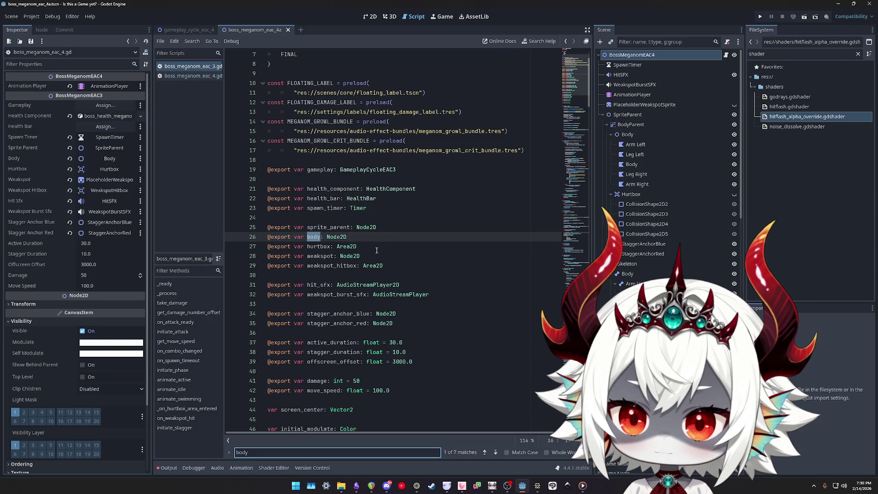
pyautogui.press('Return')
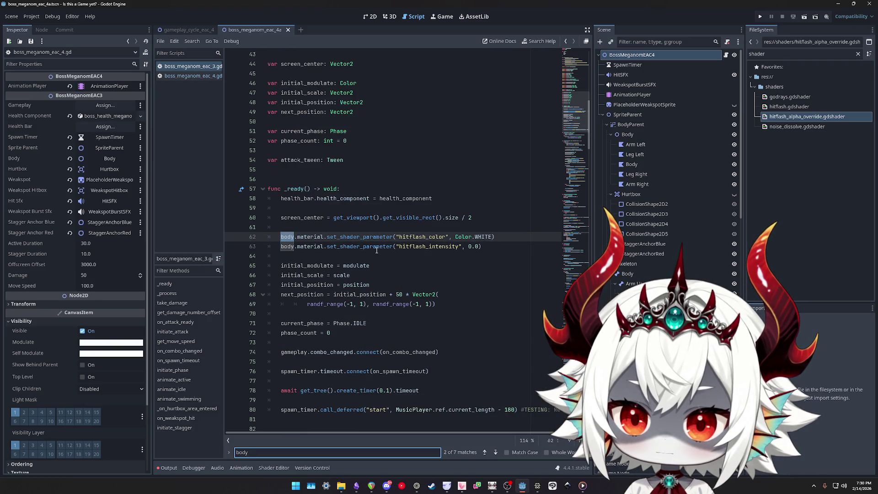
pyautogui.press('Return')
pyautogui.press('Return')
pyautogui.press('Return')
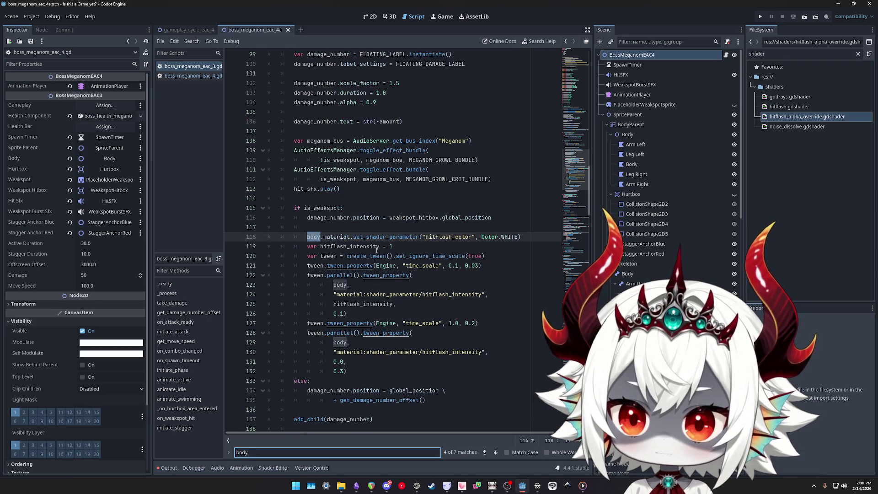
pyautogui.click(201, 76)
# Search boss_meganom_eac_4.gd for 'bodymodushader', put the caret on line 19, and run the game
pyautogui.hotkey('ctrl', 'f')
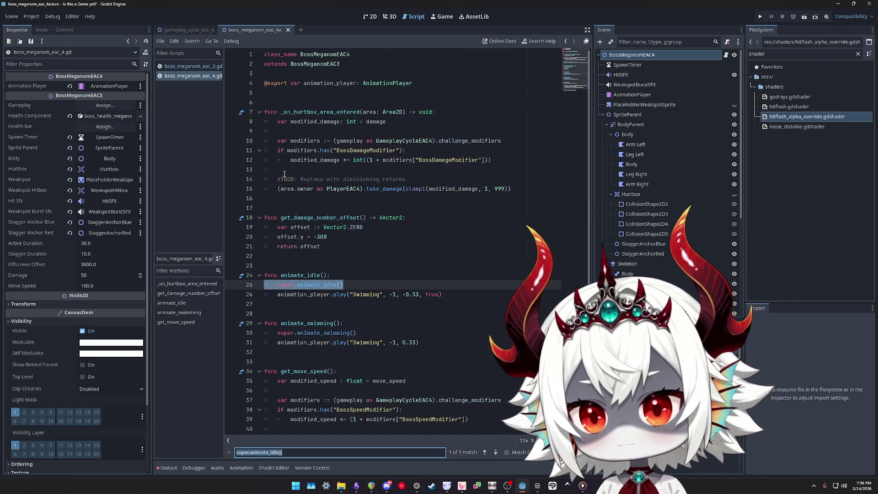
pyautogui.write('body')
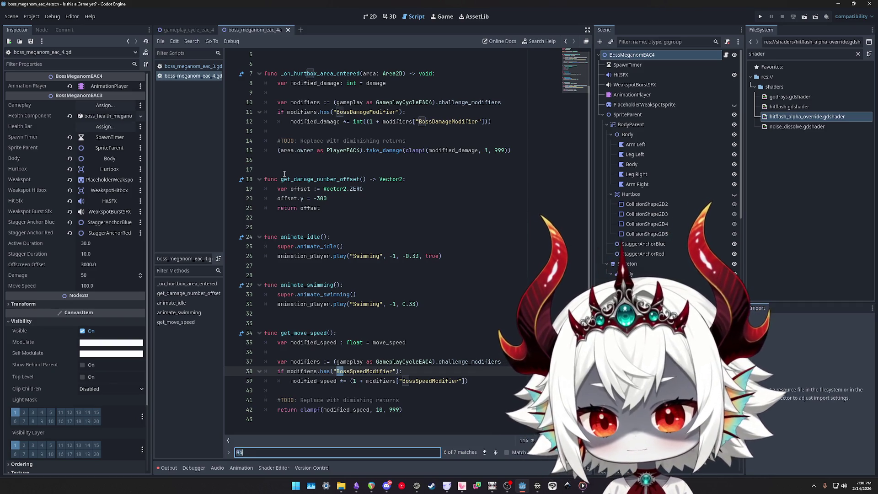
pyautogui.write('modulate')
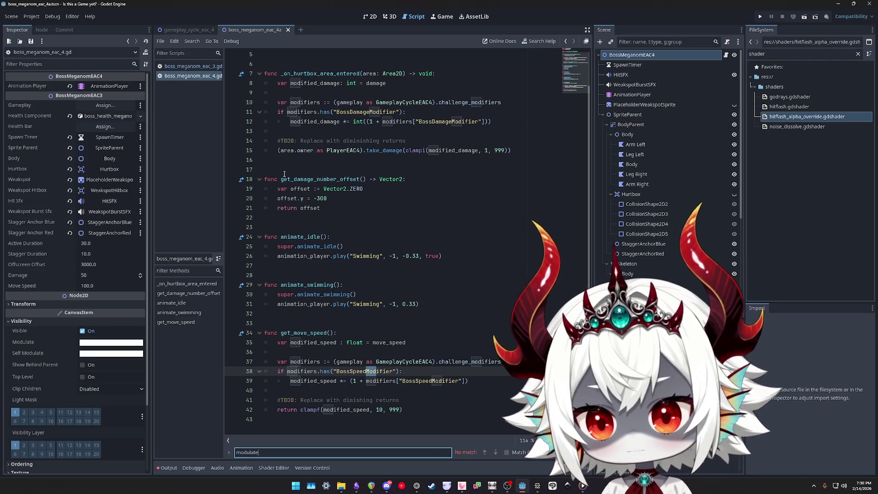
pyautogui.write('shader')
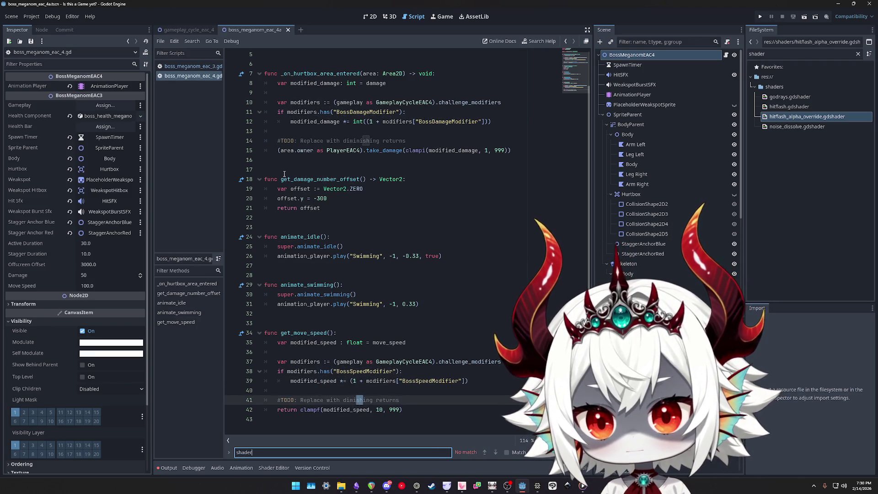
pyautogui.click(412, 140)
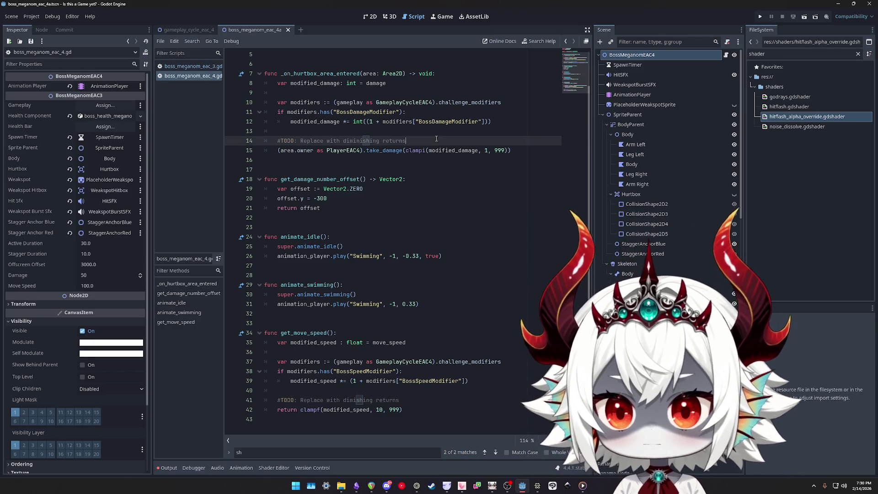
pyautogui.scroll(2, 452, 189)
pyautogui.scroll(-2, 452, 189)
pyautogui.click(451, 189)
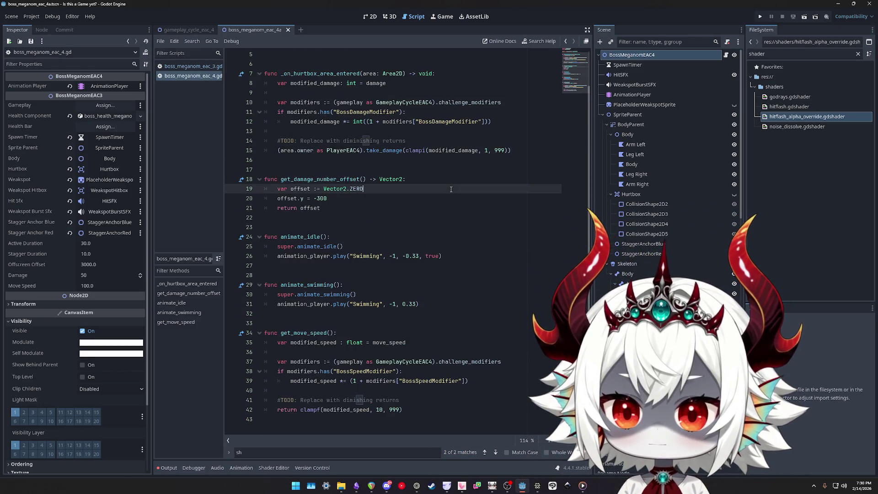
pyautogui.click(758, 18)
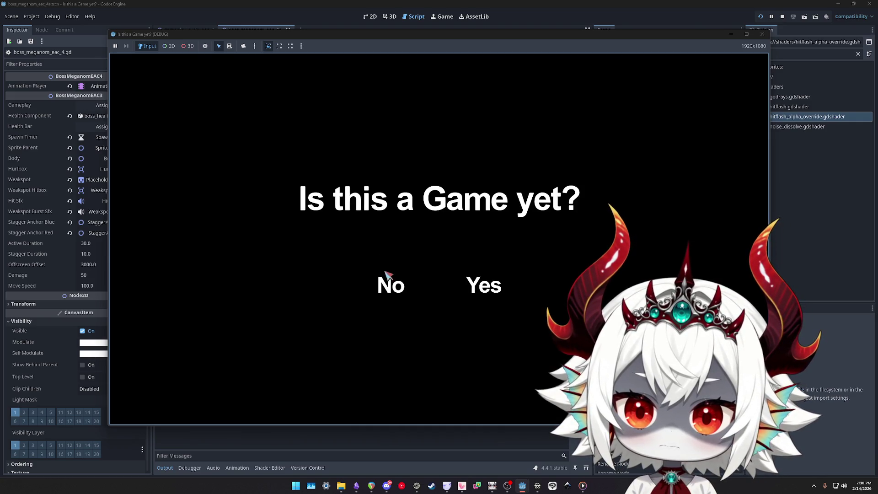
# Play through to the boss fight, then stop the game and return to the 2D scene view
pyautogui.click(387, 282)
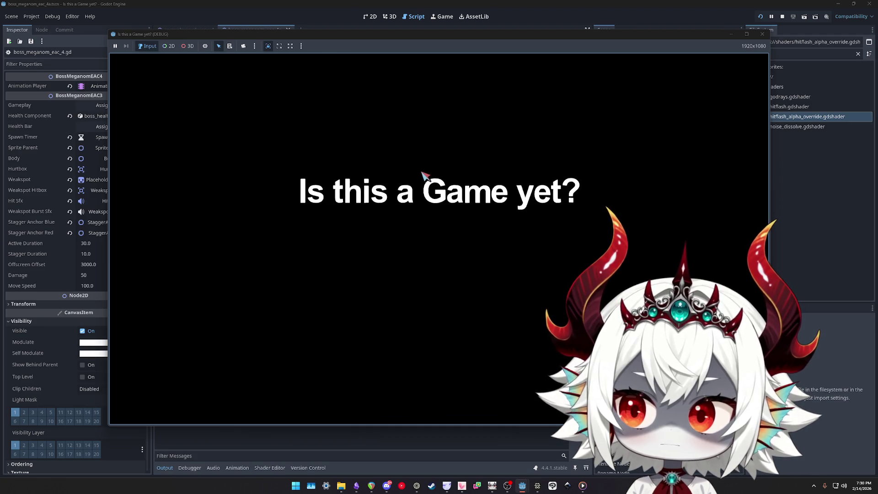
pyautogui.click(441, 276)
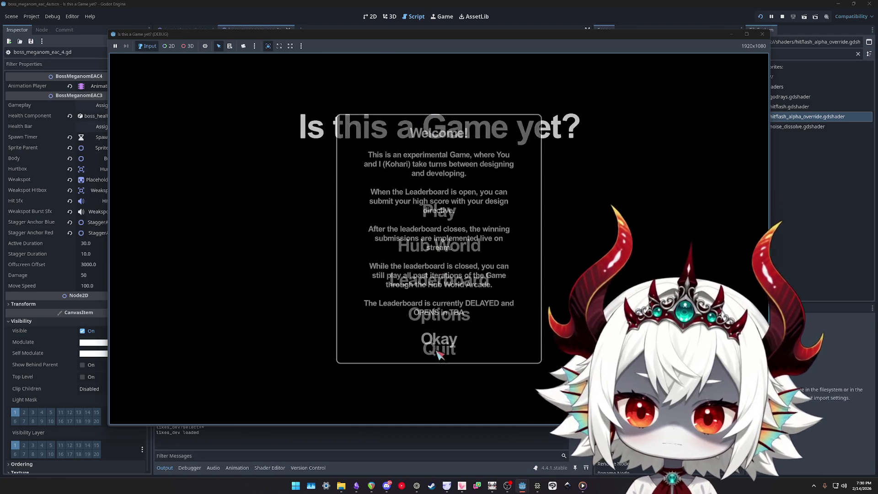
pyautogui.click(443, 280)
pyautogui.click(439, 211)
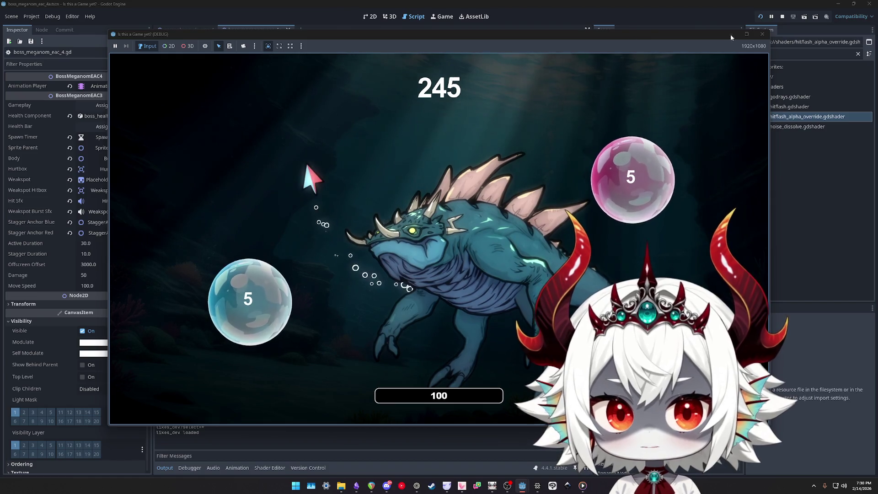
pyautogui.click(762, 34)
pyautogui.click(371, 17)
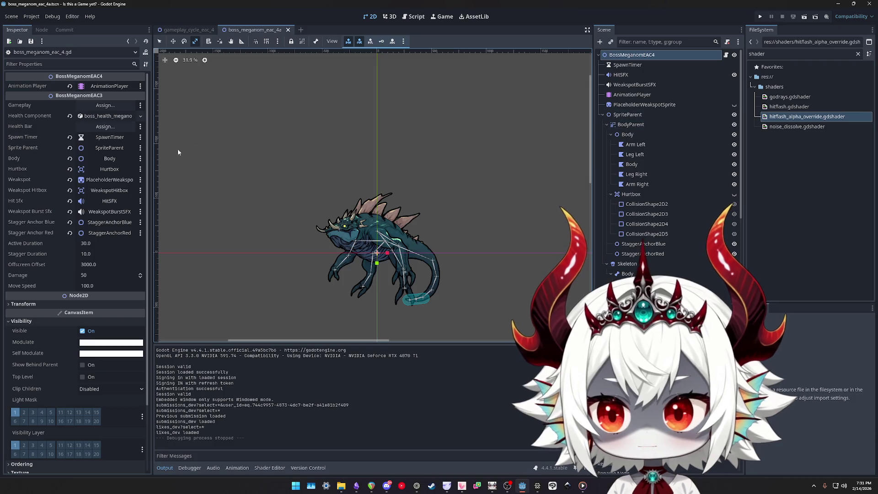
# Set the boss Modulate colour to black with alpha 0, then run the game again
pyautogui.click(110, 342)
pyautogui.click(154, 226)
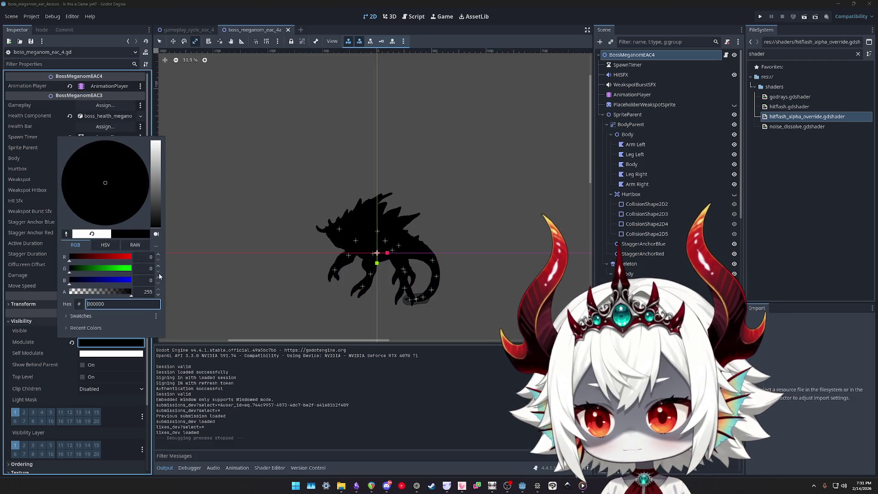
pyautogui.write('0')
pyautogui.press('Return')
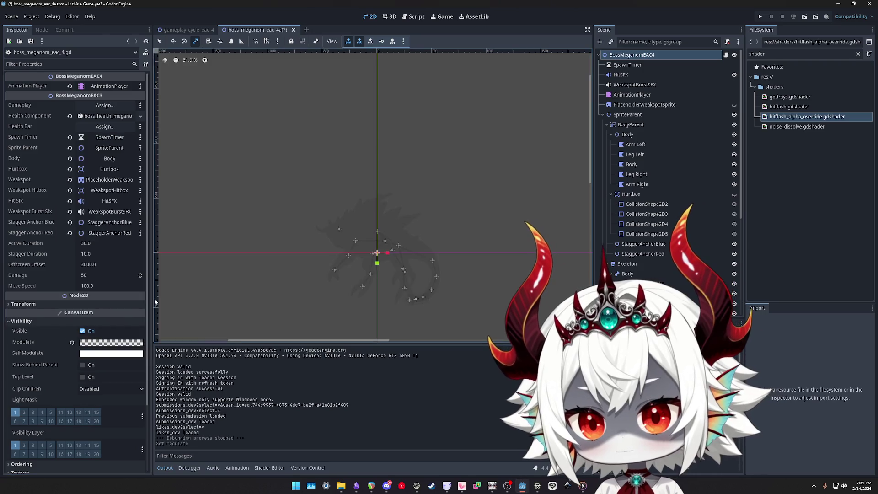
pyautogui.click(761, 17)
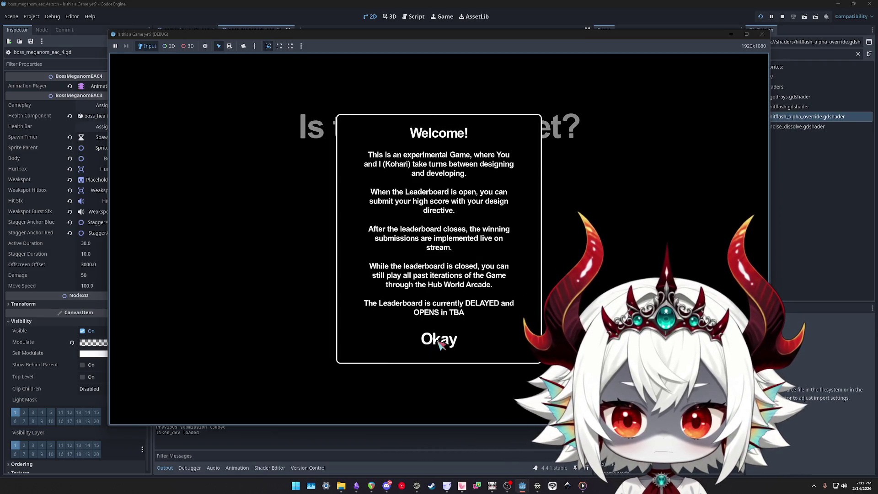
# Start a run, fly the ship with WASD popping numbered bubbles, then stop the game
pyautogui.click(439, 340)
pyautogui.click(427, 212)
pyautogui.press('w')
pyautogui.press('a')
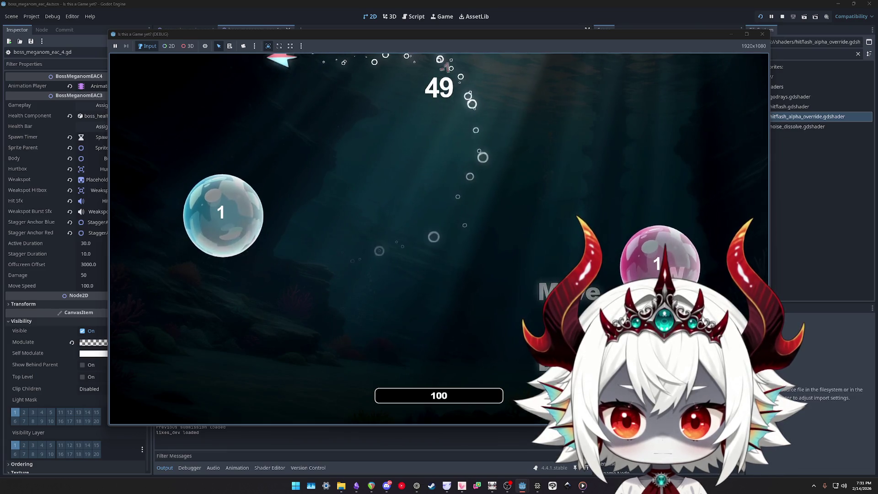
pyautogui.press('s')
pyautogui.press('d')
pyautogui.press('w')
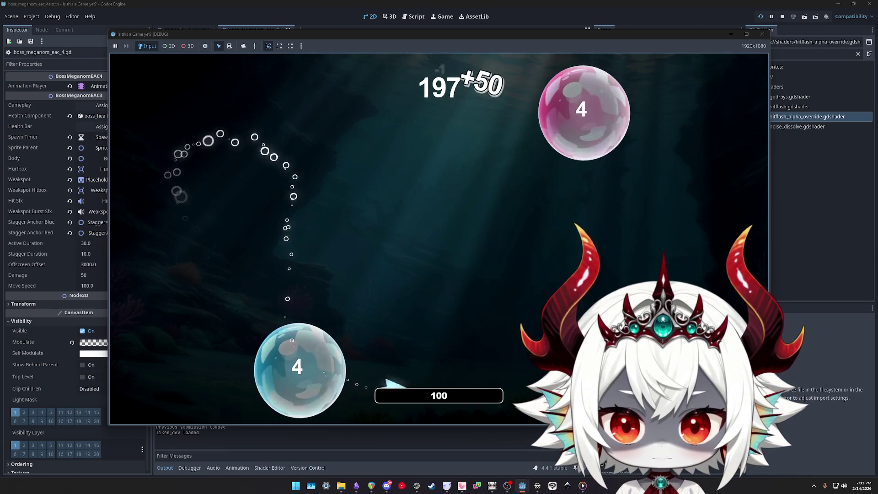
pyautogui.press('w')
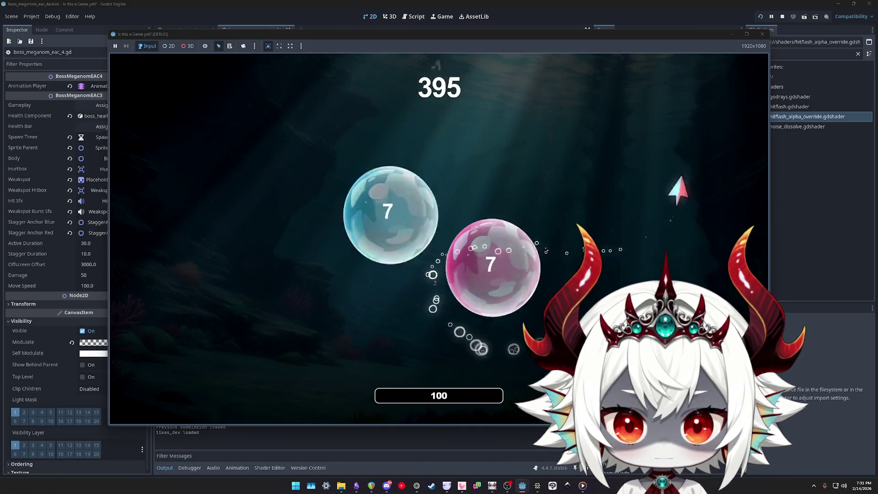
pyautogui.press('w')
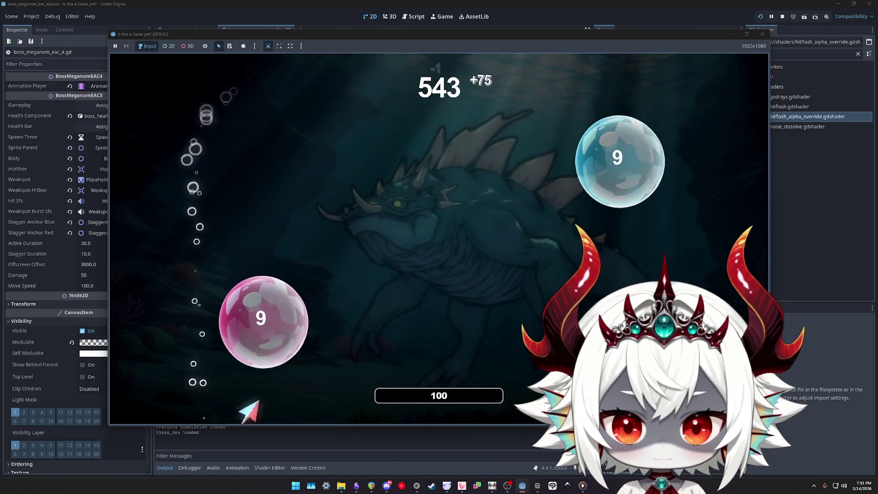
pyautogui.press('w')
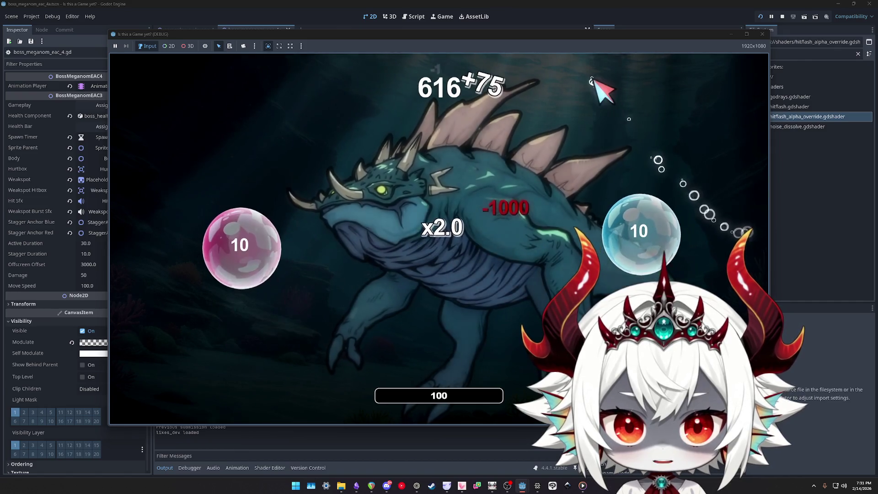
pyautogui.press('w')
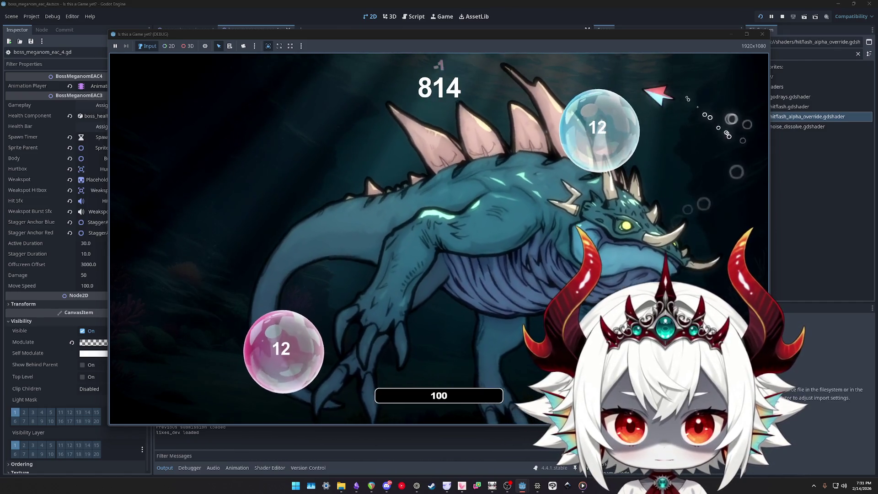
pyautogui.press('w')
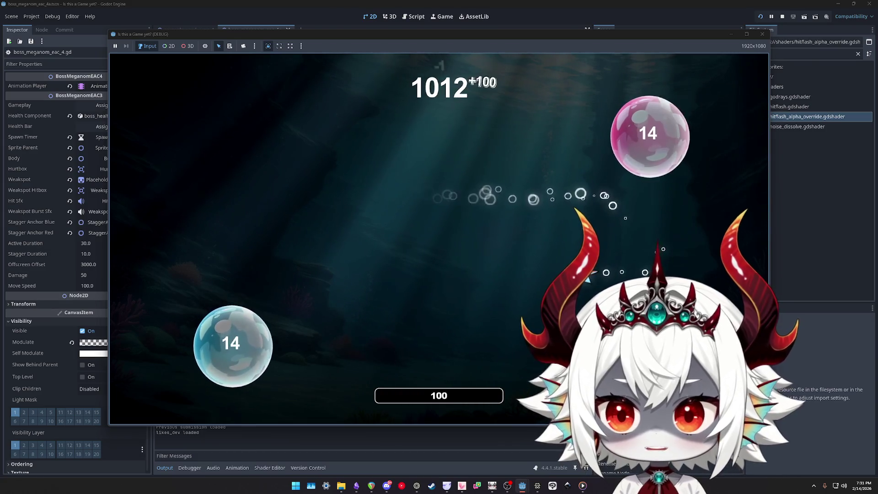
pyautogui.press('w')
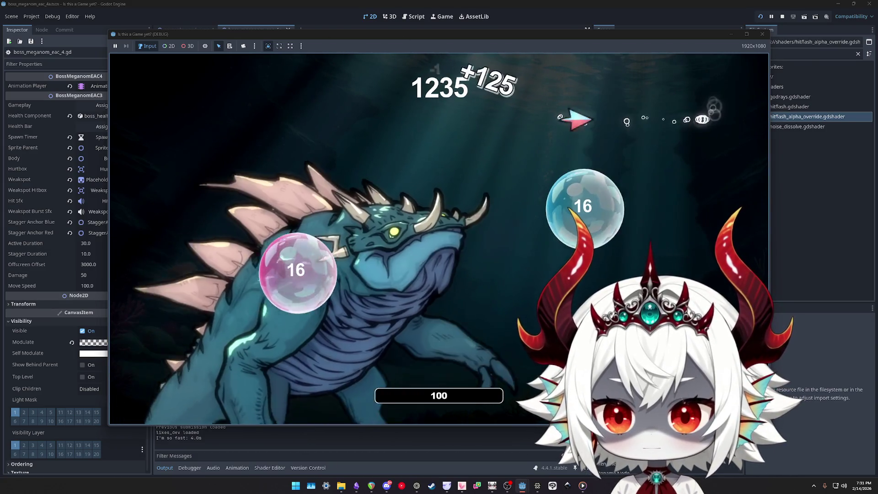
pyautogui.click(782, 16)
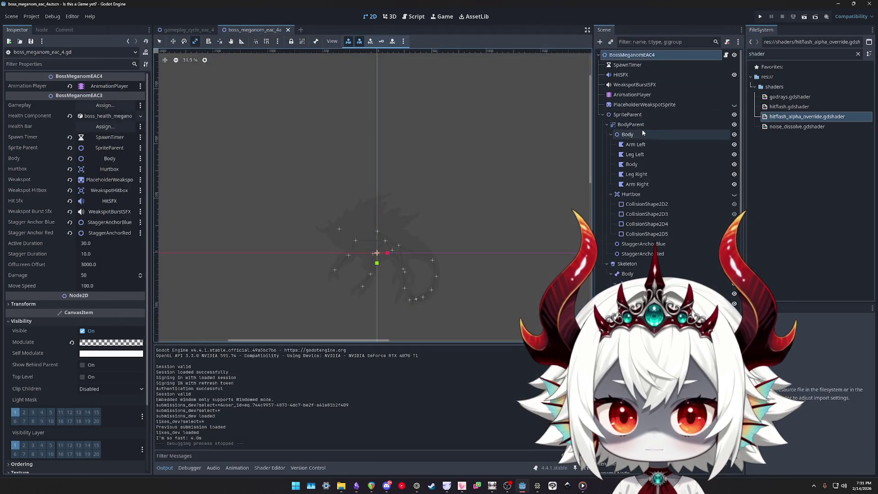
# Preview the Swimming animation, rewind it to 0, and select the Arm Left polygon
pyautogui.click(632, 125)
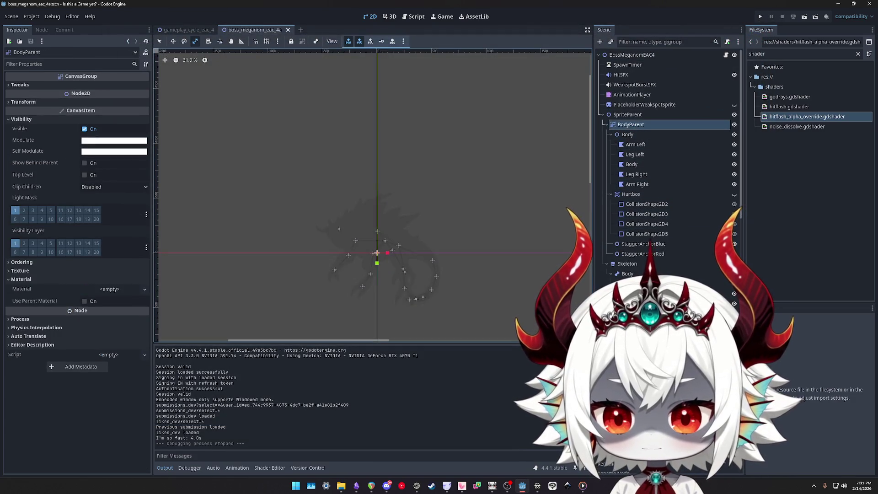
pyautogui.click(644, 210)
pyautogui.click(638, 95)
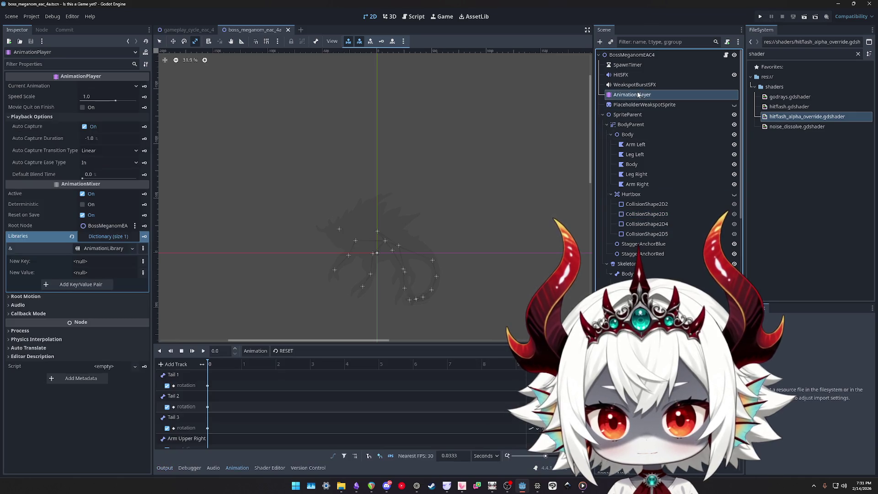
pyautogui.click(204, 352)
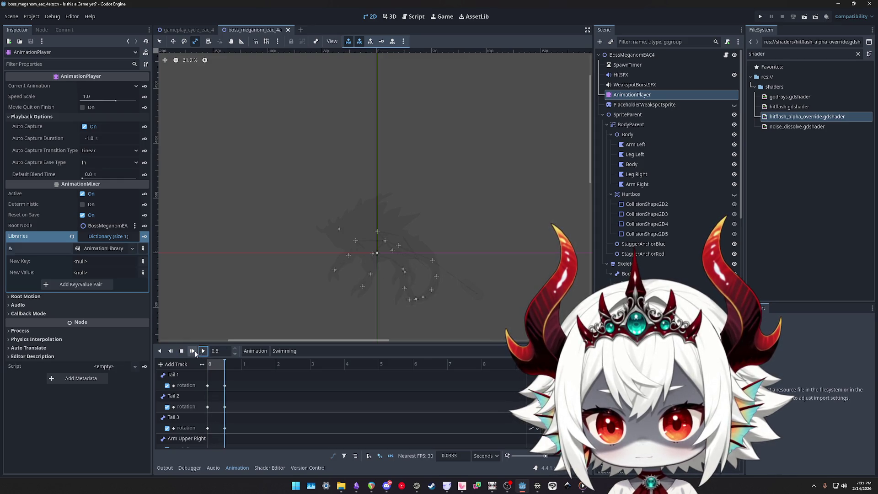
pyautogui.click(182, 351)
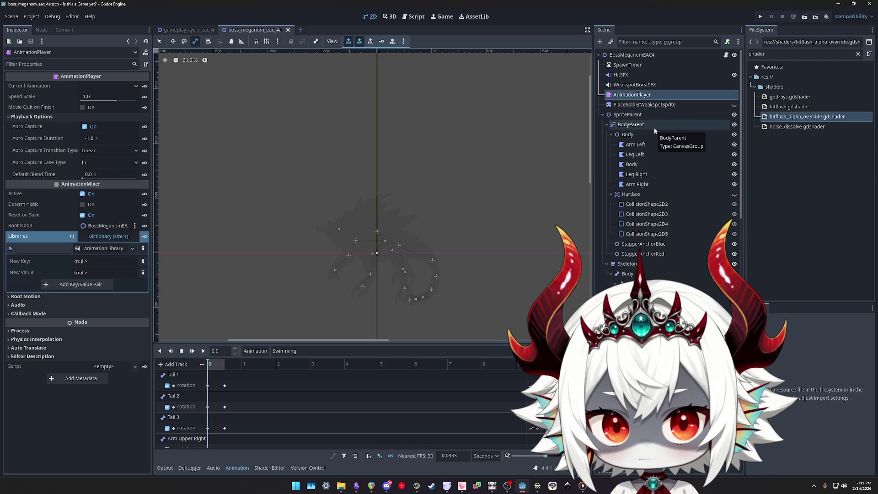
pyautogui.click(636, 144)
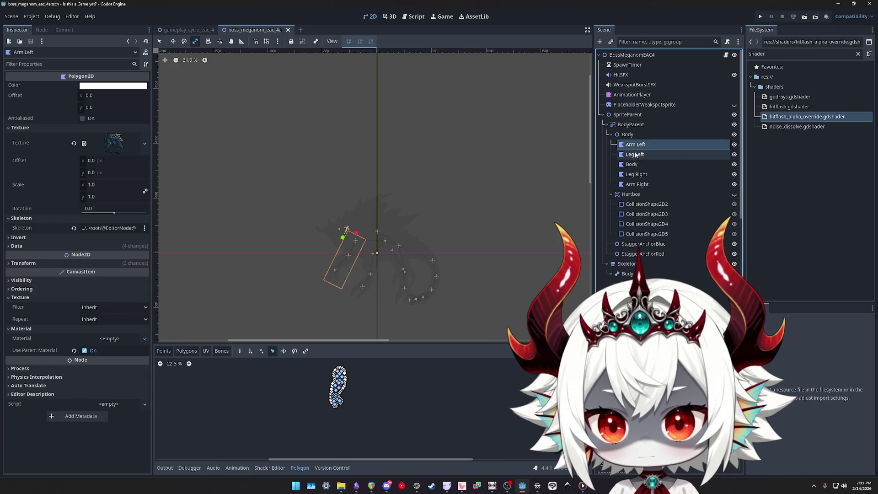
# Inspect the Leg Left, Body, Arm Right and Arm Left polygons and the Body group node
pyautogui.click(636, 155)
pyautogui.click(633, 165)
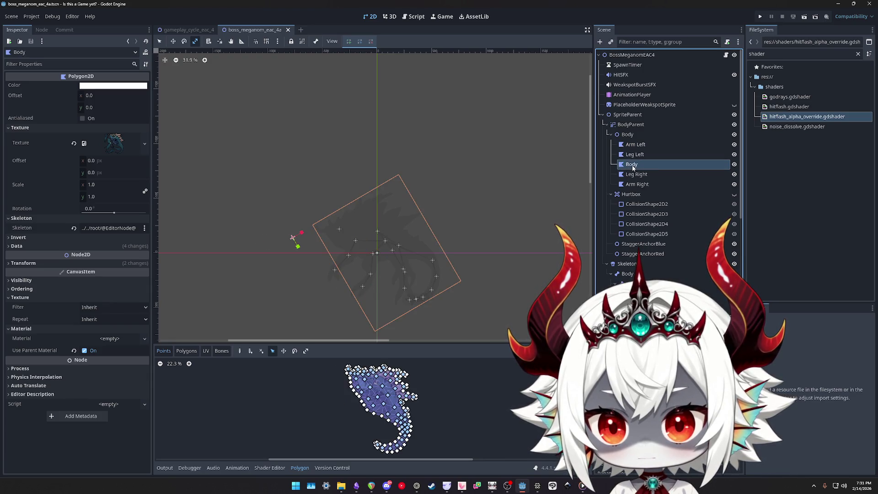
pyautogui.click(636, 174)
pyautogui.click(636, 184)
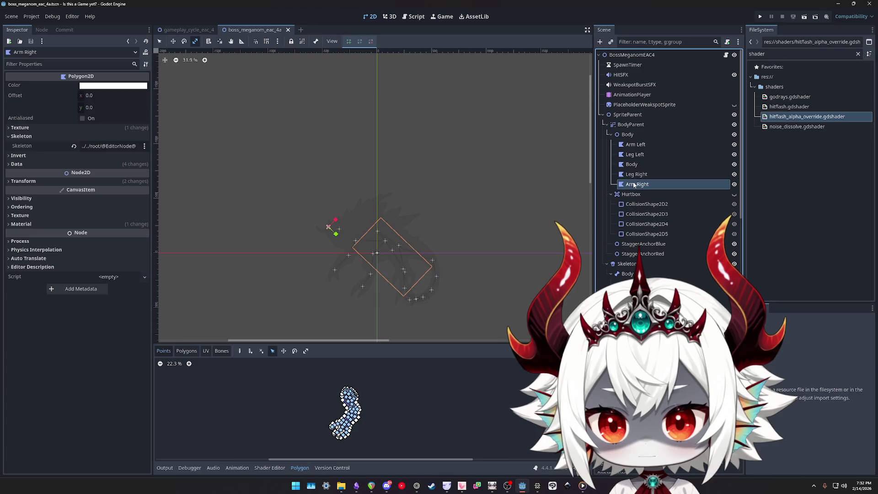
pyautogui.click(630, 136)
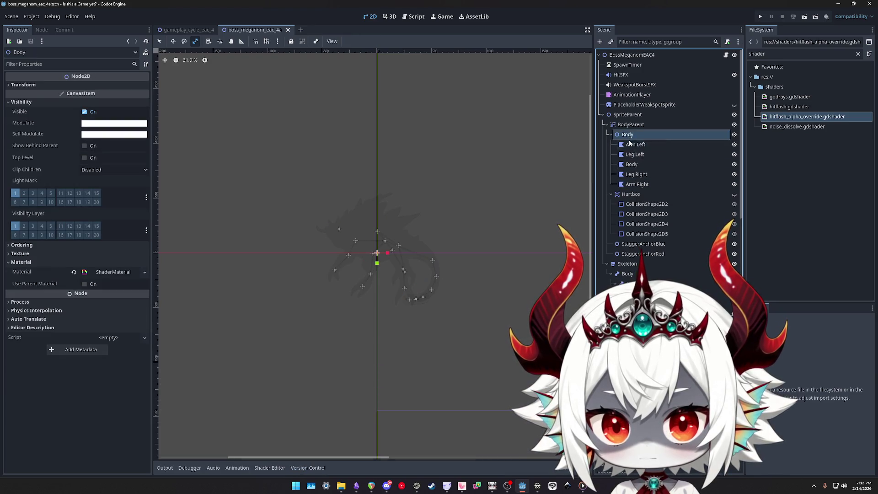
pyautogui.click(631, 194)
pyautogui.click(630, 134)
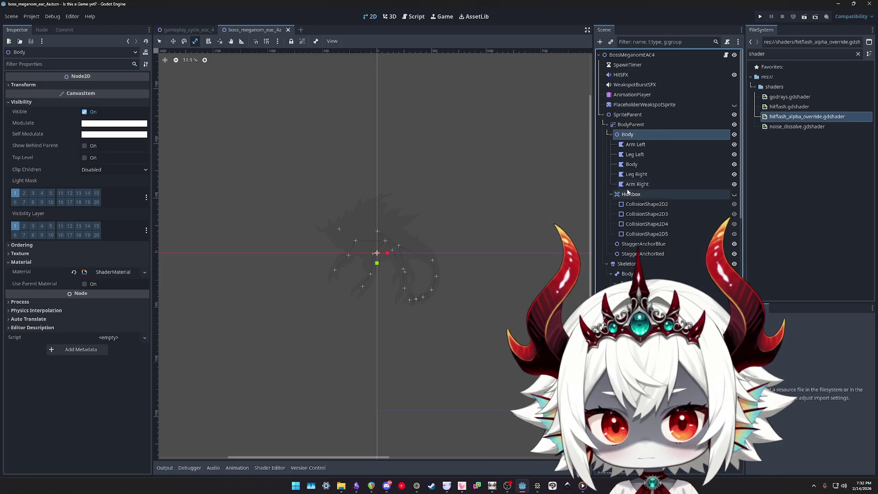
pyautogui.click(633, 144)
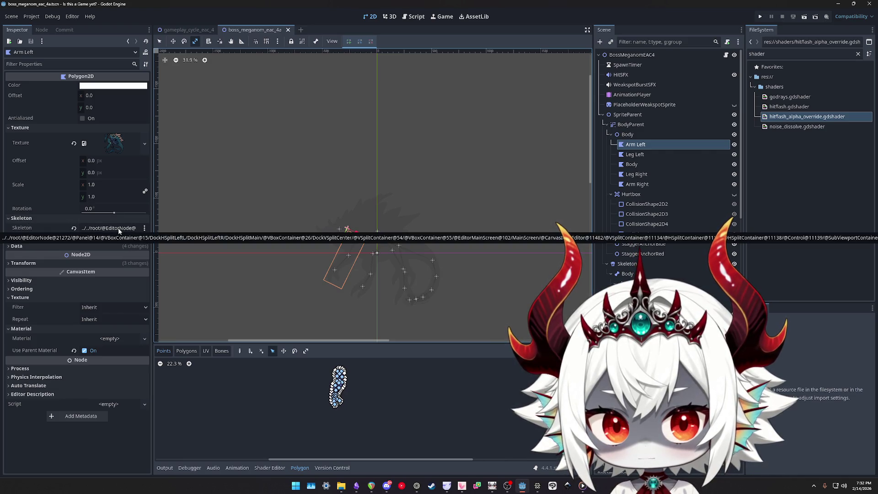
pyautogui.click(630, 135)
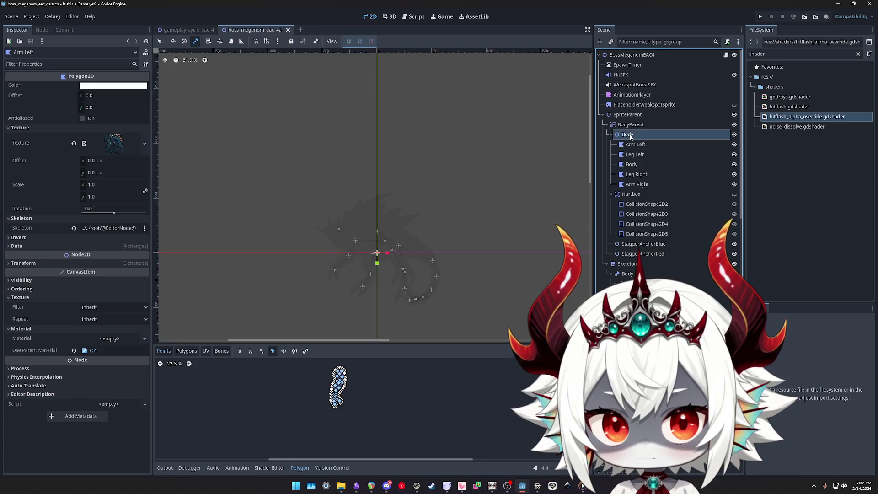
# Drag the Skeleton node onto Body to reparent it
pyautogui.click(625, 195)
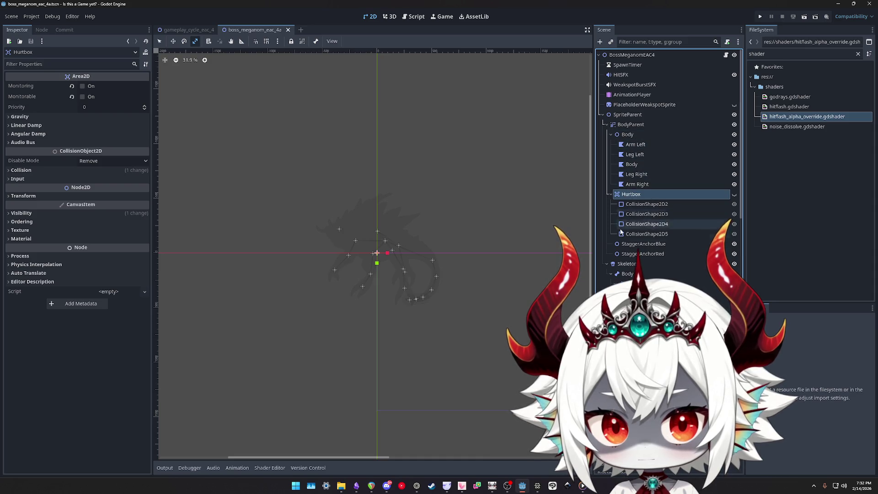
pyautogui.click(622, 264)
pyautogui.moveTo(629, 138); pyautogui.dragTo(630, 137)
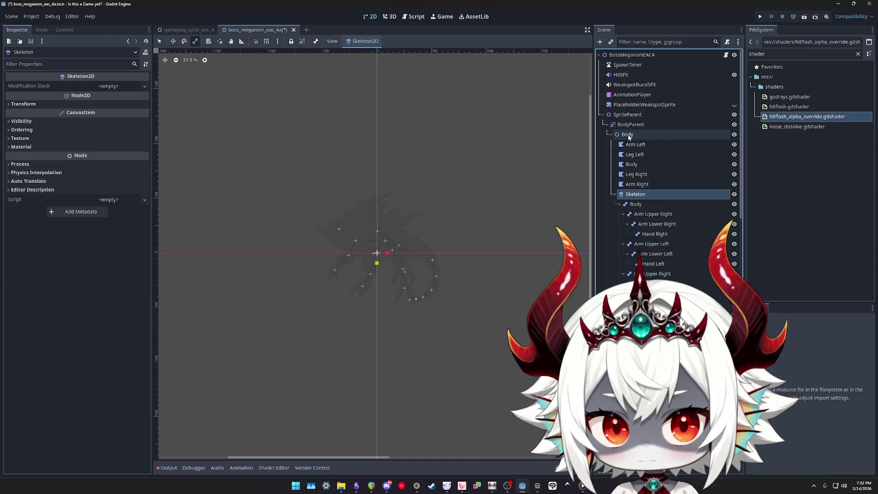
# Undo the Skeleton reparent and review BodyParent, Body, the part polygons and Hurtbox
pyautogui.hotkey('ctrl', 'z')
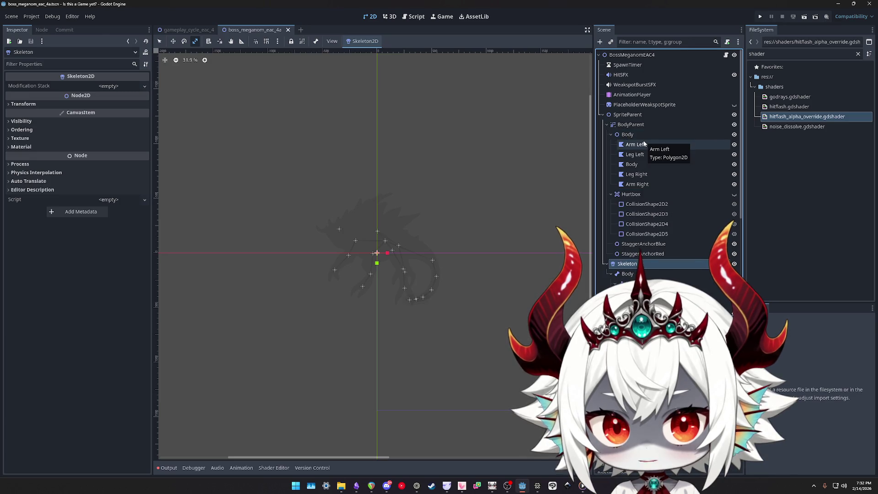
pyautogui.scroll(-3, 644, 143)
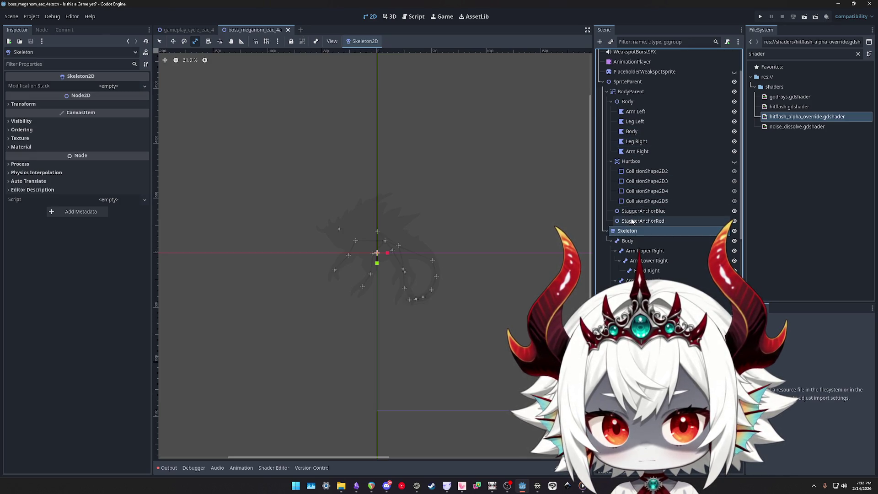
pyautogui.click(627, 92)
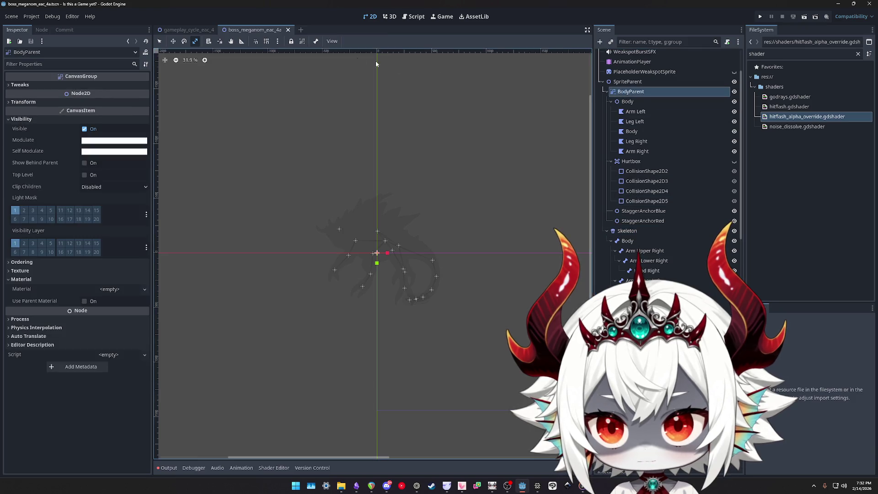
pyautogui.click(633, 100)
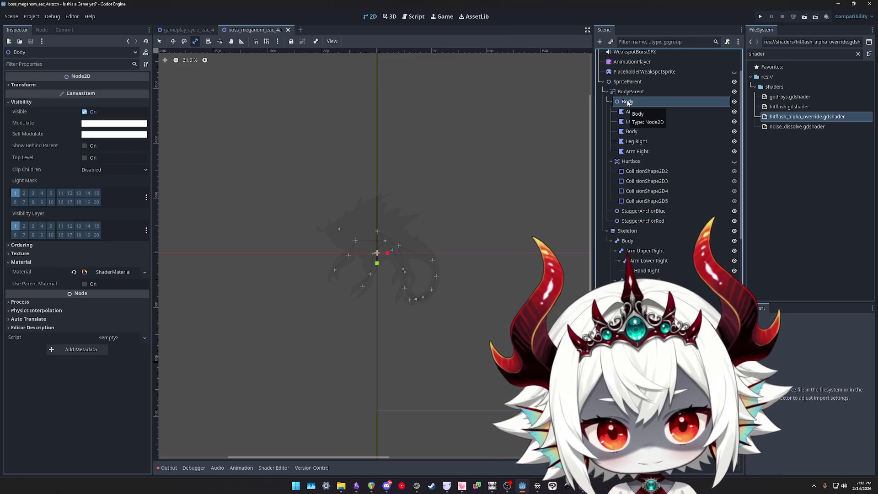
pyautogui.click(631, 111)
pyautogui.click(633, 142)
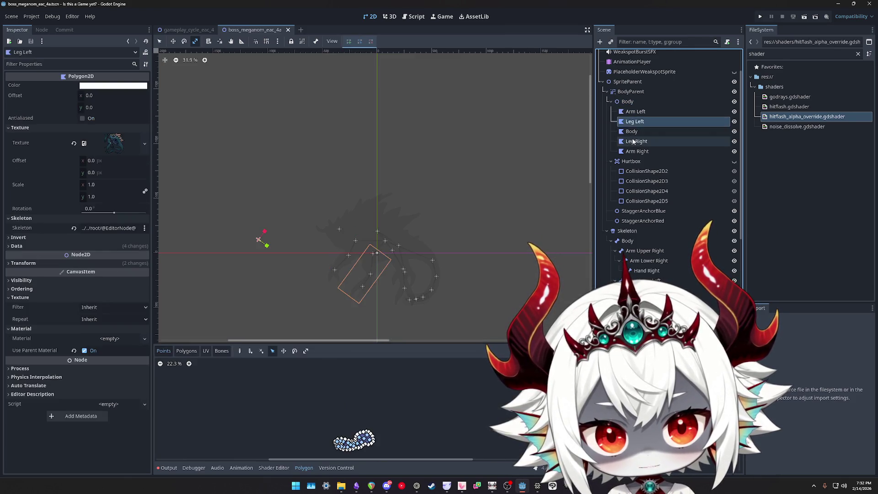
pyautogui.click(634, 151)
pyautogui.click(631, 160)
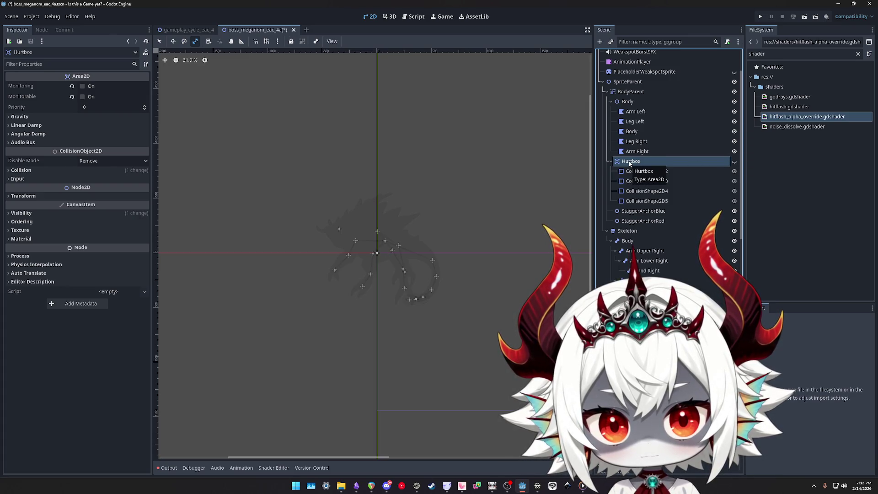
# Reset the root node's Modulate so the boss is visible, and check the hurtbox circles
pyautogui.scroll(3, 664, 114)
pyautogui.click(632, 54)
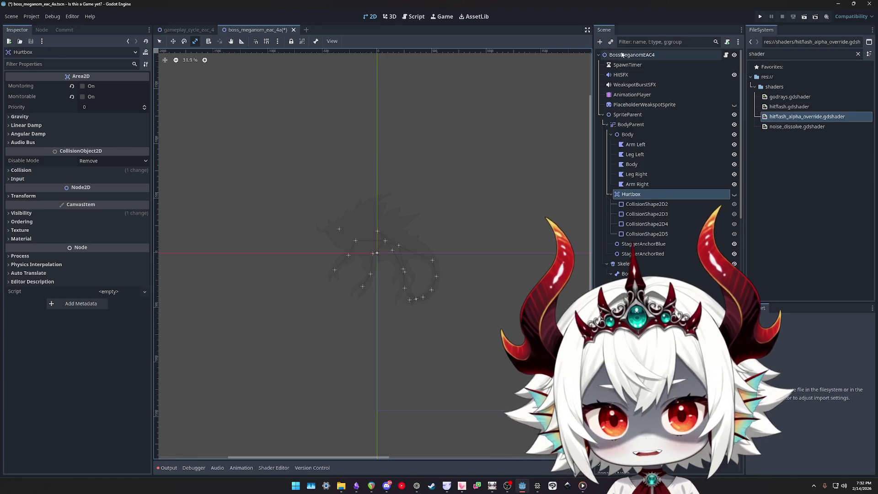
pyautogui.click(72, 343)
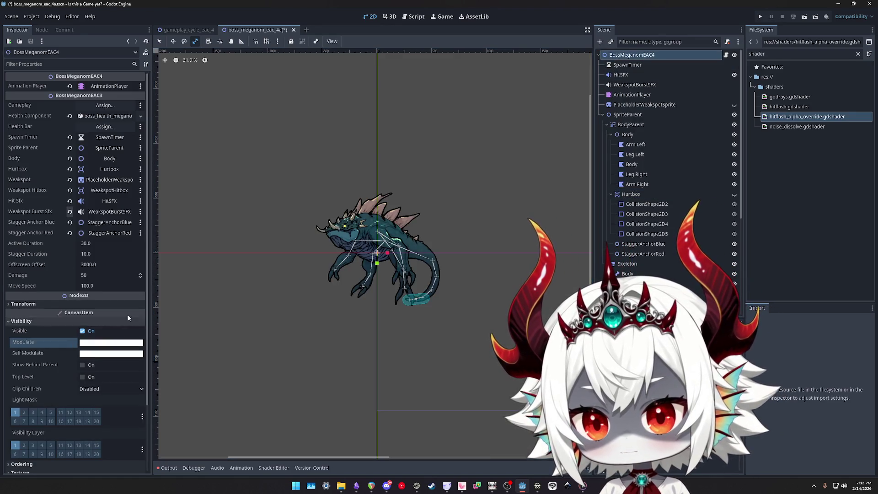
pyautogui.click(634, 263)
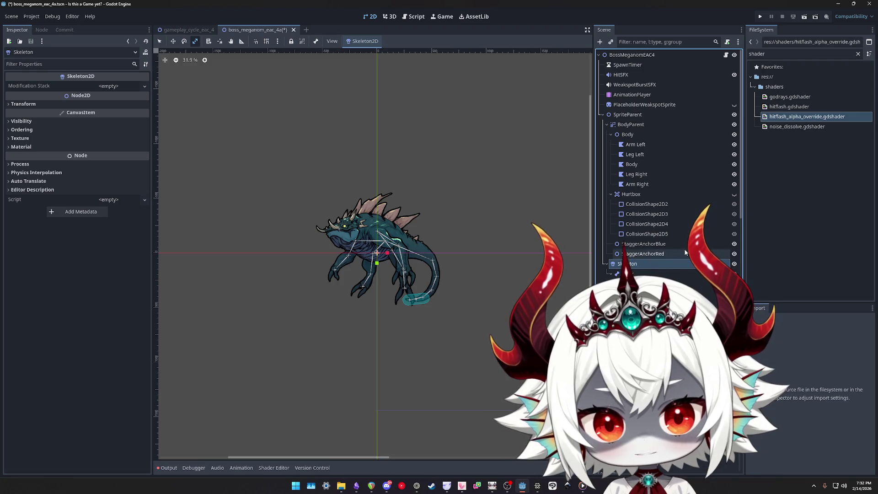
pyautogui.click(735, 195)
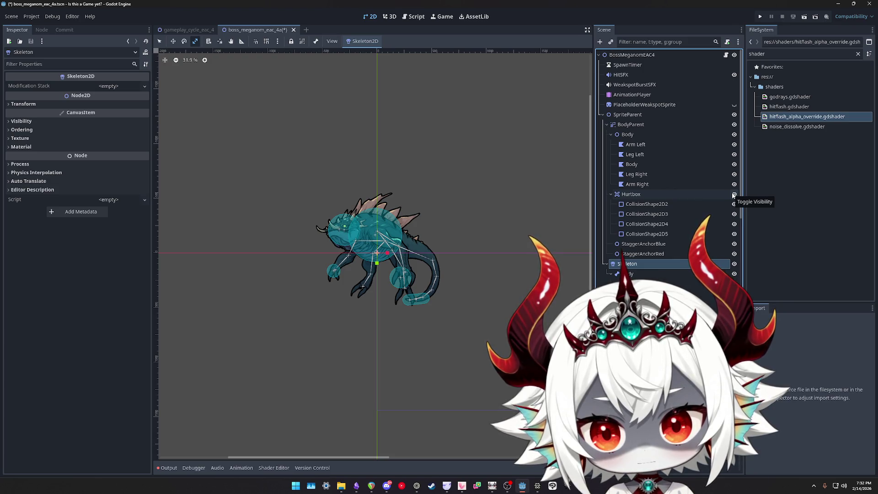
pyautogui.click(734, 195)
# Move Hurtbox into the skeleton's Body bone and nest Skeleton under Body
pyautogui.moveTo(626, 196); pyautogui.dragTo(628, 275)
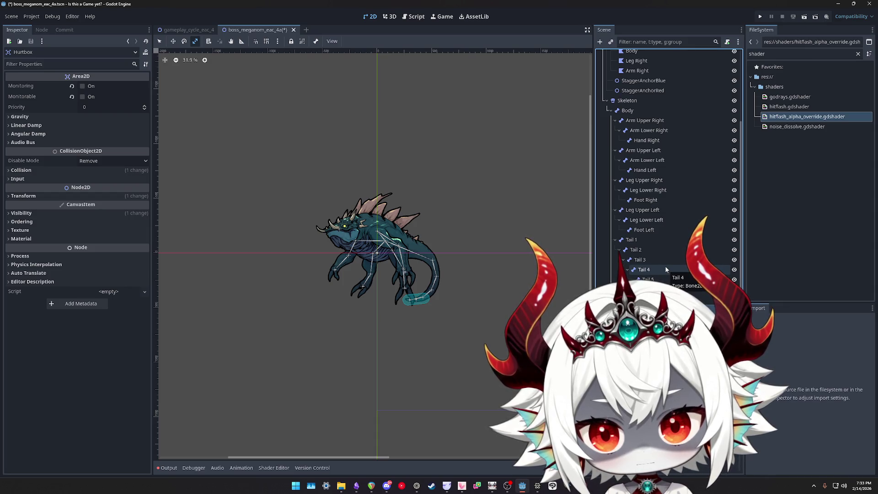
pyautogui.scroll(5, 666, 270)
pyautogui.moveTo(627, 214); pyautogui.dragTo(629, 135)
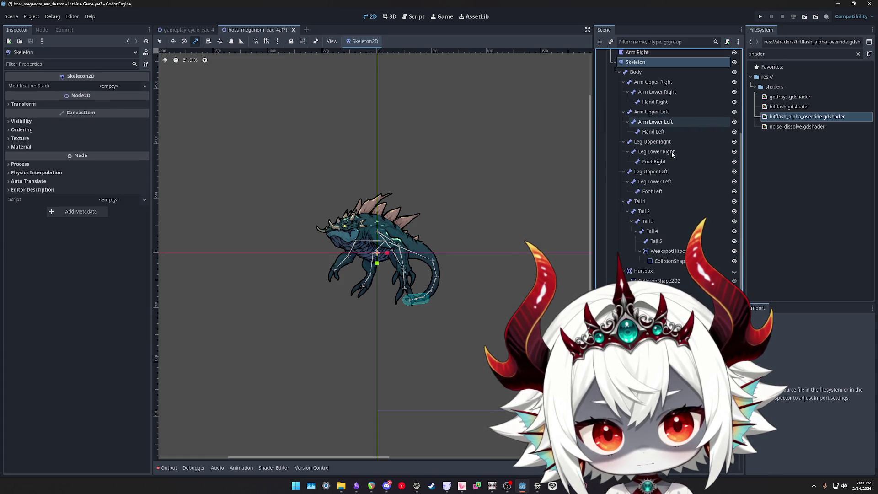
pyautogui.scroll(-3, 663, 160)
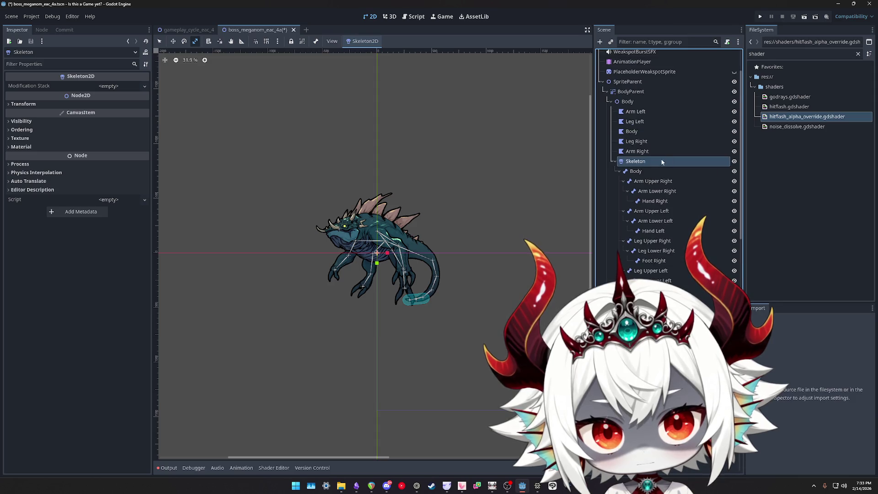
pyautogui.click(615, 162)
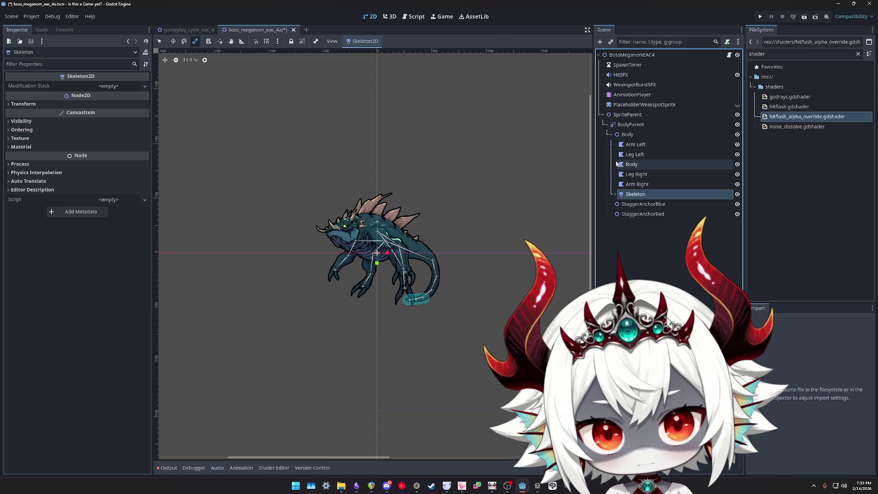
# Move StaggerAnchorRed and StaggerAnchorBlue onto the Body bone and save the scene
pyautogui.click(640, 213)
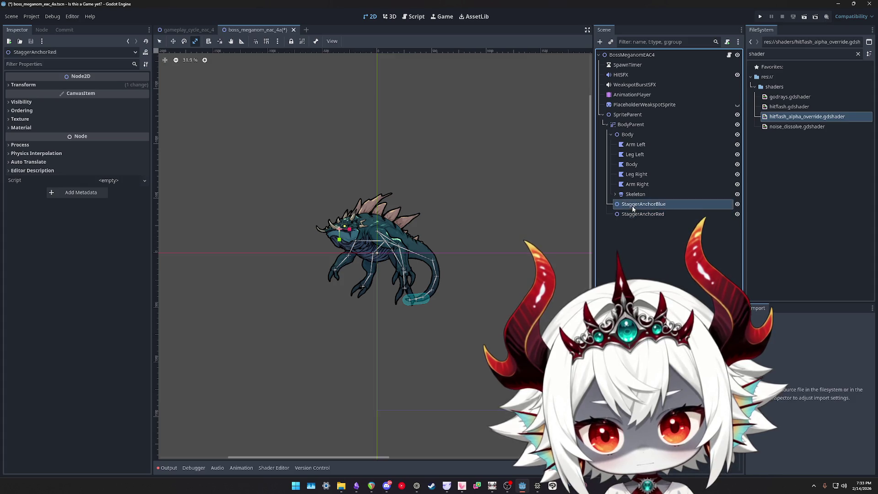
pyautogui.click(634, 205)
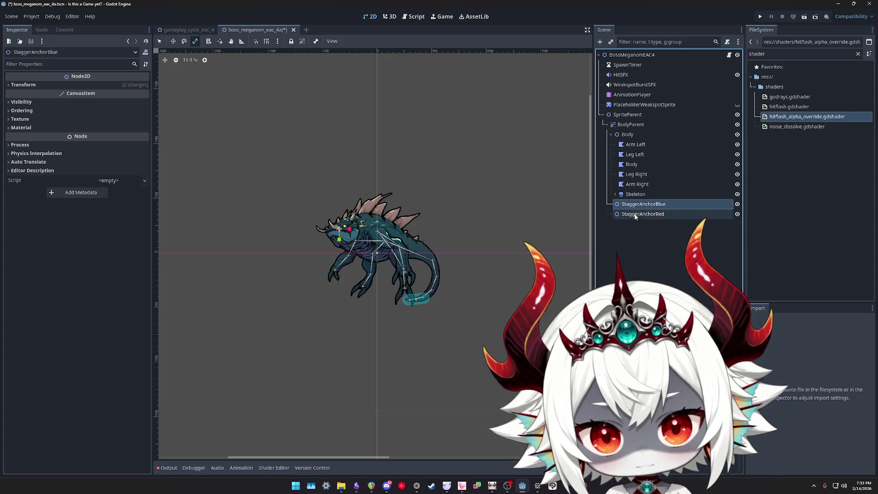
pyautogui.click(617, 194)
pyautogui.scroll(-5, 667, 183)
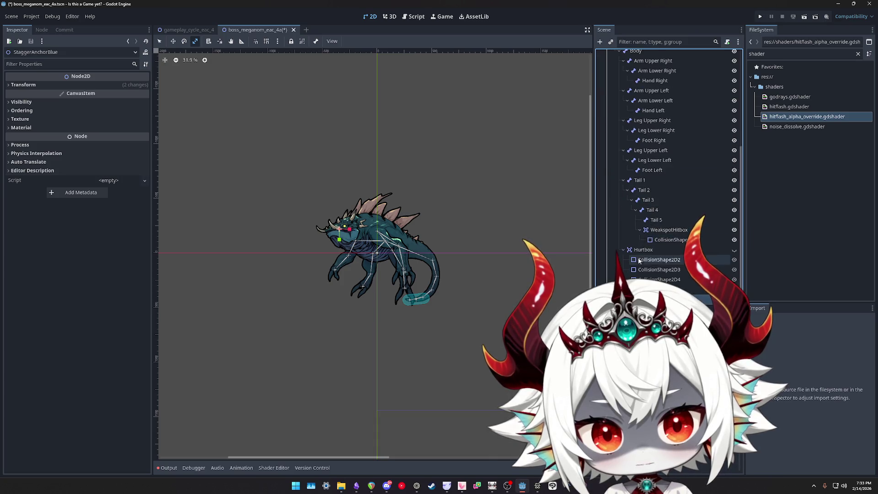
pyautogui.keyDown('ctrl'); pyautogui.click(659, 259); pyautogui.keyUp('ctrl')
pyautogui.scroll(5, 649, 202)
pyautogui.moveTo(634, 289)
pyautogui.mouseDown()
pyautogui.moveTo(656, 204)
pyautogui.moveTo(636, 204)
pyautogui.mouseUp()
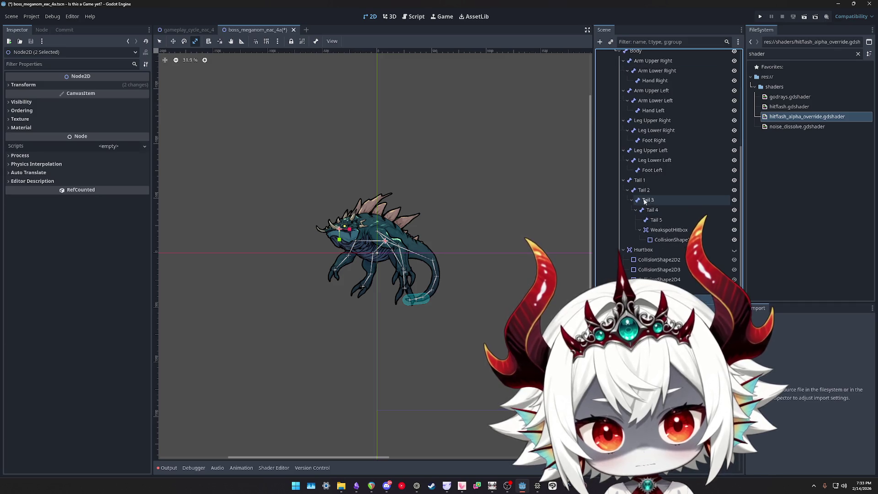
pyautogui.hotkey('ctrl', 's')
pyautogui.scroll(3, 646, 211)
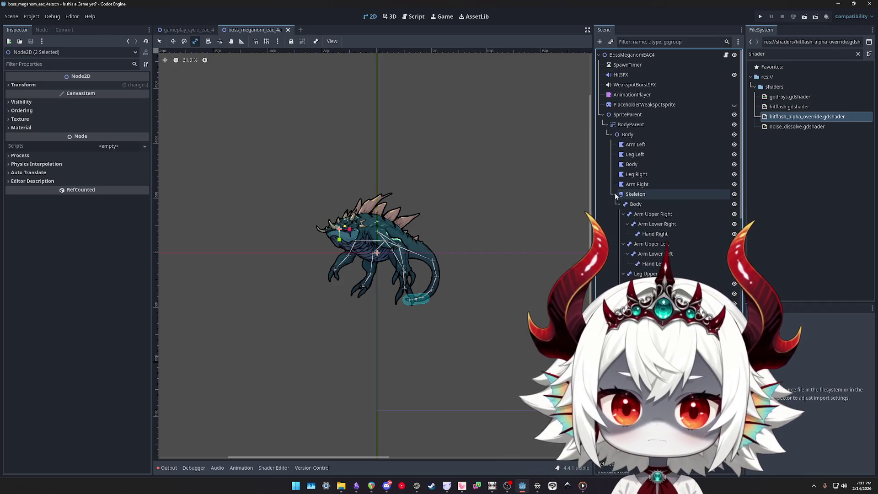
# Preview the Swimming animation and inspect the body polygons, Skeleton and Tail 1 bone
pyautogui.click(627, 135)
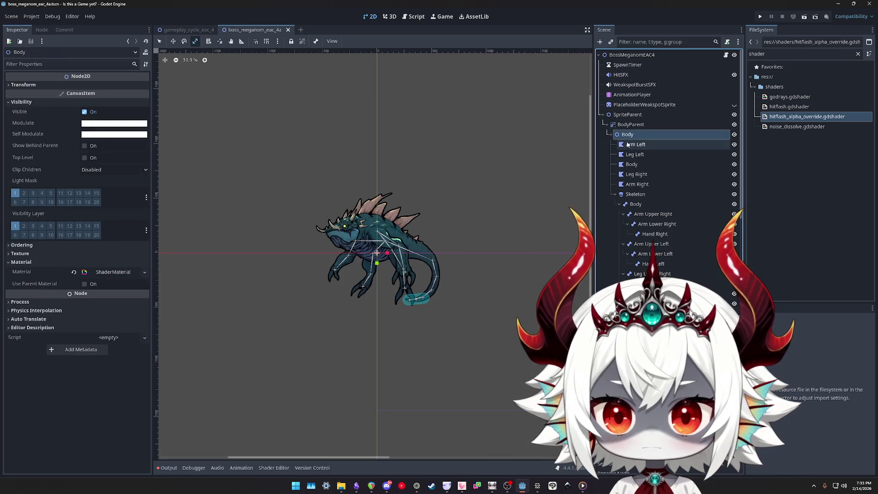
pyautogui.click(624, 96)
pyautogui.click(203, 350)
pyautogui.click(182, 351)
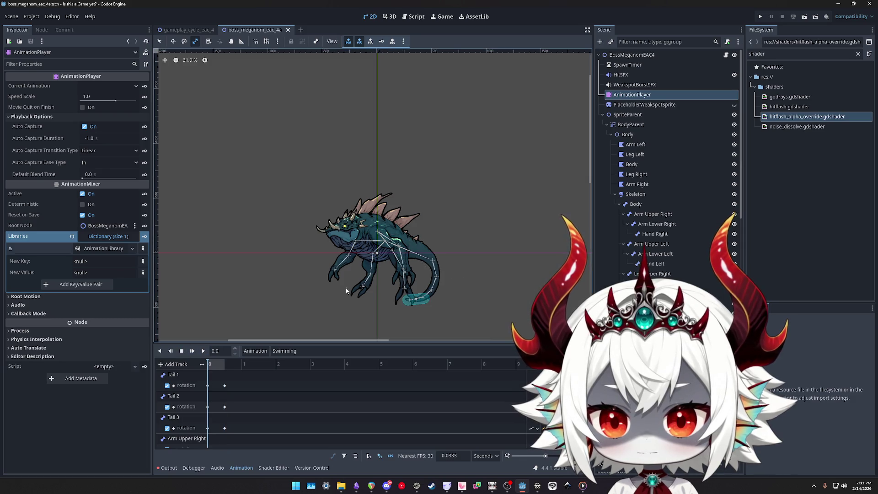
pyautogui.click(636, 144)
pyautogui.keyDown('shift'); pyautogui.click(637, 185); pyautogui.keyUp('shift')
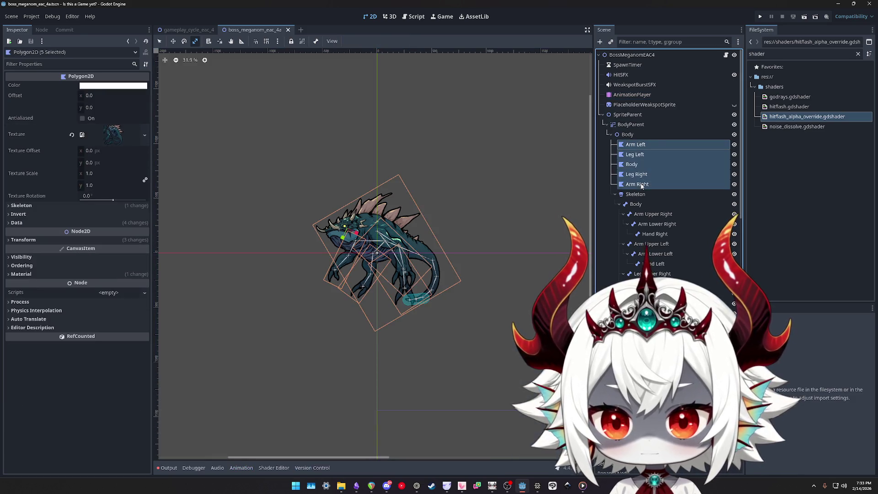
pyautogui.click(637, 195)
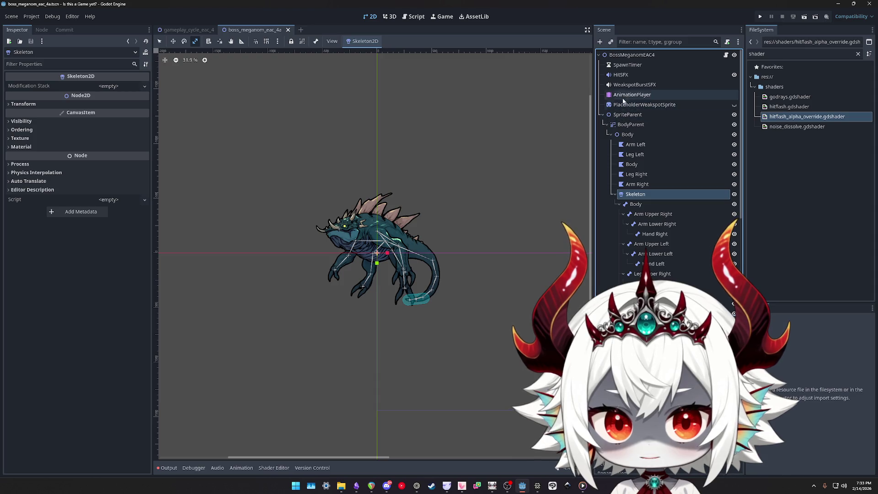
pyautogui.click(631, 95)
pyautogui.click(180, 376)
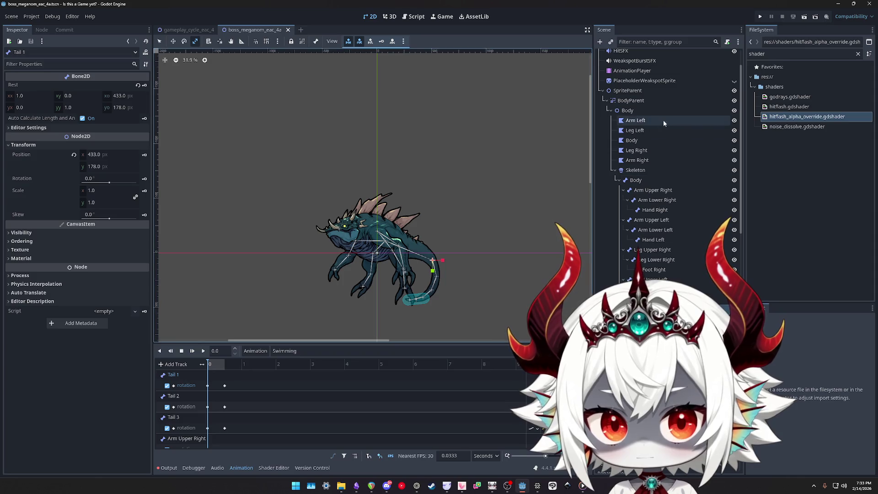
pyautogui.click(640, 171)
pyautogui.click(636, 120)
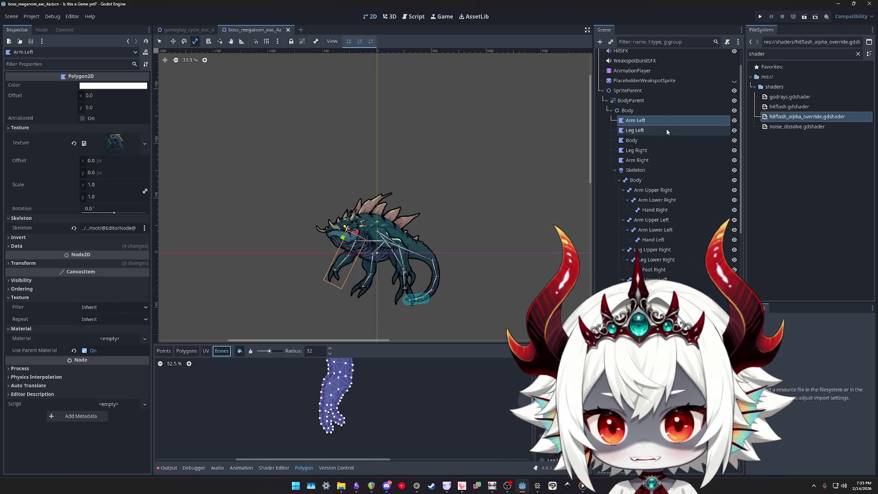
# Overwrite the Skeleton2D rest pose with the current pose and replay Swimming
pyautogui.click(632, 101)
pyautogui.scroll(-5, 663, 182)
pyautogui.keyDown('shift'); pyautogui.click(659, 270); pyautogui.keyUp('shift')
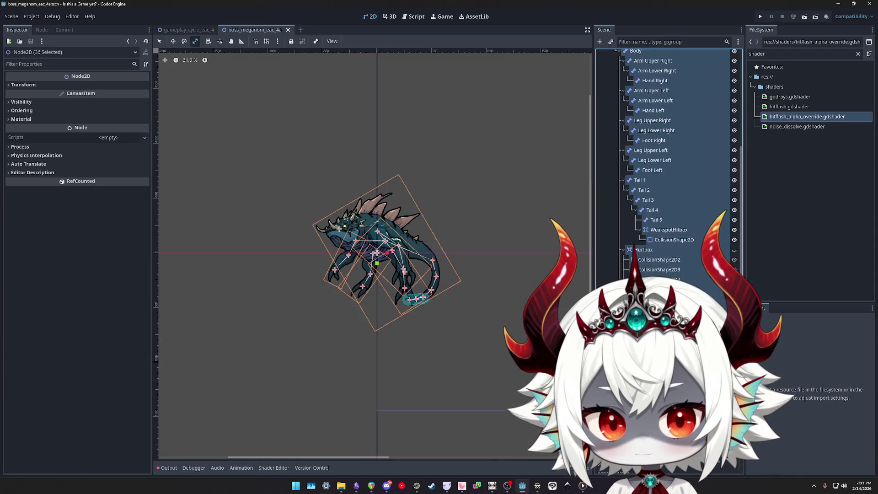
pyautogui.scroll(5, 652, 195)
pyautogui.click(636, 195)
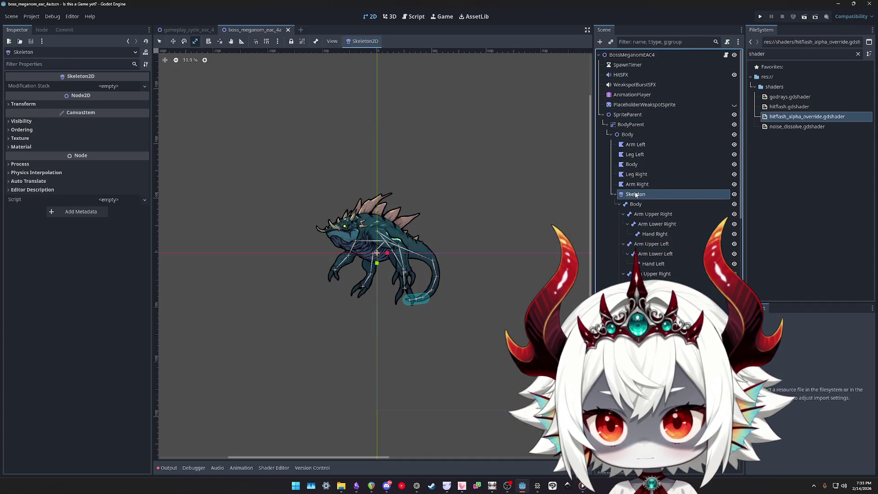
pyautogui.click(361, 66)
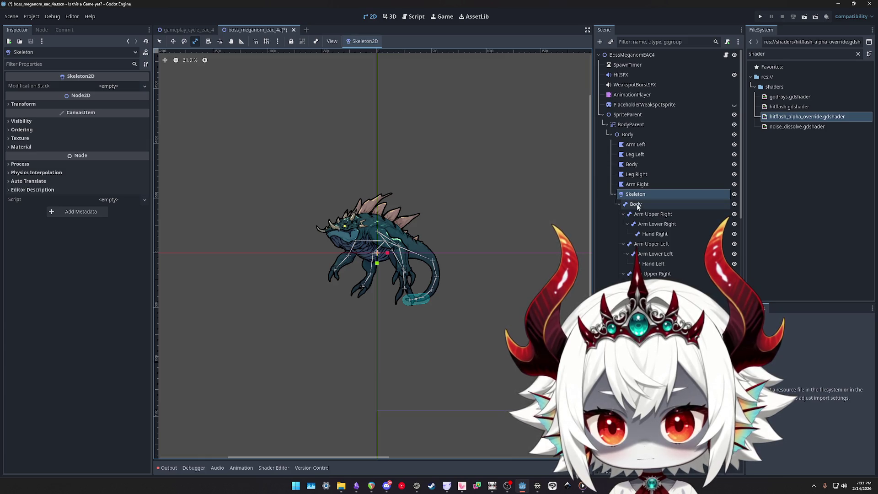
pyautogui.click(626, 96)
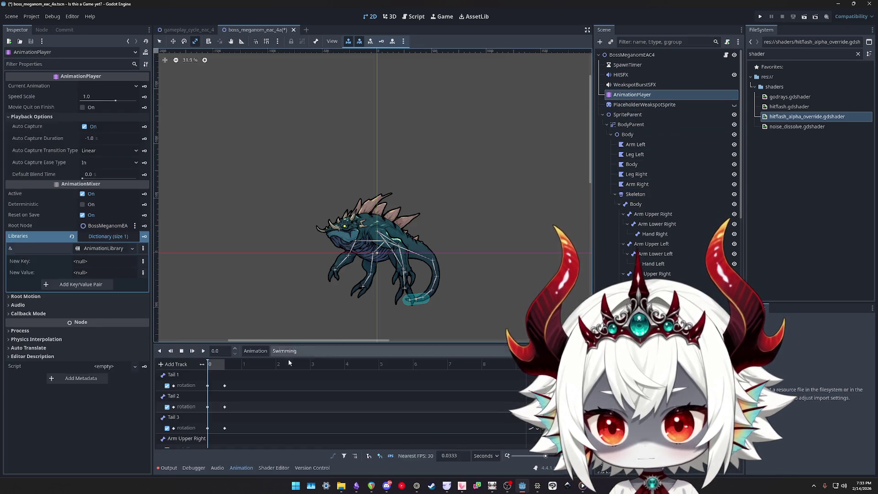
pyautogui.click(203, 352)
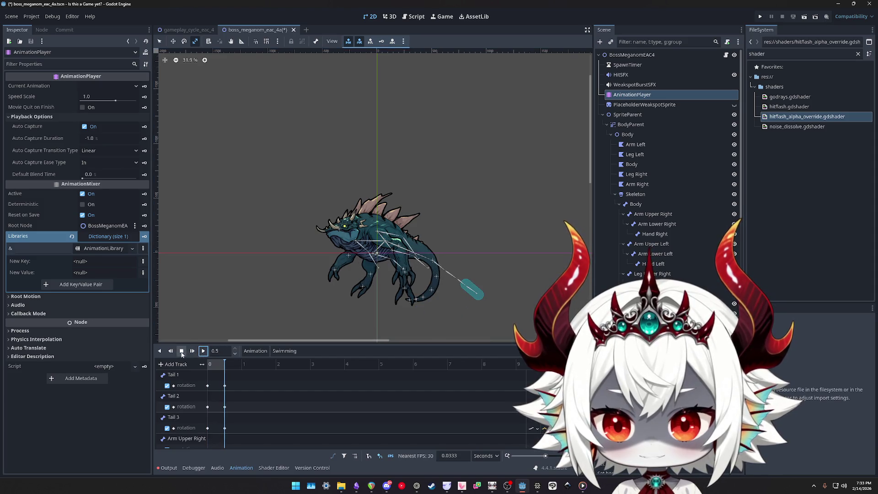
# Assign the Skeleton node to the five body polygons, Arm Left through Arm Right
pyautogui.click(637, 195)
pyautogui.click(630, 146)
pyautogui.keyDown('shift'); pyautogui.click(634, 182); pyautogui.keyUp('shift')
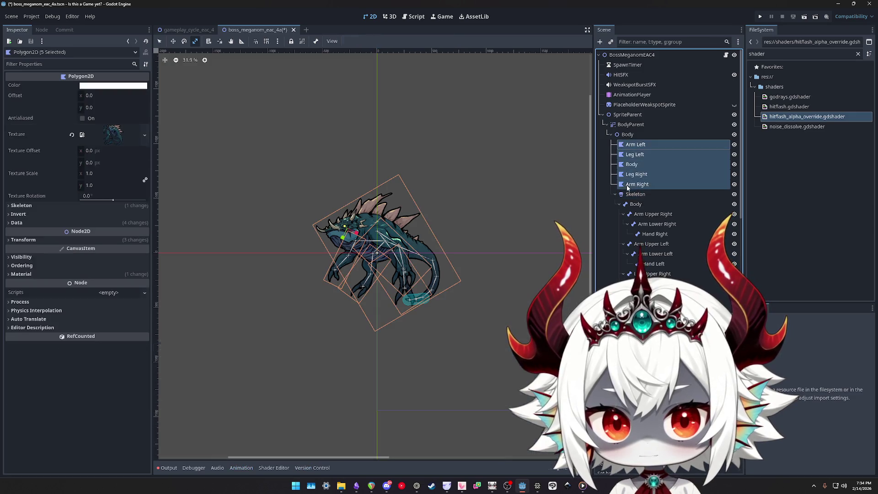
pyautogui.moveTo(634, 181)
pyautogui.mouseDown()
pyautogui.moveTo(633, 196)
pyautogui.moveTo(165, 219)
pyautogui.mouseUp()
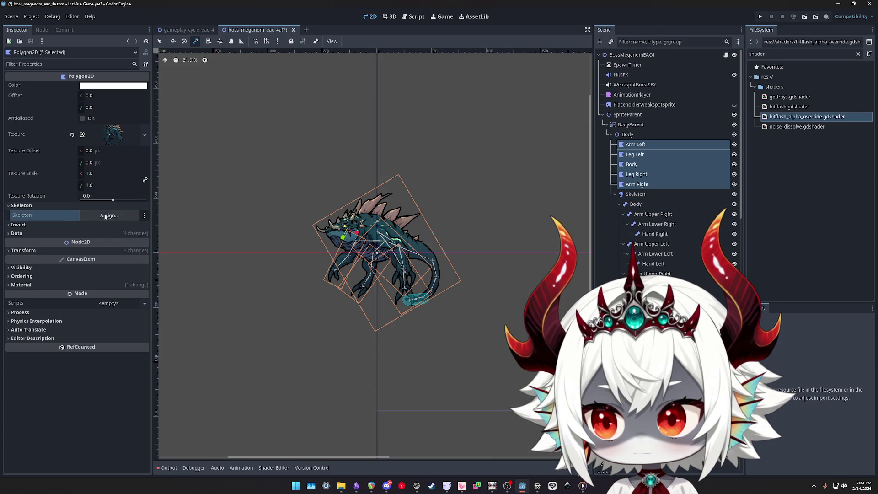
pyautogui.click(104, 216)
pyautogui.doubleClick(424, 199)
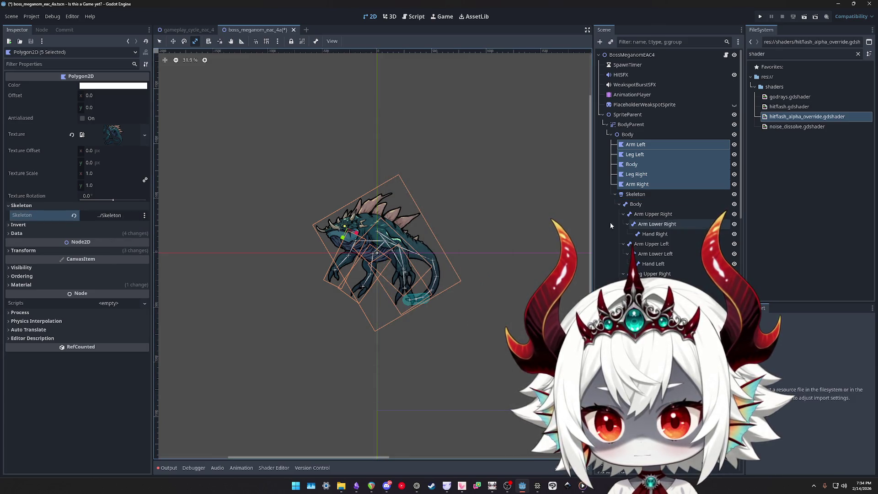
# Play the Swimming animation to verify the deformation, then reset to the start pose
pyautogui.click(627, 96)
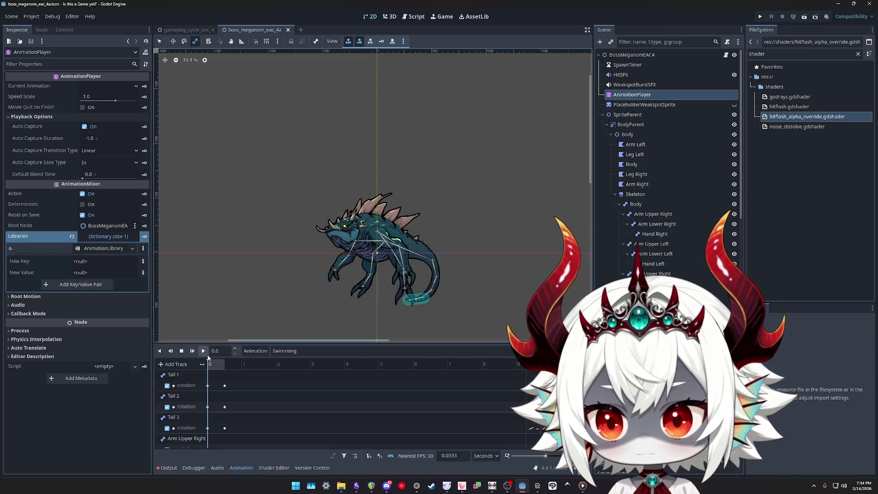
pyautogui.click(203, 351)
pyautogui.click(182, 351)
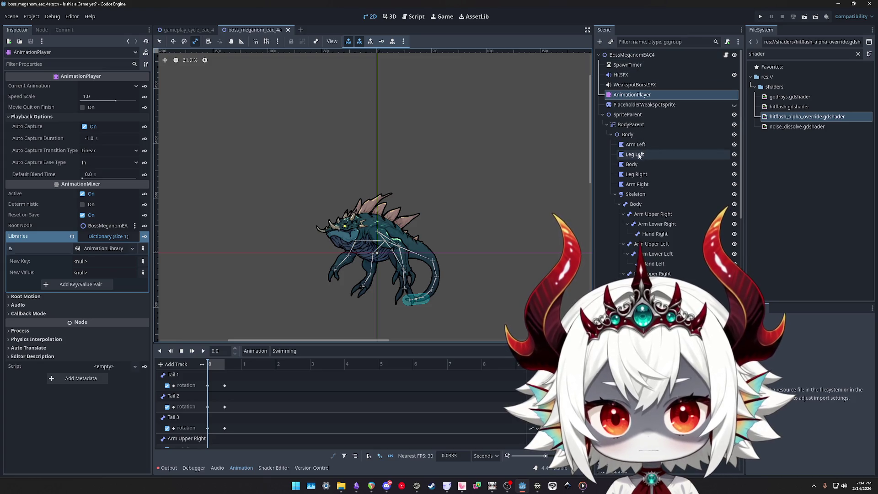
pyautogui.click(631, 135)
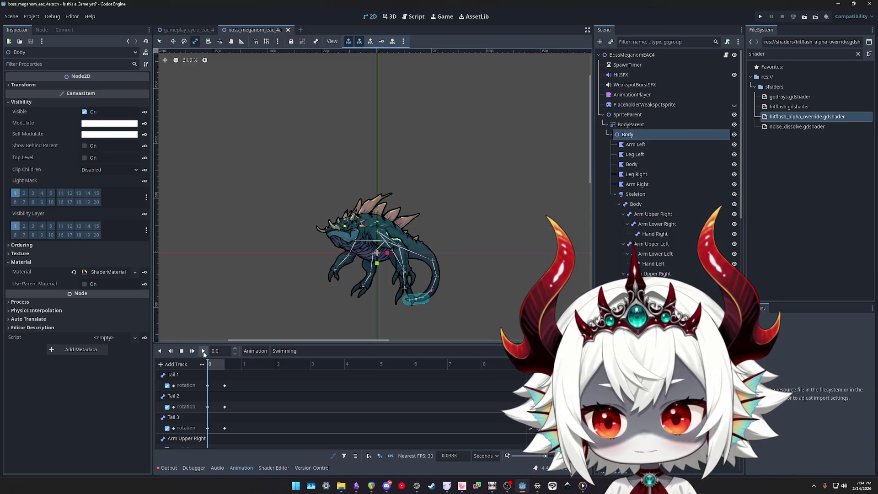
# Save, set BossMeganomEAC4's Modulate to 0000000 (fully transparent), save again and run the game
pyautogui.click(203, 351)
pyautogui.hotkey('ctrl', 's')
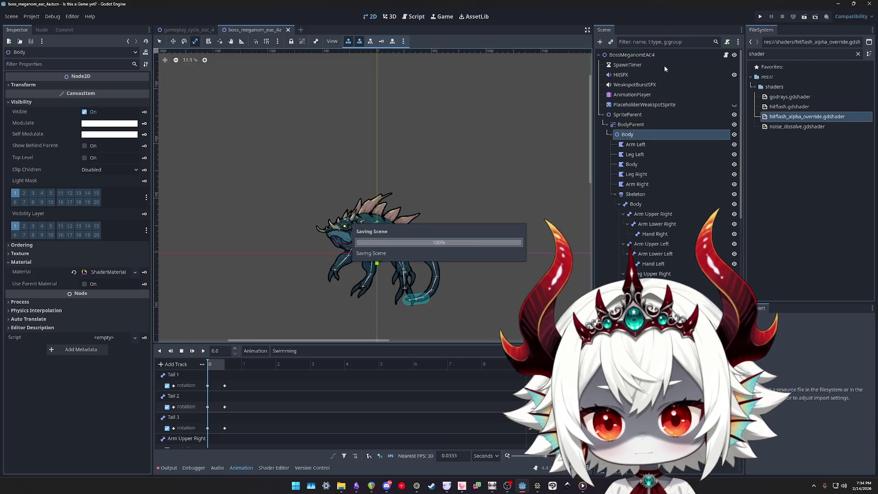
pyautogui.click(632, 55)
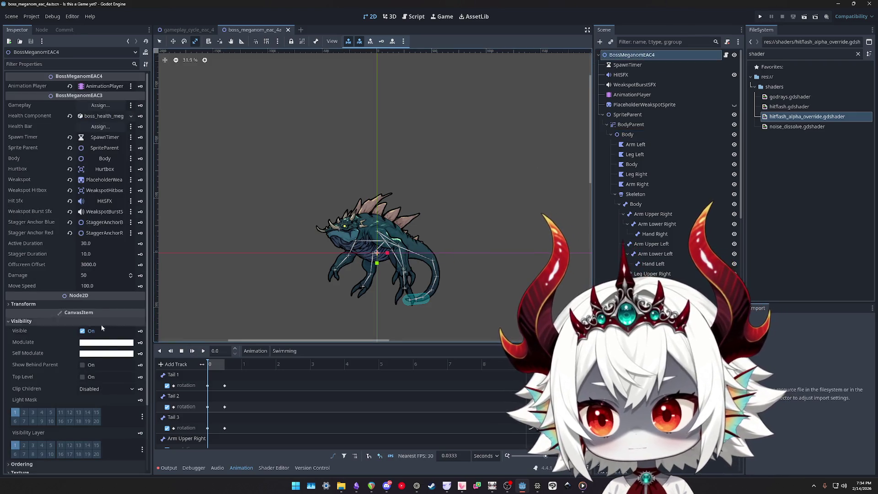
pyautogui.click(116, 342)
pyautogui.write('000000')
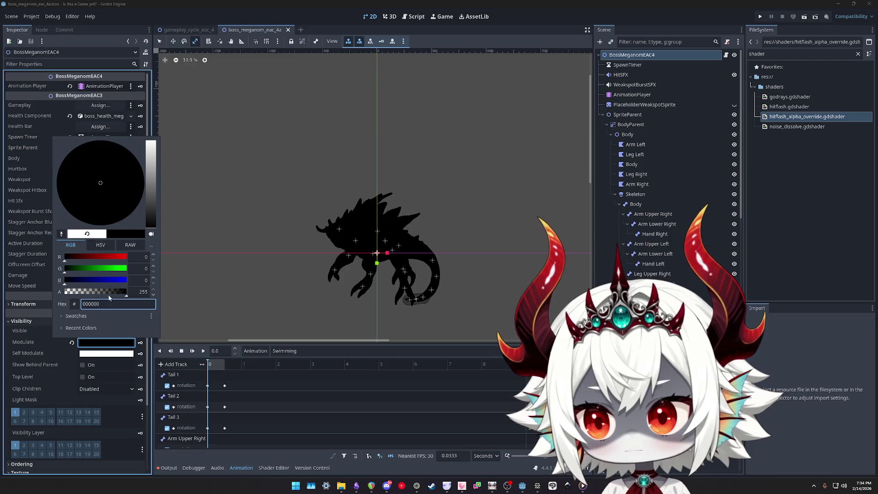
pyautogui.write('0')
pyautogui.press('Return')
pyautogui.hotkey('ctrl', 's')
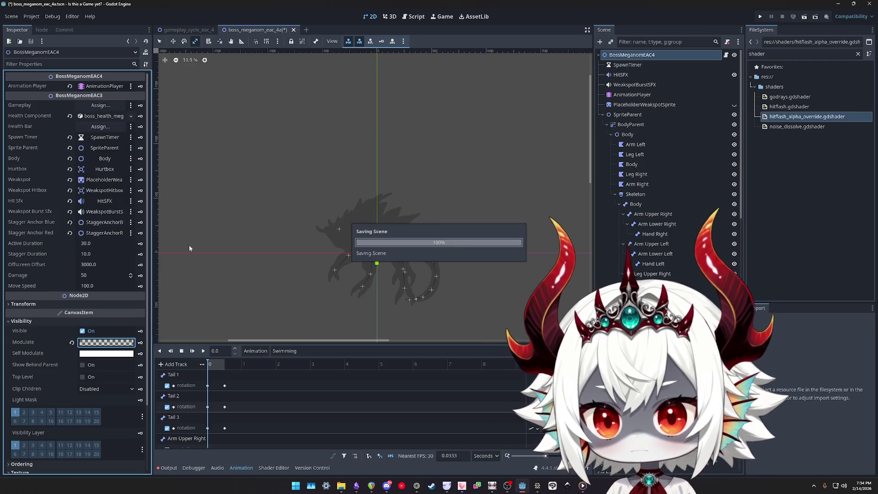
pyautogui.click(758, 17)
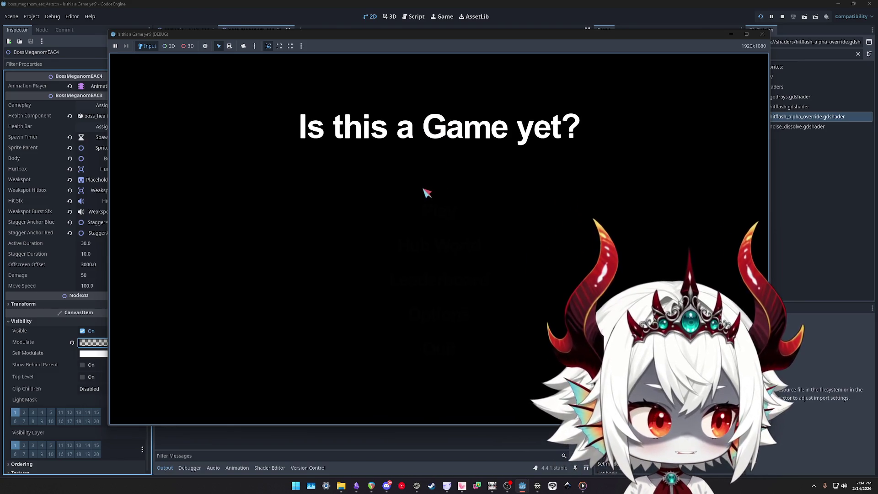
# Play a run, restart it twice from the pause menu, then return to the main menu
pyautogui.click(439, 333)
pyautogui.click(438, 212)
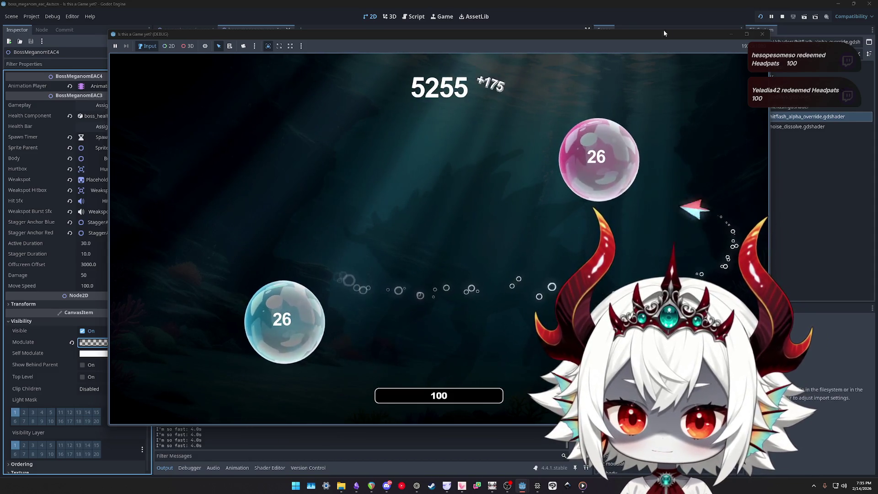
pyautogui.press('Escape')
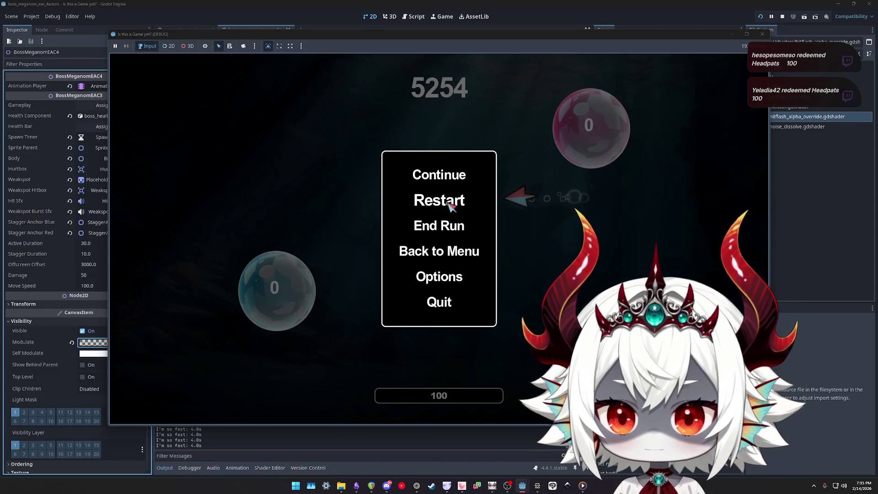
pyautogui.click(448, 202)
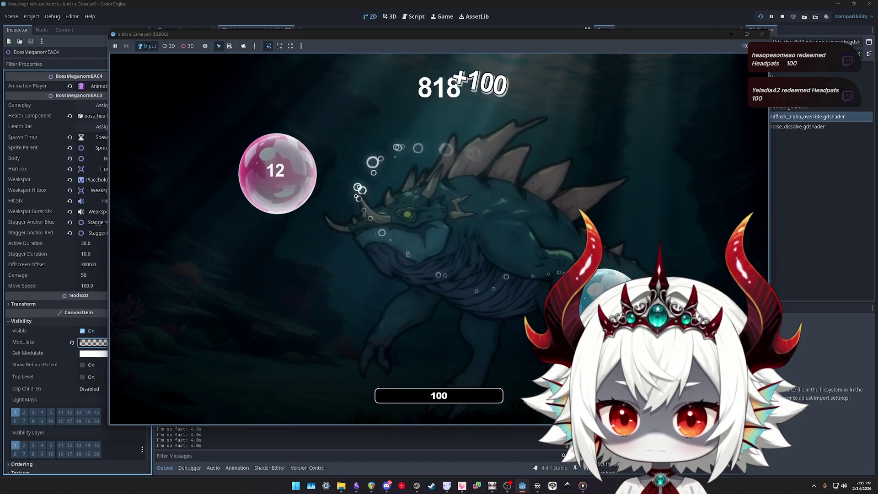
pyautogui.press('Escape')
pyautogui.click(439, 199)
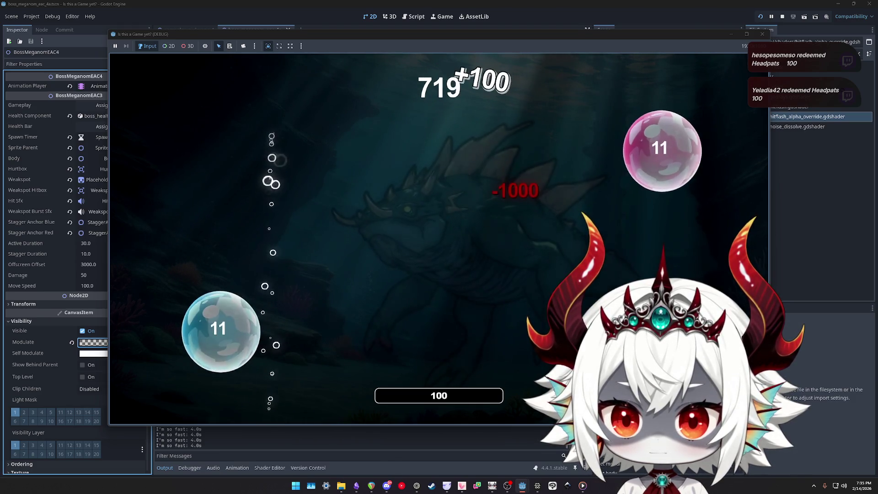
pyautogui.press('Escape')
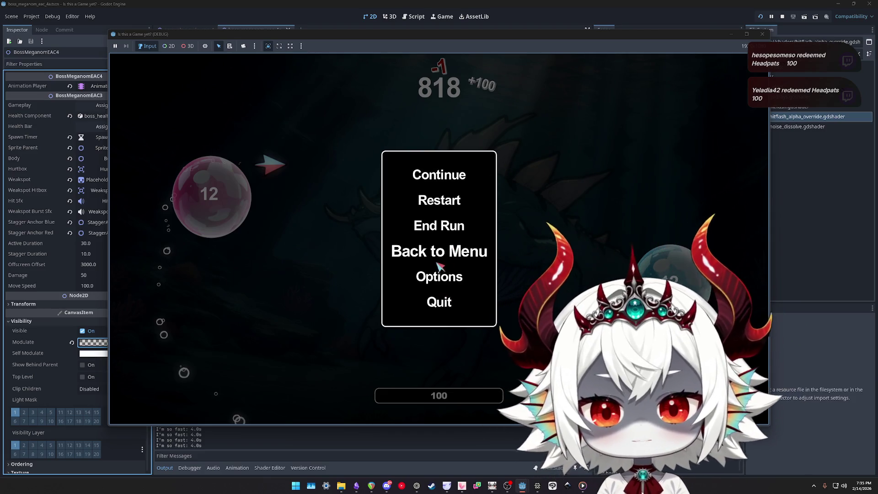
pyautogui.click(439, 252)
# Start a boss run from the hub, stop the game with F8, and save the scene
pyautogui.click(439, 245)
pyautogui.click(439, 247)
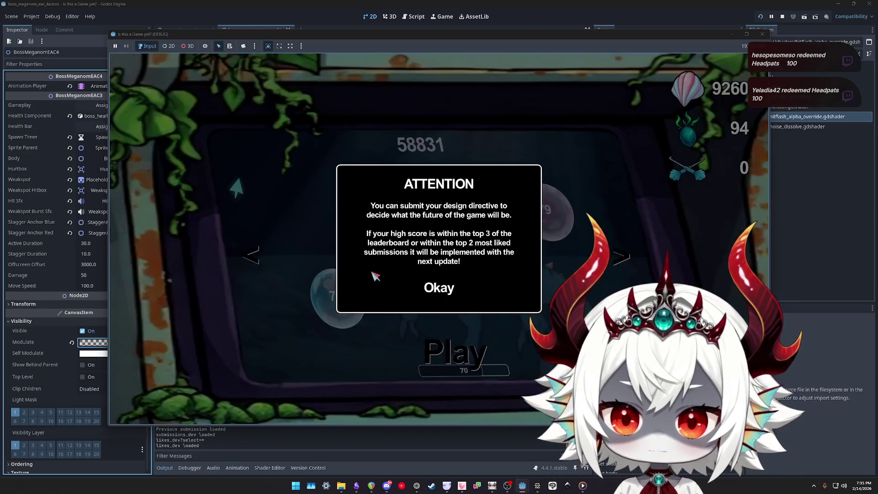
pyautogui.click(439, 288)
pyautogui.click(452, 354)
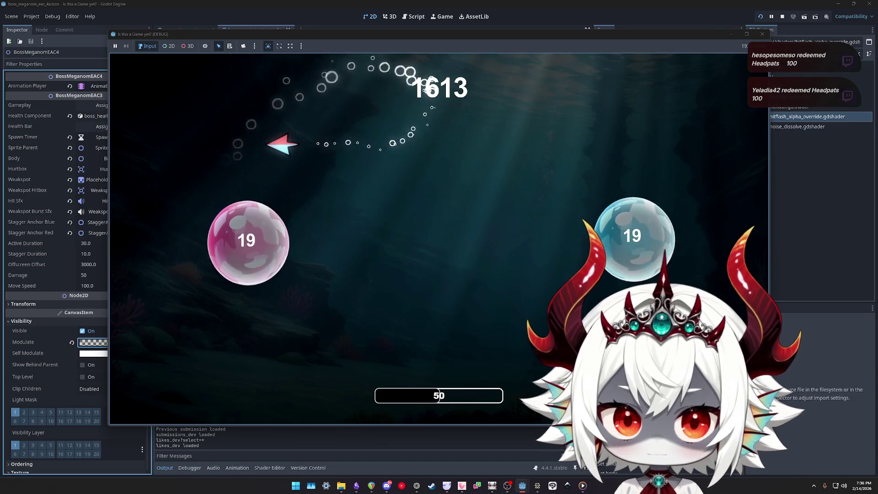
pyautogui.press('F8')
pyautogui.click(631, 58)
pyautogui.hotkey('ctrl', 's')
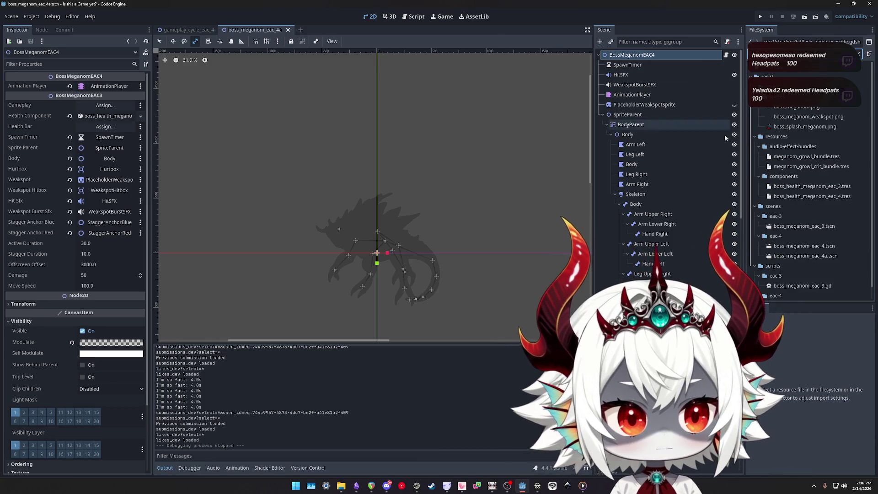
# Open boss_meganom_eac_3.tscn and reset the Body sprite's Modulate to full colour
pyautogui.scroll(-1, 809, 197)
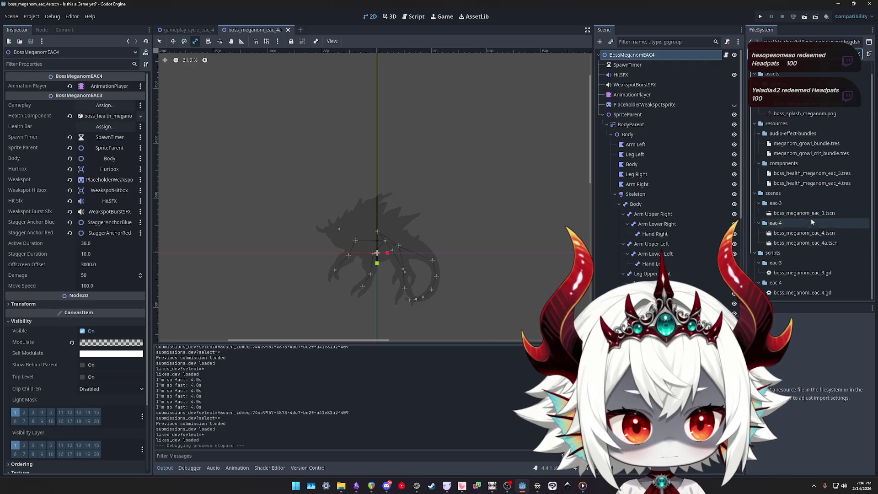
pyautogui.doubleClick(805, 213)
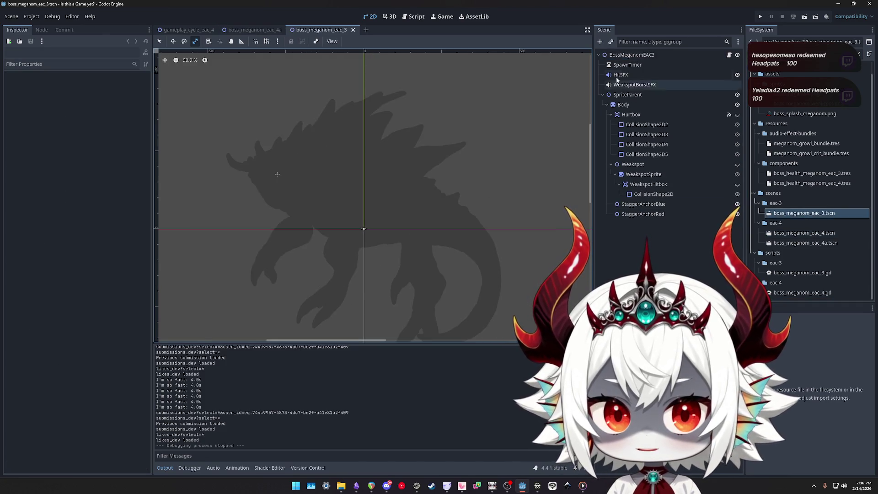
pyautogui.click(634, 56)
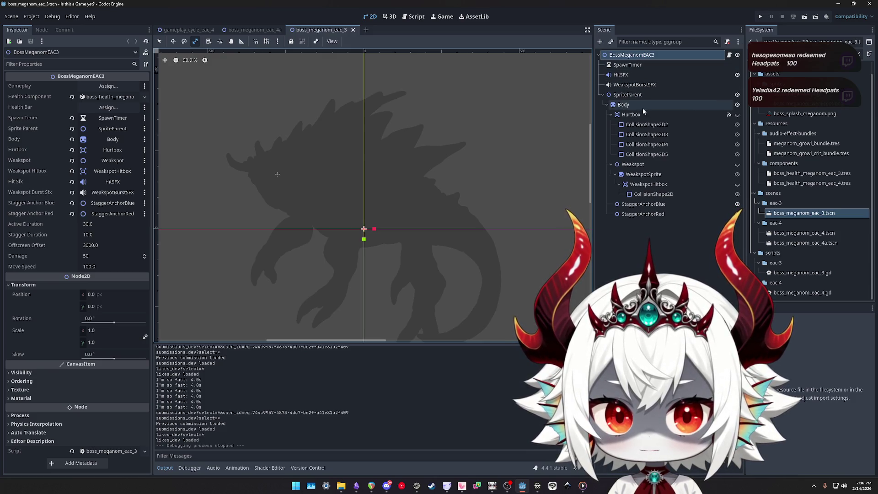
pyautogui.click(626, 107)
pyautogui.click(72, 251)
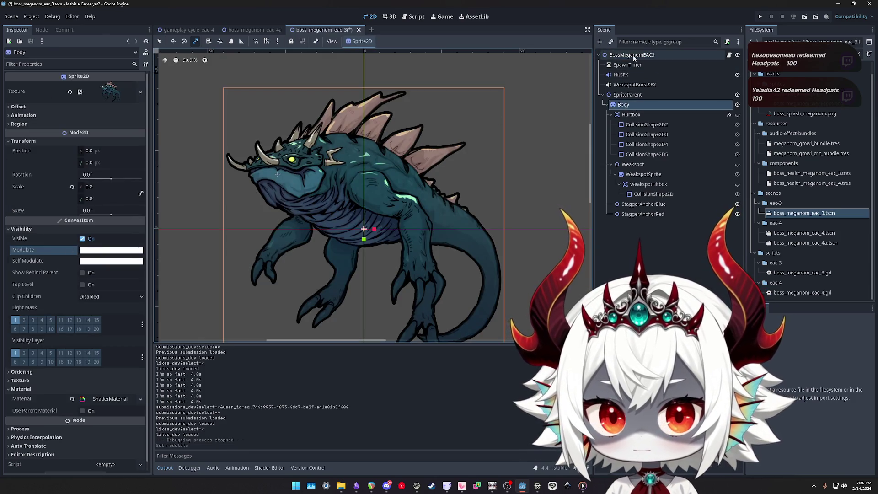
# Tint the root BossMeganomEAC3 near-black with alpha 50, save, and launch the game's main menu
pyautogui.click(632, 55)
pyautogui.click(21, 373)
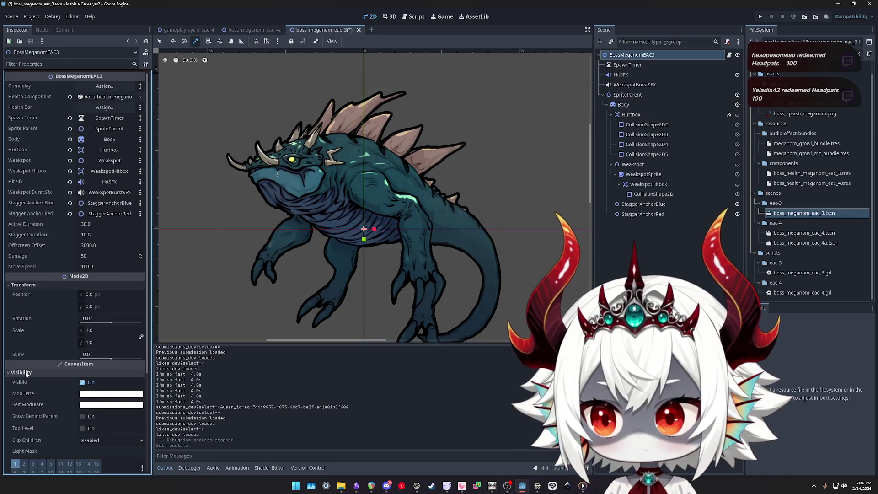
pyautogui.click(88, 394)
pyautogui.click(154, 276)
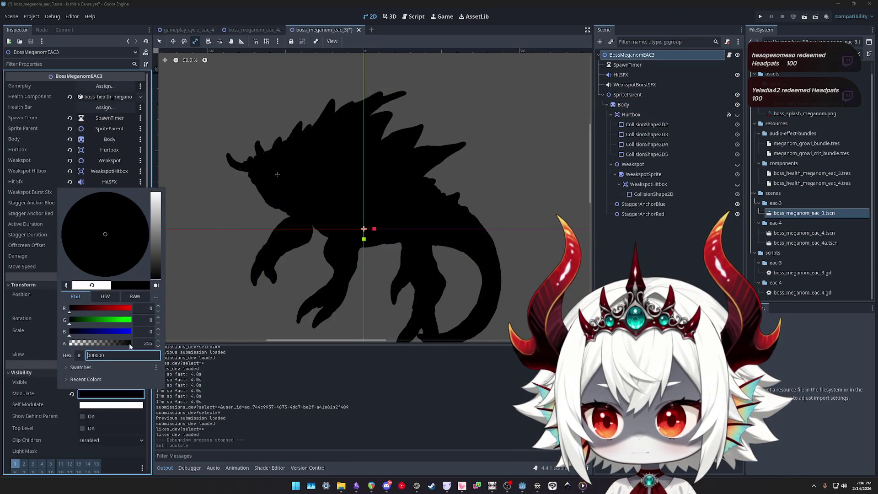
pyautogui.write('50')
pyautogui.press('Return')
pyautogui.click(177, 315)
pyautogui.hotkey('ctrl', 's')
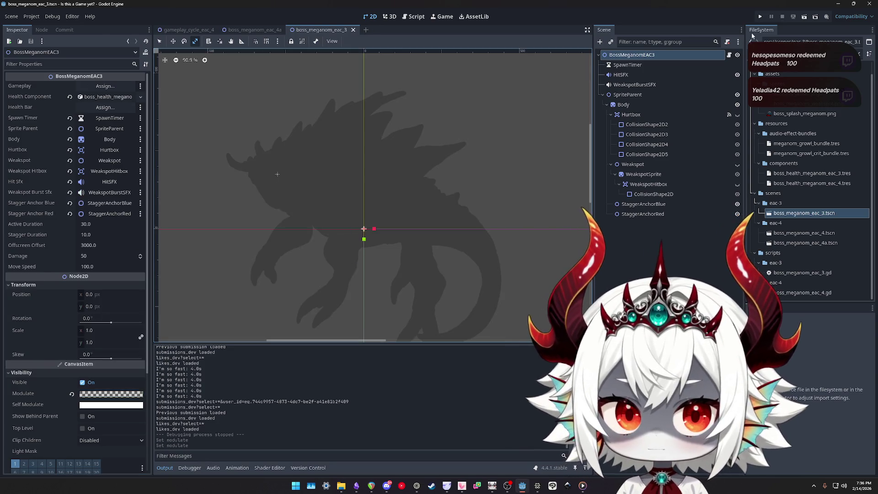
pyautogui.click(759, 17)
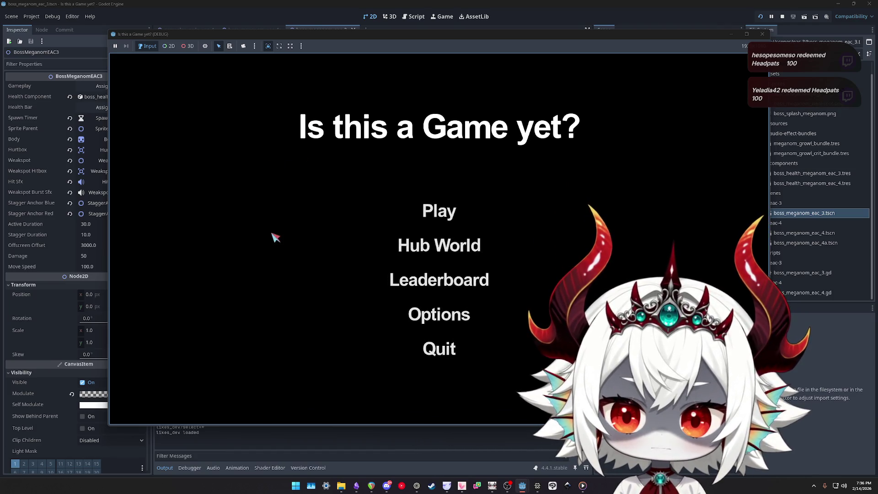
pyautogui.press('Return')
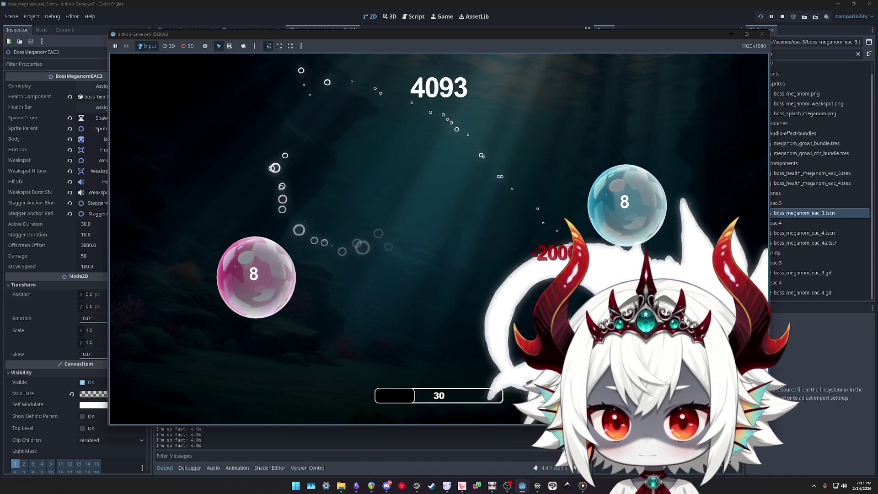
# Pause the running boss fight and stop the playtest to return to the editor
pyautogui.press('Escape')
pyautogui.click(433, 300)
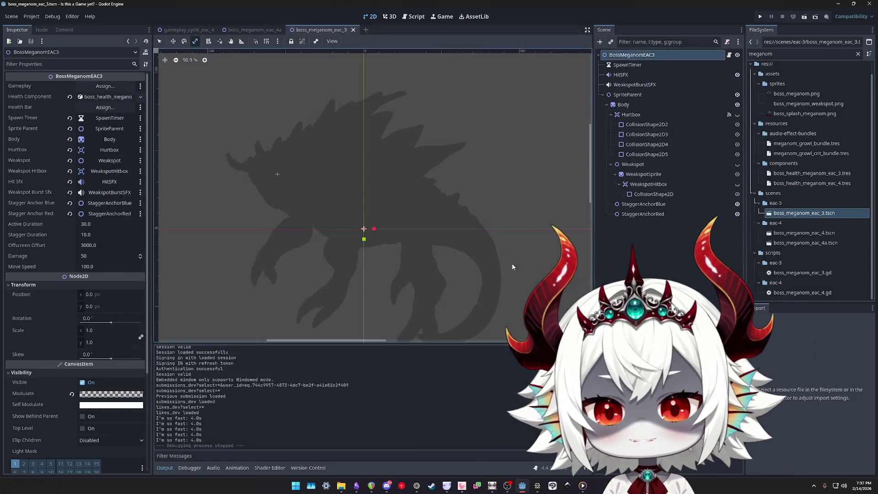
# Review the Commit tab diffs of the new shader file and its .uid file
pyautogui.click(57, 31)
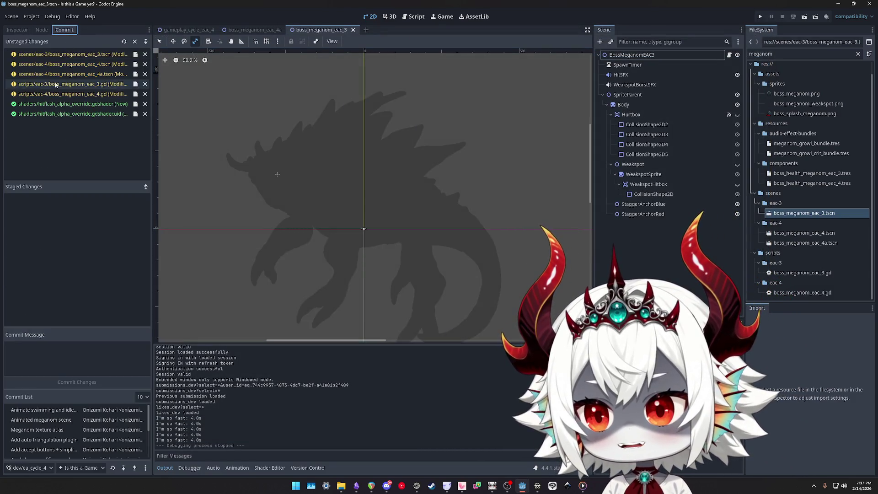
pyautogui.click(63, 104)
pyautogui.click(63, 114)
pyautogui.click(63, 104)
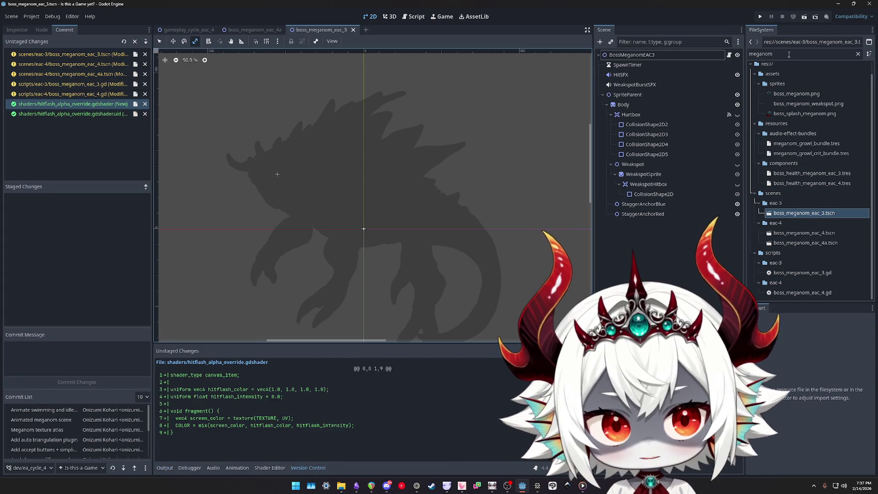
# Filter the FileSystem by 'alpha' and open the hitflash_alpha_override shader's code
pyautogui.doubleClick(760, 54)
pyautogui.write('alpha')
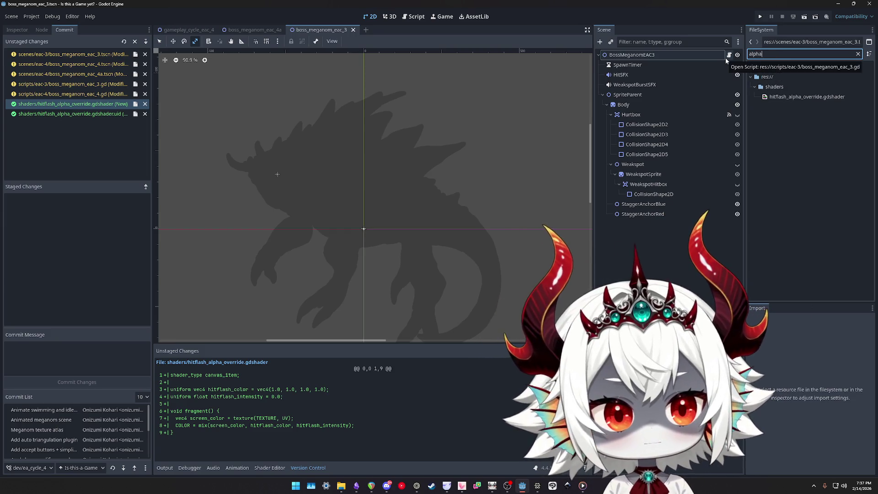
pyautogui.click(800, 98)
pyautogui.press('F2')
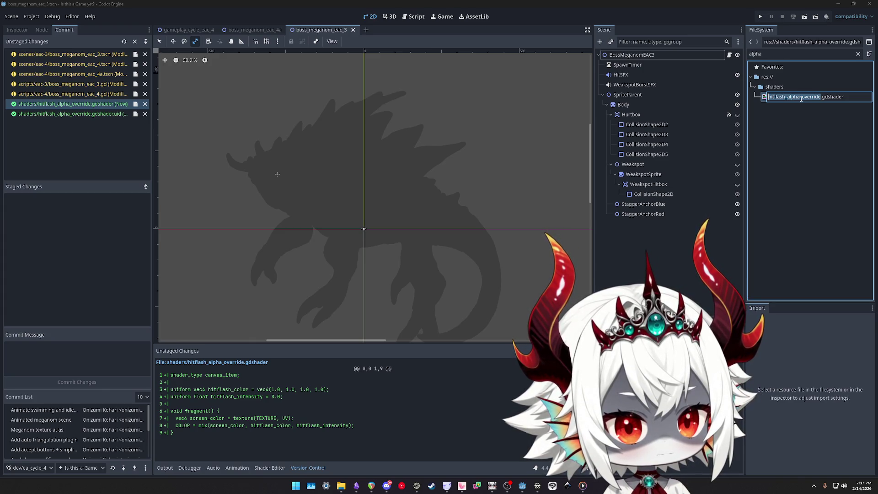
pyautogui.press('Right')
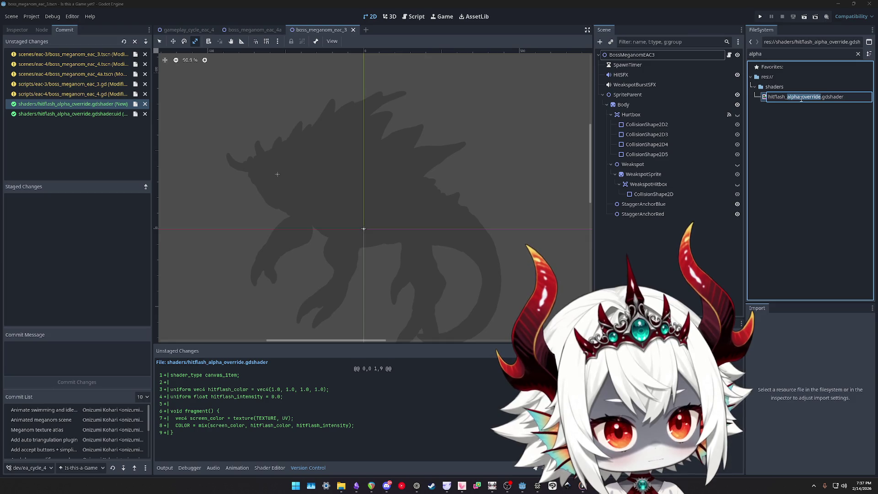
pyautogui.press('Return')
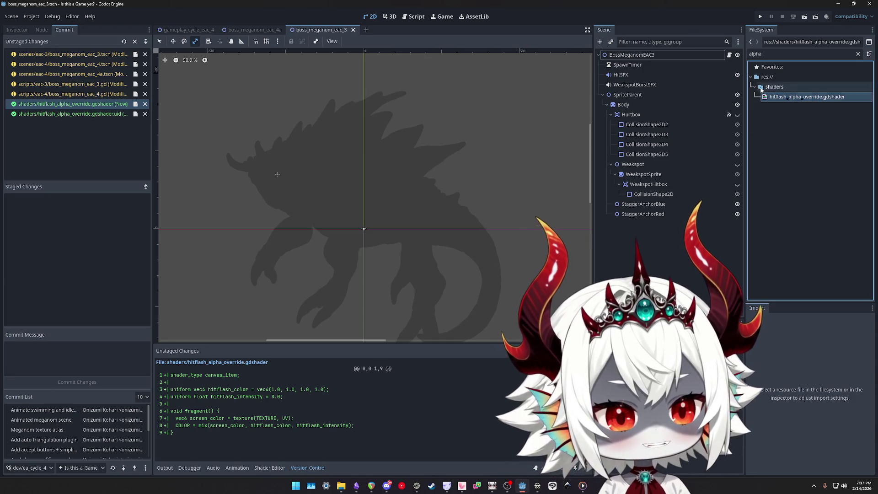
pyautogui.doubleClick(807, 97)
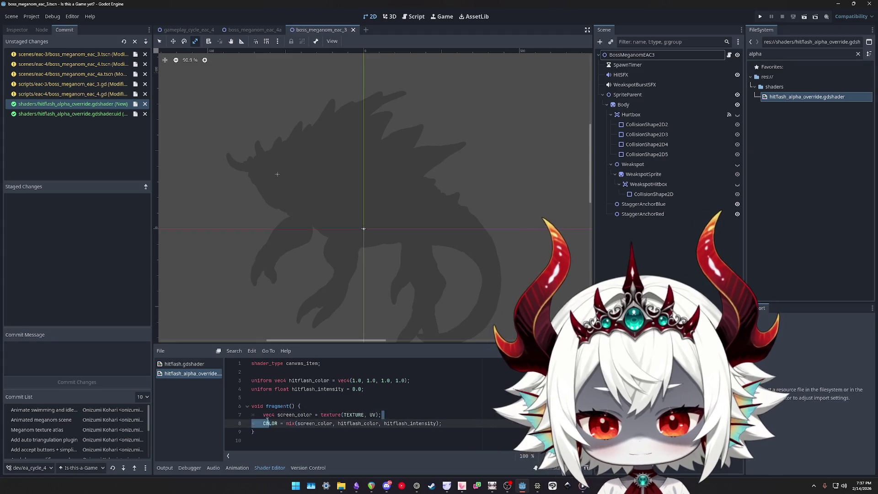
pyautogui.click(365, 411)
pyautogui.moveTo(382, 415); pyautogui.dragTo(251, 415)
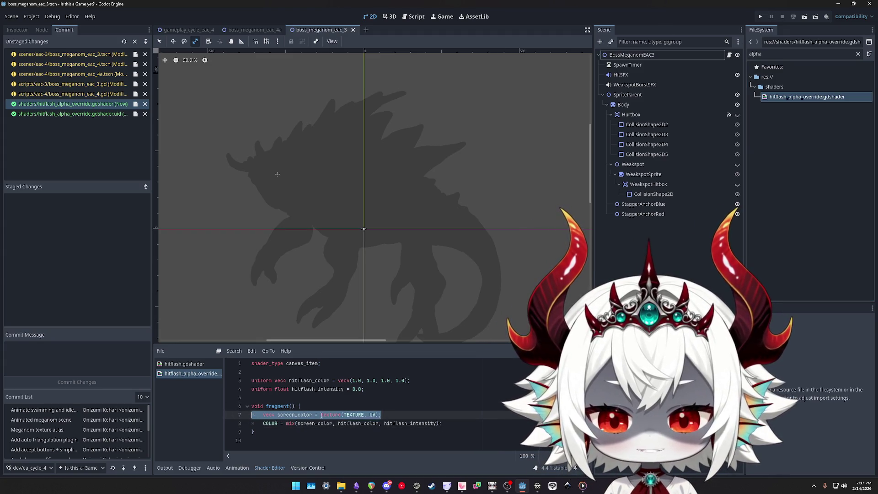
pyautogui.click(786, 97)
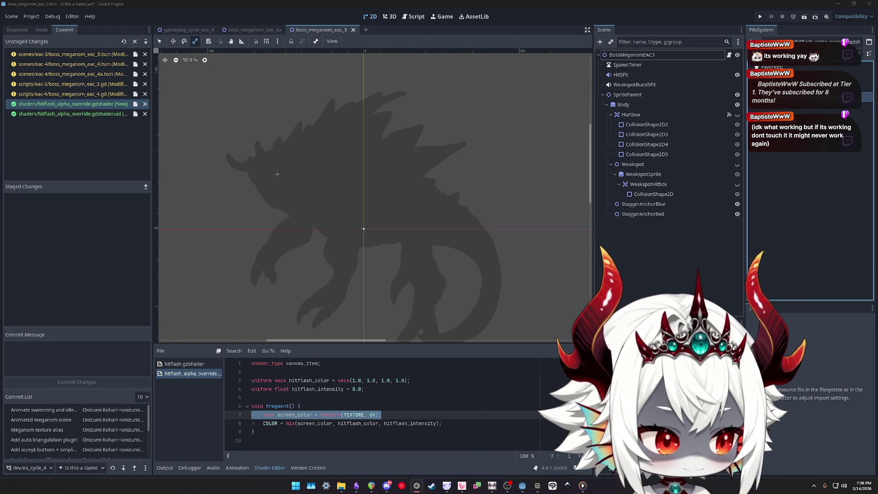
pyautogui.click(811, 161)
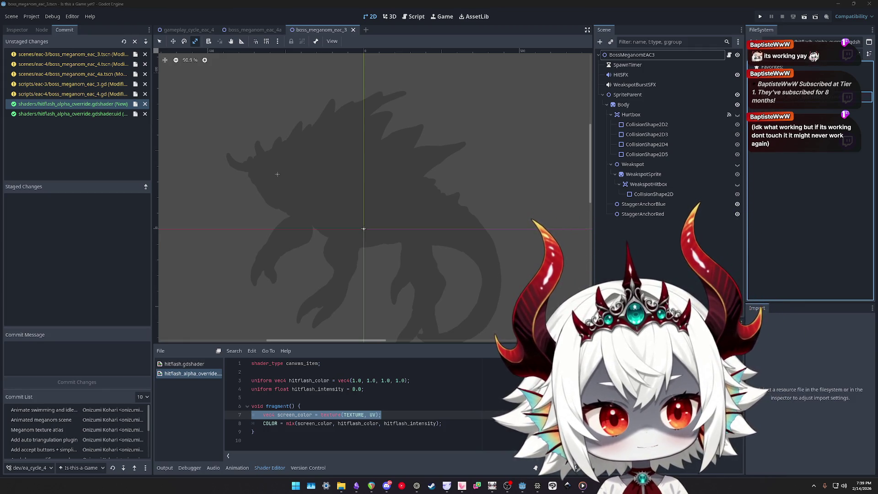
# Switch to the eac_4a boss scene and select the rig's Body node in the Inspector
pyautogui.hotkey('ctrl', 'shift', 'Tab')
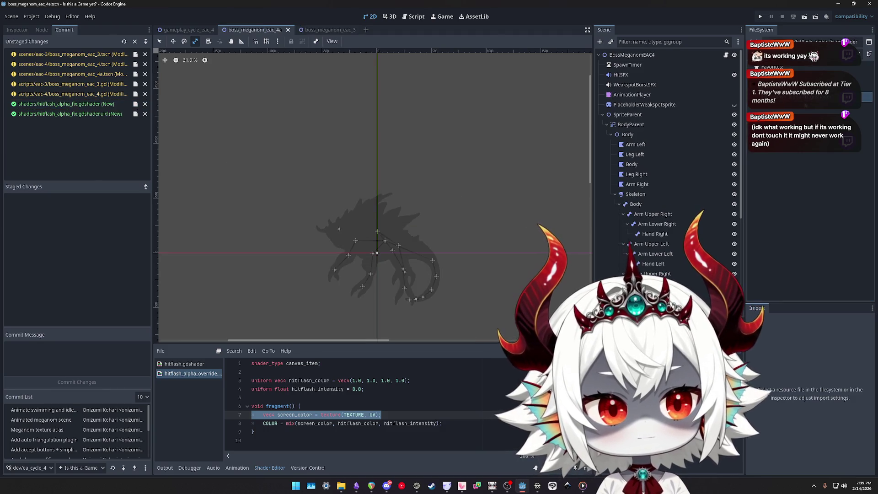
pyautogui.click(804, 110)
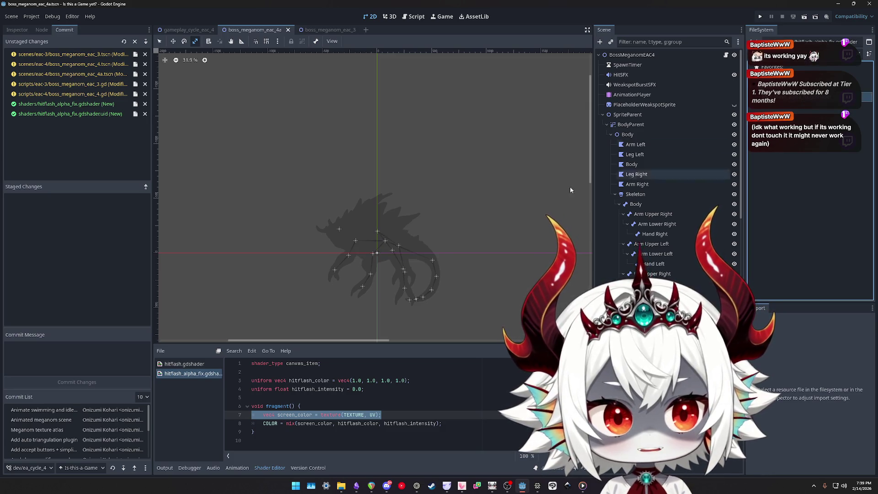
pyautogui.click(16, 30)
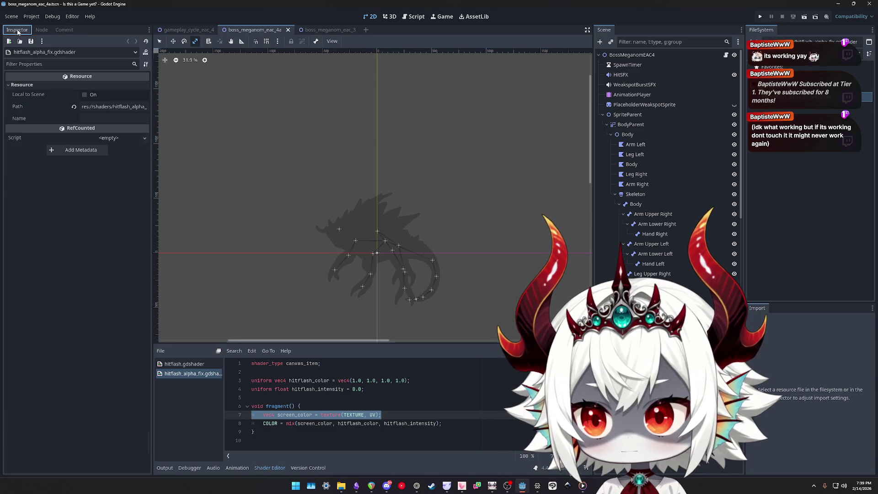
pyautogui.click(42, 30)
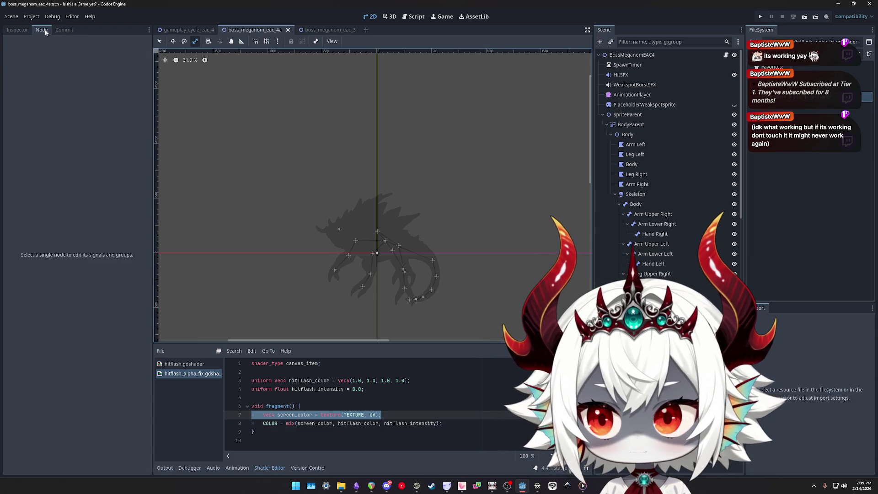
pyautogui.click(17, 29)
pyautogui.click(627, 134)
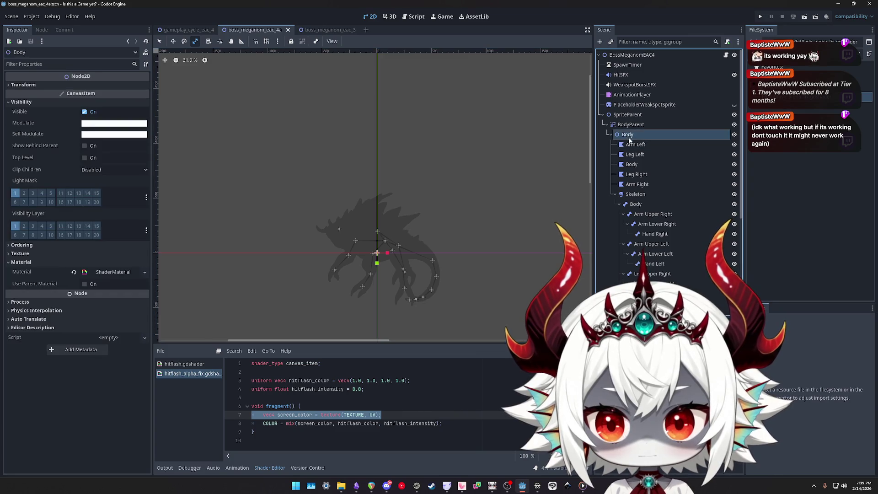
pyautogui.click(634, 144)
pyautogui.click(628, 134)
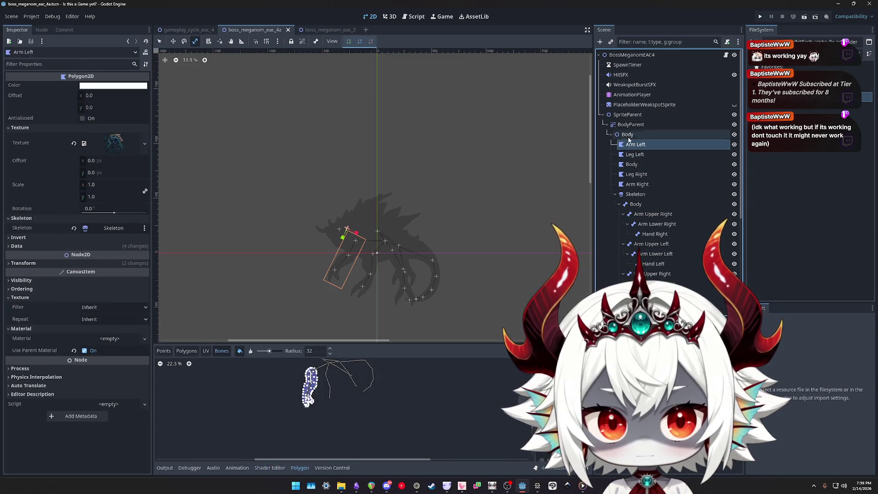
# Inspect the Body material's hitflash_alpha_fix shader code and its Shader Parameters
pyautogui.click(113, 272)
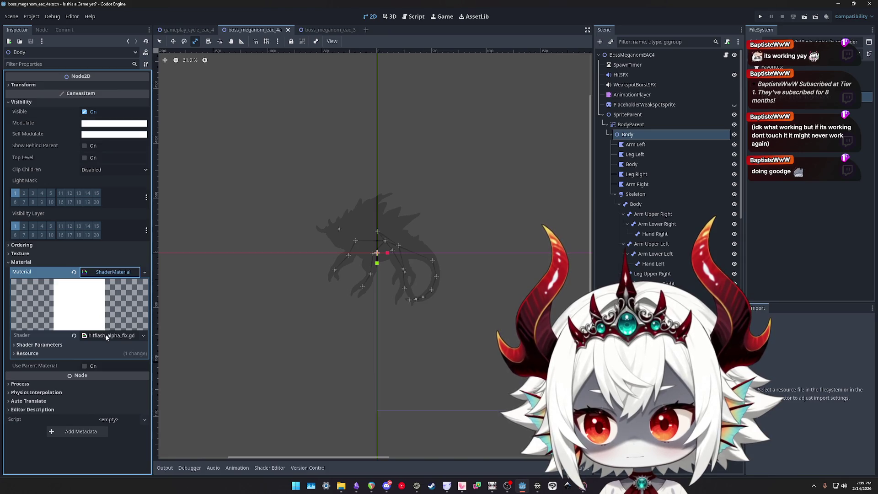
pyautogui.click(106, 337)
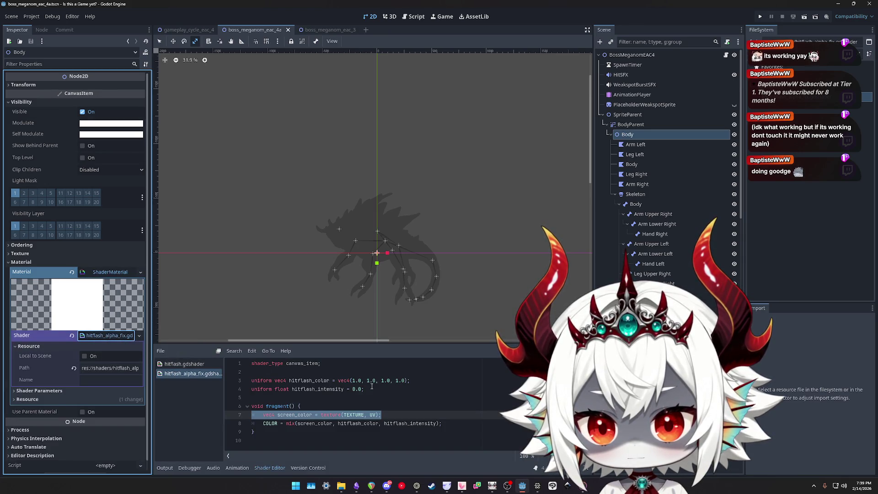
pyautogui.click(46, 391)
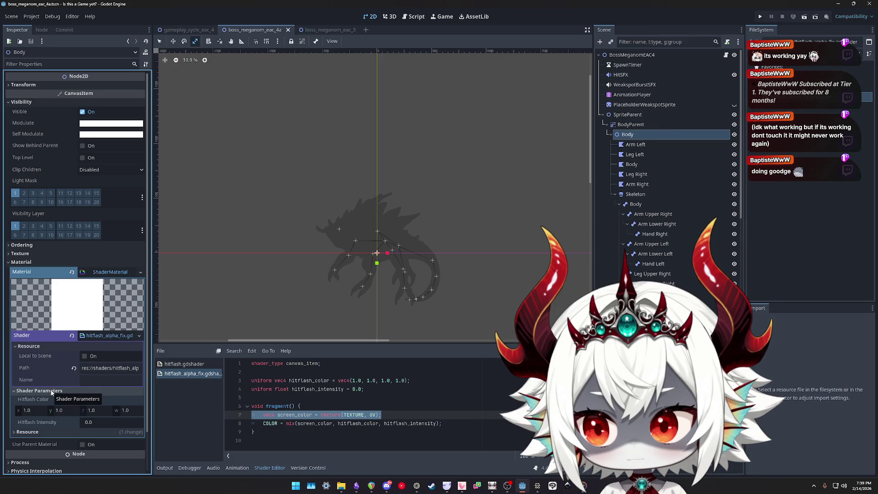
pyautogui.click(51, 391)
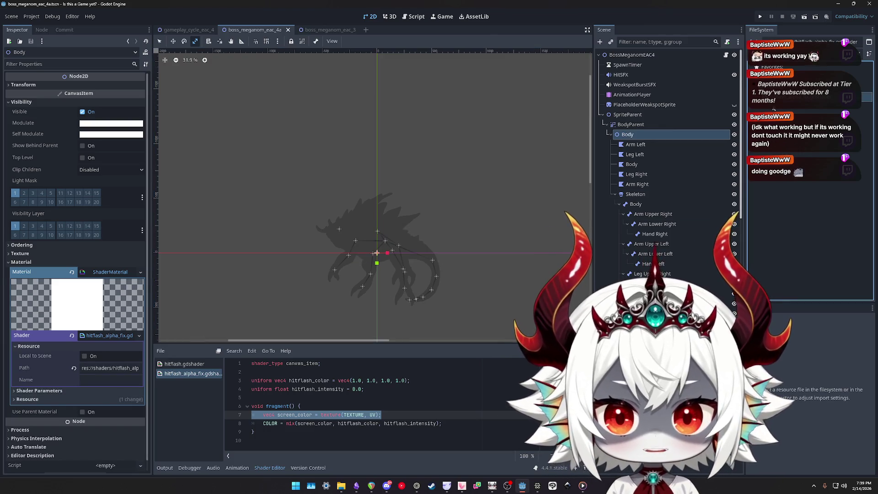
pyautogui.click(65, 29)
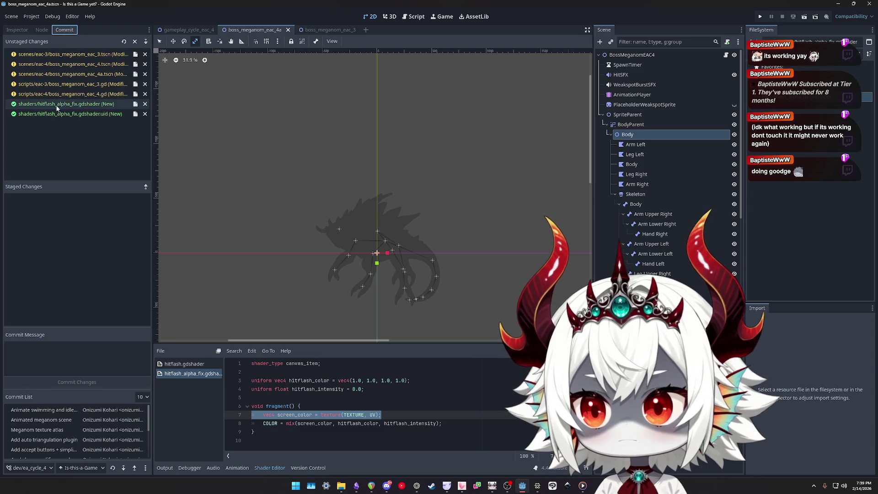
# Stage both new hitflash_alpha_fix shader files
pyautogui.click(56, 115)
pyautogui.doubleClick(56, 114)
pyautogui.doubleClick(56, 104)
# Write the commit message 'Fix skeletal polygon mesh alpha blend'
pyautogui.click(37, 348)
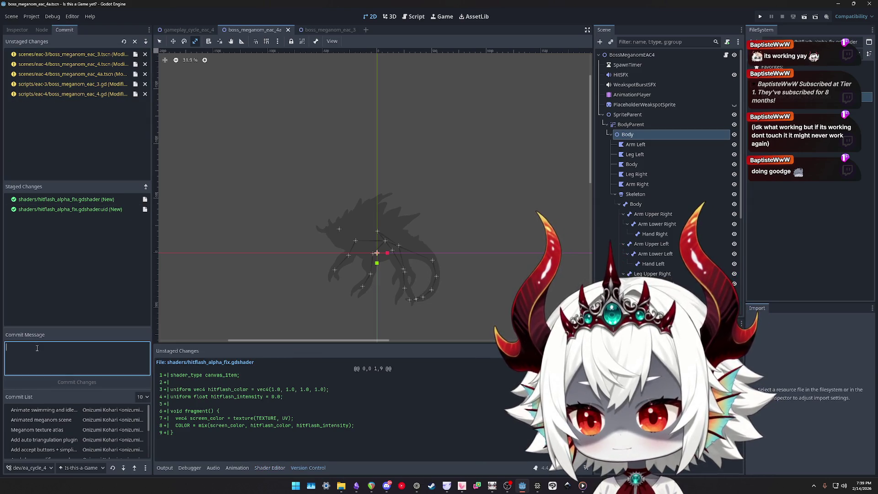
pyautogui.write('Fix skeletal texture')
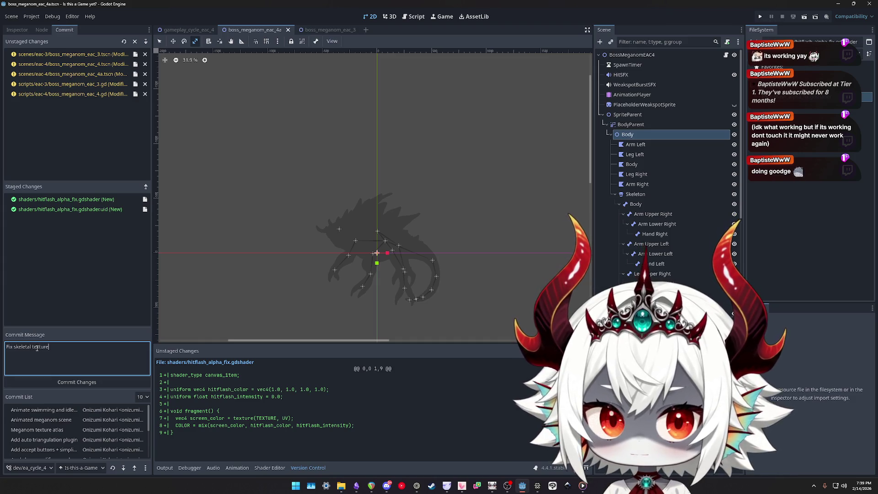
pyautogui.write('h alpha blend')
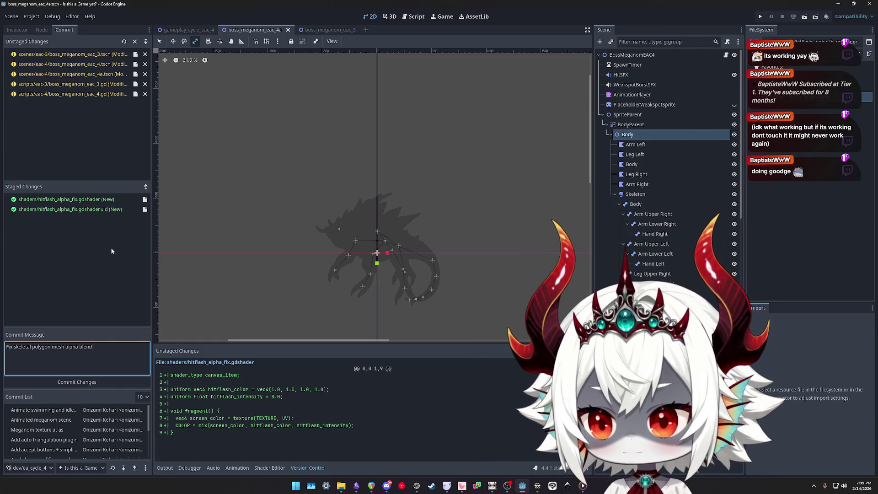
pyautogui.click(66, 95)
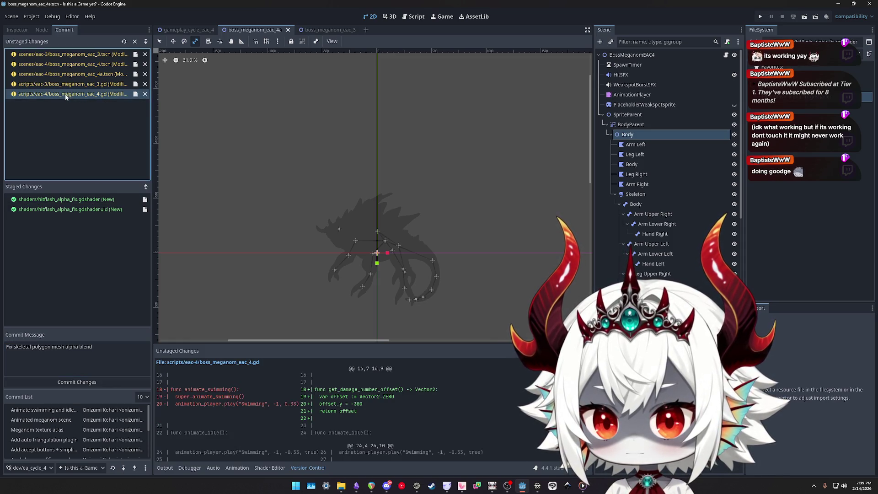
# Read through the boss_meganom_eac_4.gd diff and stage that script
pyautogui.scroll(-1, 428, 399)
pyautogui.scroll(-1, 428, 398)
pyautogui.scroll(2, 428, 398)
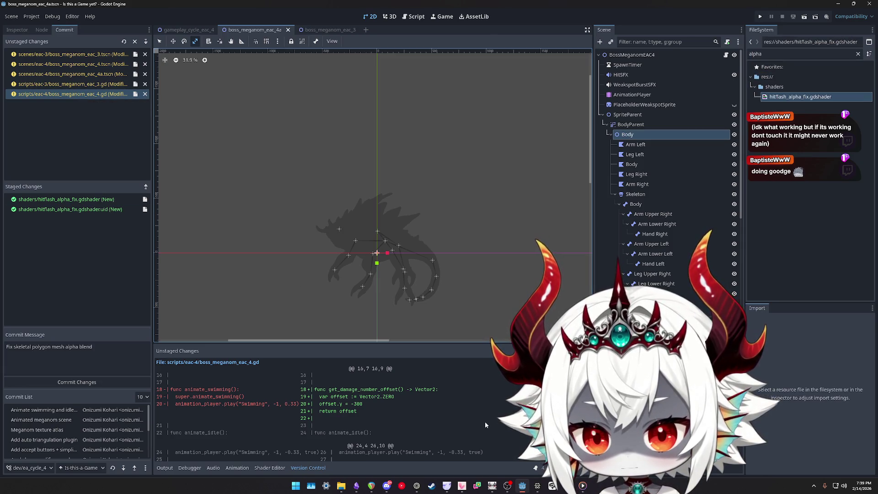
pyautogui.scroll(-2, 458, 409)
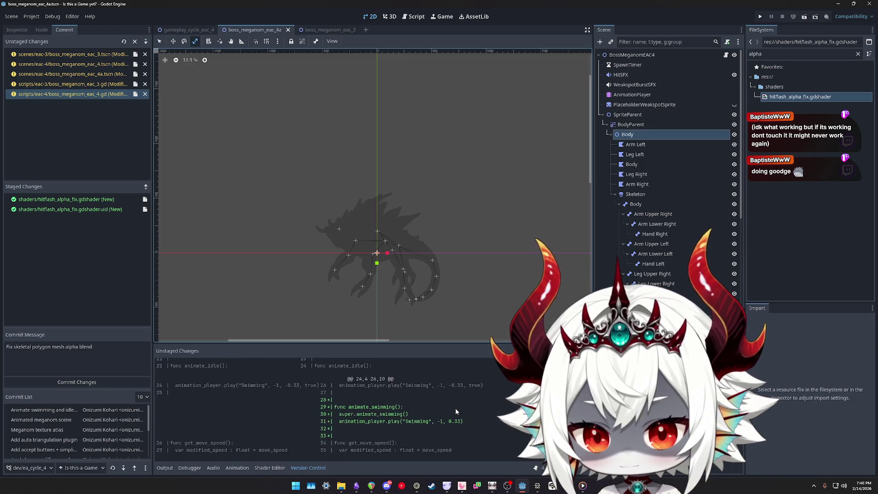
pyautogui.scroll(1, 456, 412)
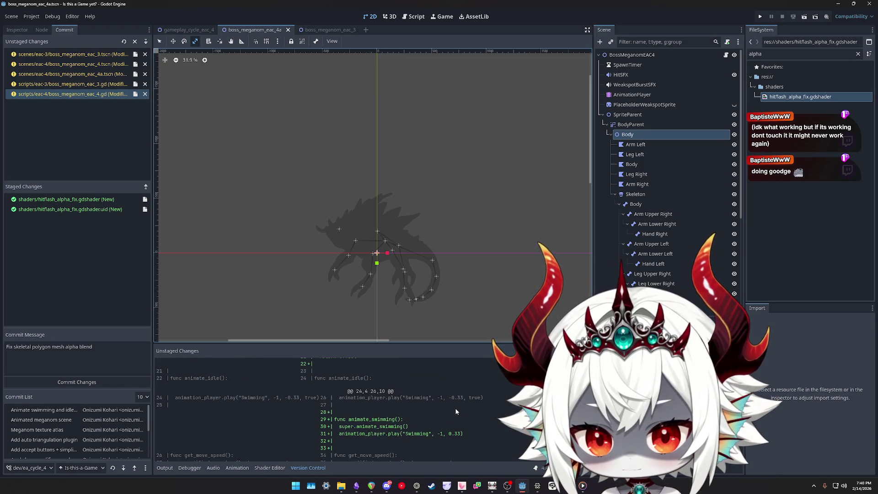
pyautogui.scroll(1, 456, 411)
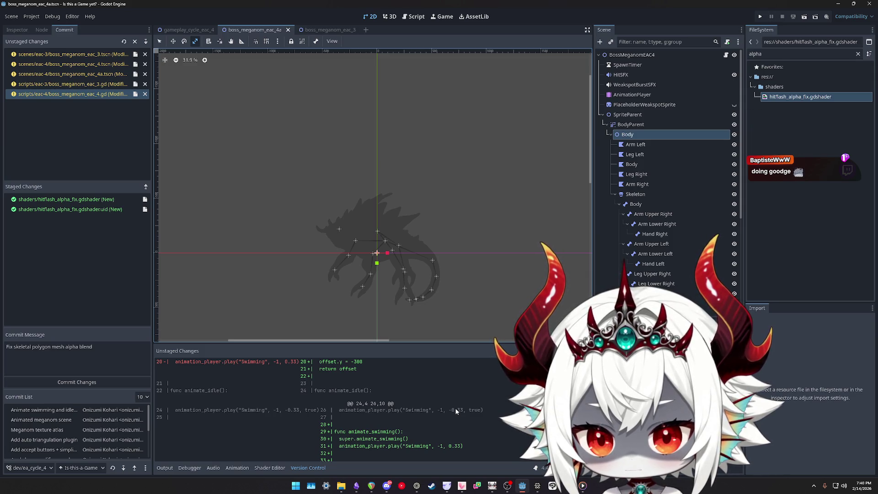
pyautogui.scroll(-2, 401, 423)
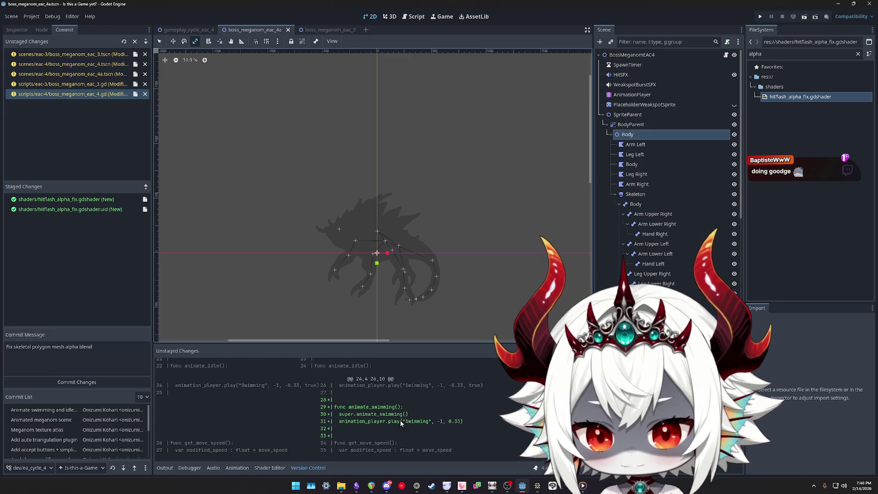
pyautogui.click(67, 95)
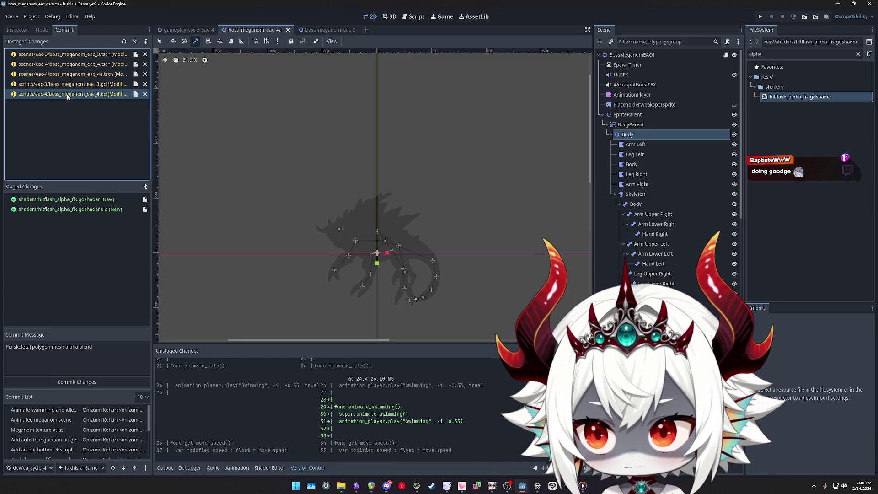
pyautogui.doubleClick(67, 95)
# Scroll through the boss_meganom_eac_3.gd diff
pyautogui.scroll(-5, 463, 407)
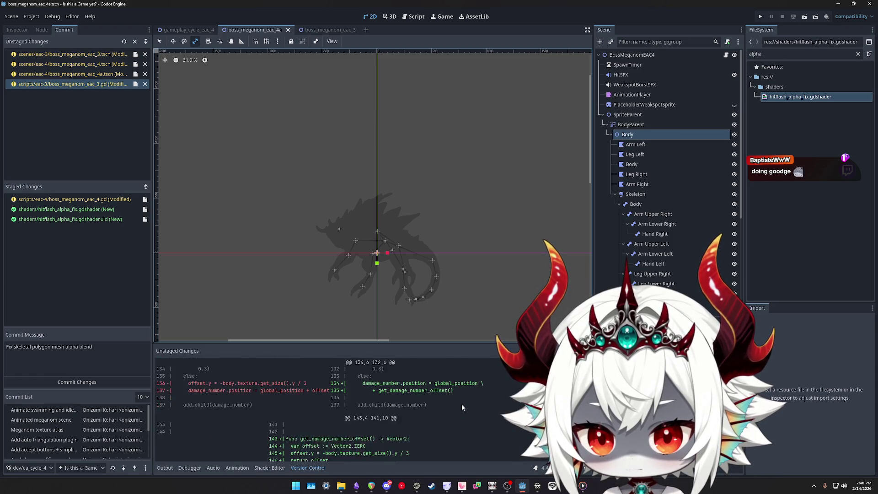
pyautogui.scroll(-2, 462, 404)
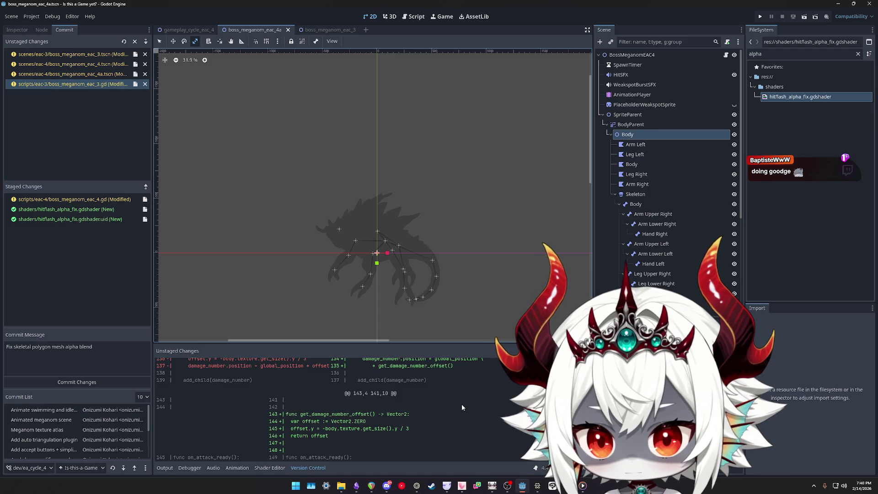
pyautogui.scroll(-1, 462, 405)
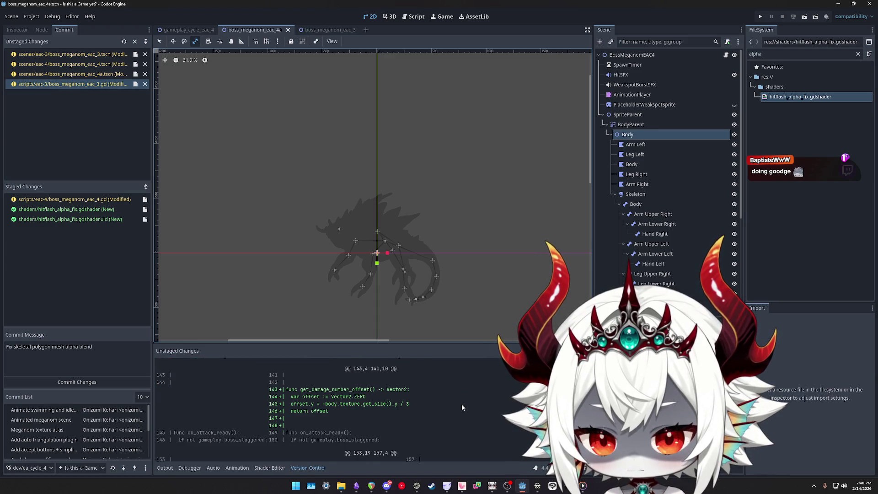
pyautogui.scroll(-2, 461, 405)
pyautogui.scroll(-5, 462, 404)
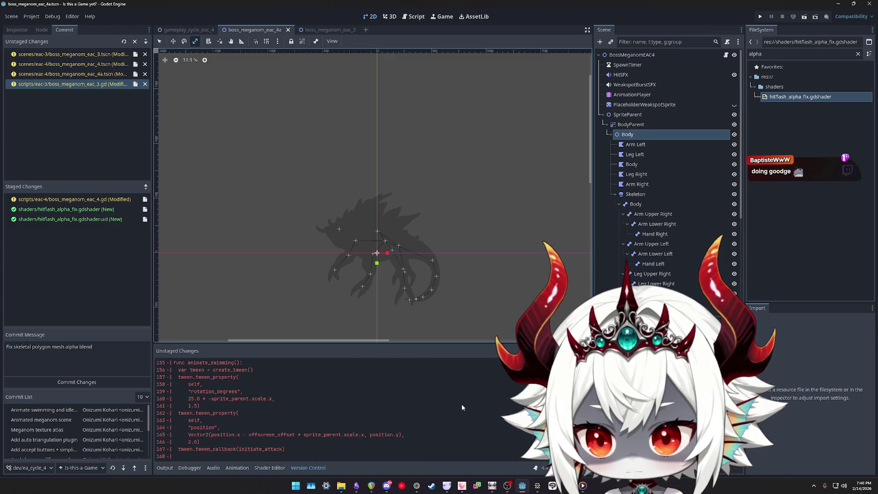
pyautogui.click(123, 352)
# Add a second commit message line, '+ Damage number offset'
pyautogui.write('+ ')
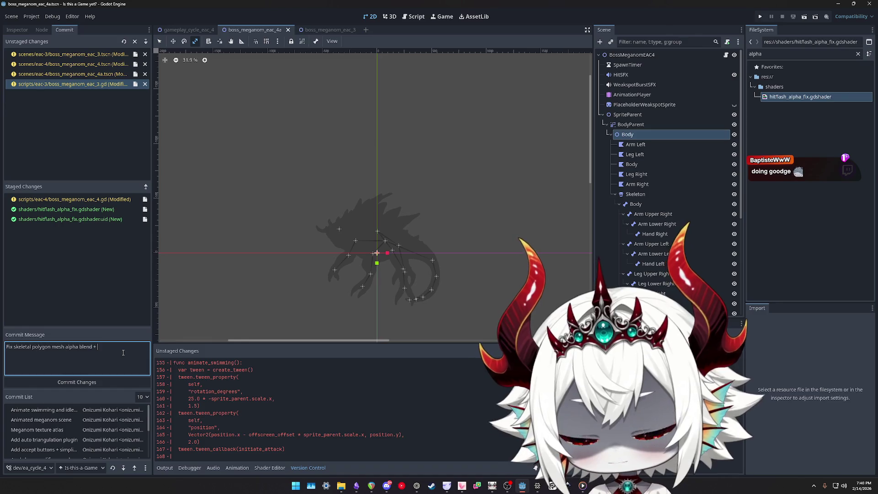
pyautogui.write('damage number offset')
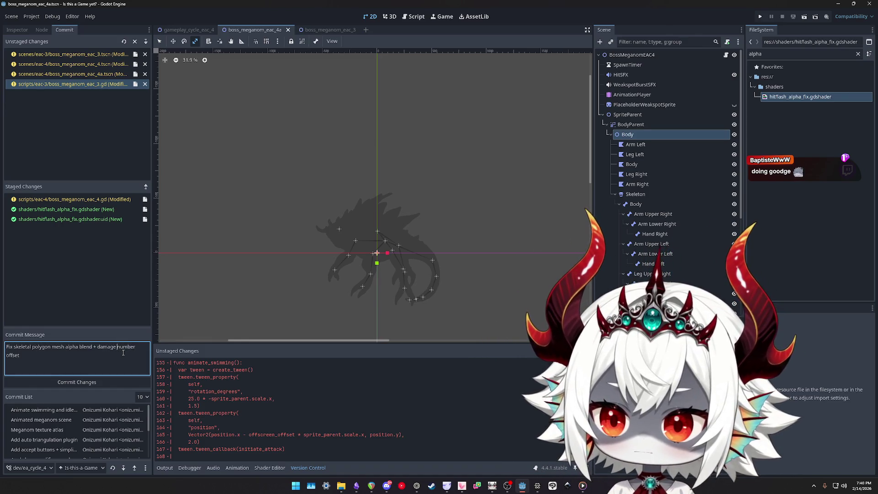
pyautogui.hotkey('ctrl', 'Left')
pyautogui.hotkey('ctrl', 'Left')
pyautogui.hotkey('ctrl', 'Left')
pyautogui.press('BackSpace')
pyautogui.press('BackSpace')
pyautogui.press('BackSpace')
pyautogui.press('Return')
pyautogui.write('+')
pyautogui.press('Delete')
pyautogui.write('D')
pyautogui.press('End')
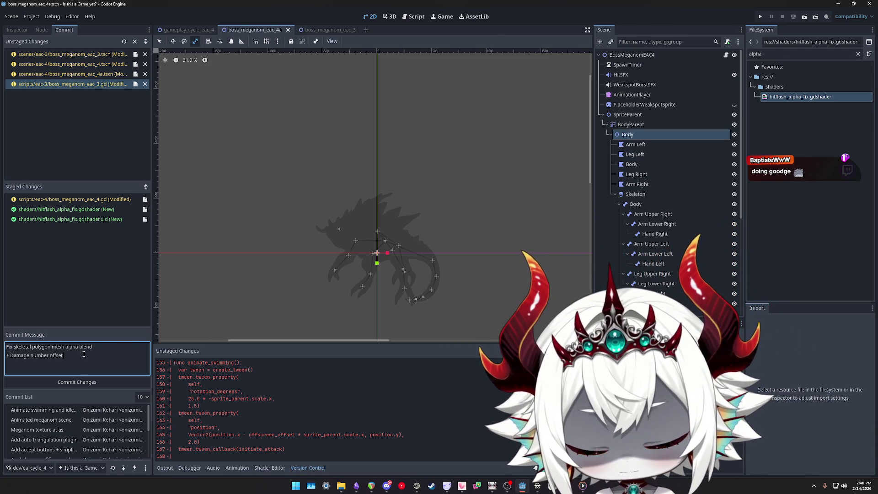
pyautogui.click(71, 87)
# Scroll through the eac_3 script's unstaged diff
pyautogui.scroll(-5, 296, 380)
pyautogui.scroll(5, 296, 377)
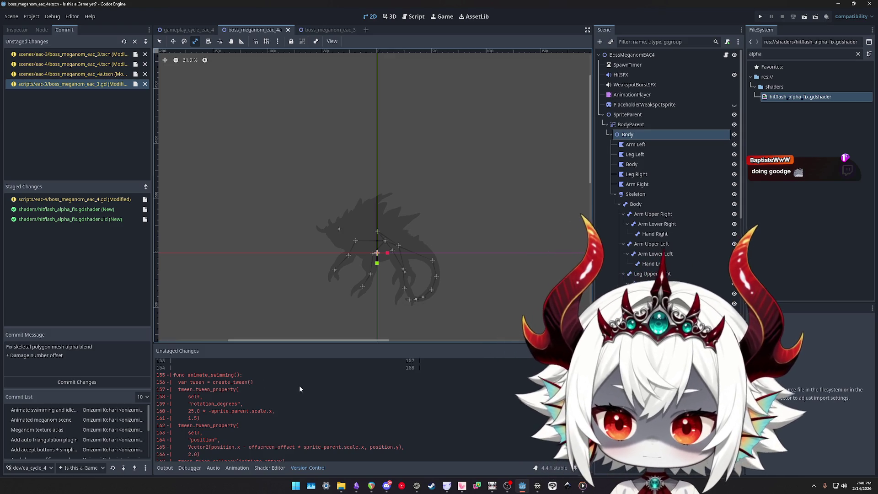
pyautogui.scroll(3, 300, 385)
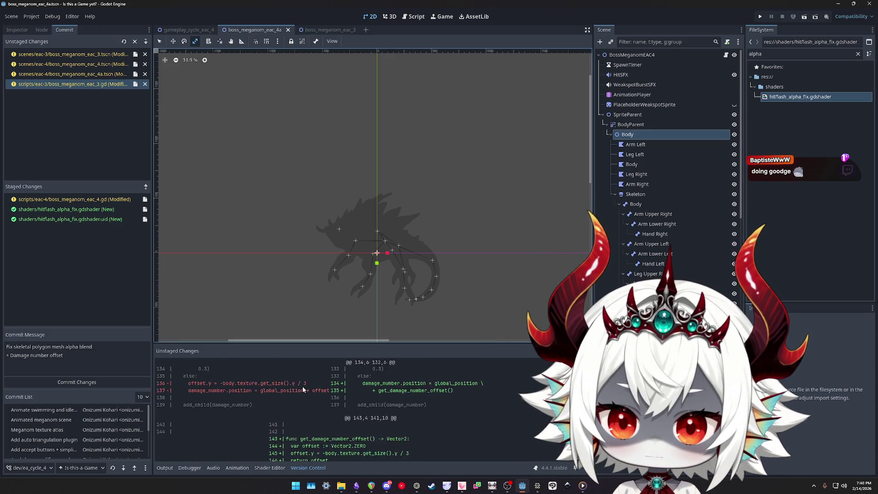
pyautogui.scroll(10, 303, 386)
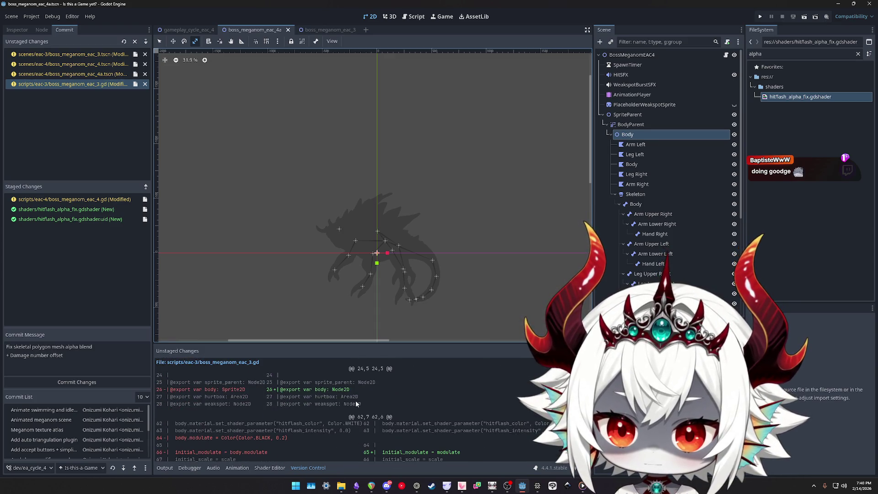
pyautogui.scroll(-3, 358, 393)
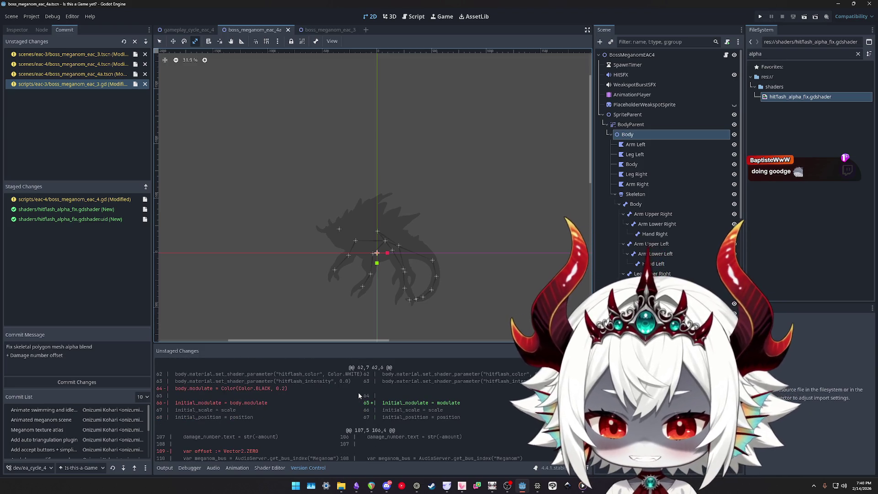
pyautogui.scroll(-2, 359, 396)
pyautogui.scroll(-4, 360, 396)
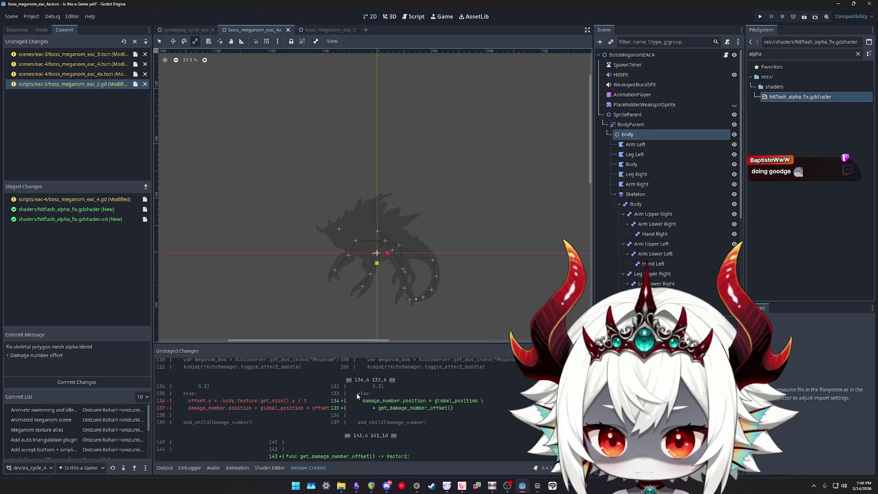
pyautogui.scroll(-3, 357, 396)
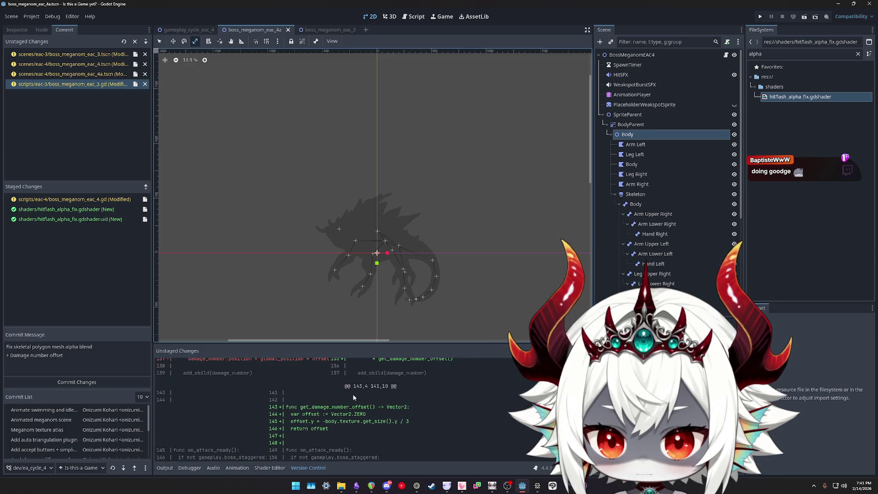
pyautogui.scroll(-10, 351, 398)
# Change the second message line to lowercase '+ damage number offset'
pyautogui.click(11, 355)
pyautogui.write('Fix')
pyautogui.press('Delete')
pyautogui.write('d')
pyautogui.press('Left')
pyautogui.hotkey('ctrl', 'shift', 'Left')
pyautogui.press('BackSpace')
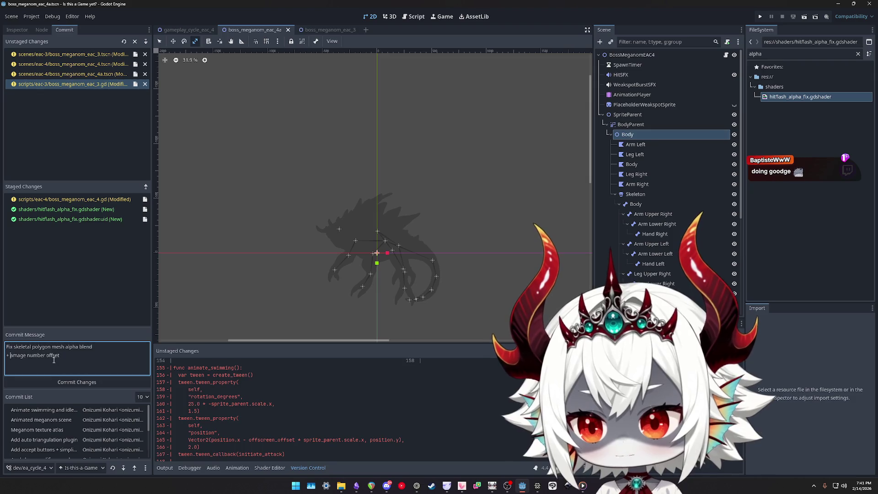
pyautogui.write('d')
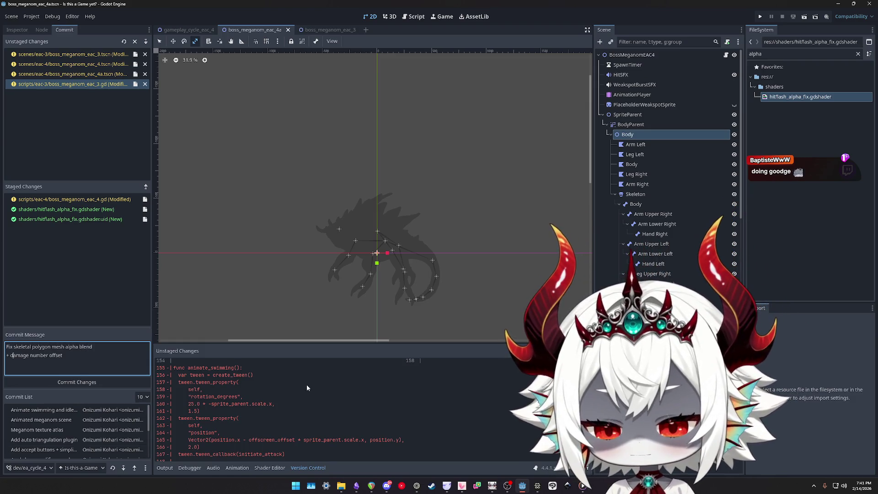
# Glance over the diff once more and bring up the boss_meganom_eac_3 scene tab
pyautogui.scroll(-5, 273, 380)
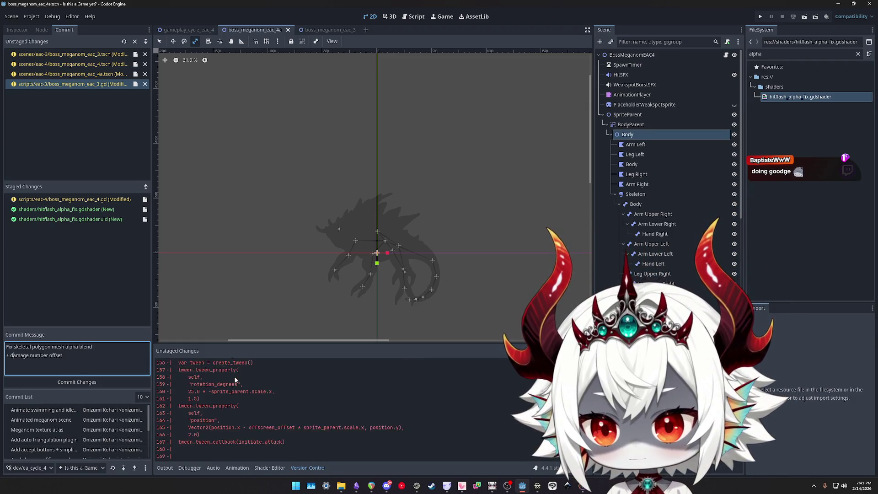
pyautogui.scroll(5, 276, 386)
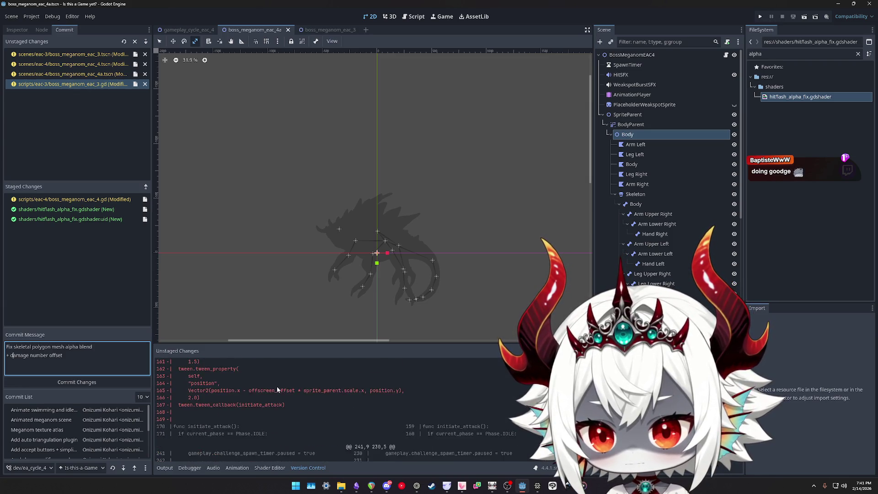
pyautogui.scroll(-1, 213, 389)
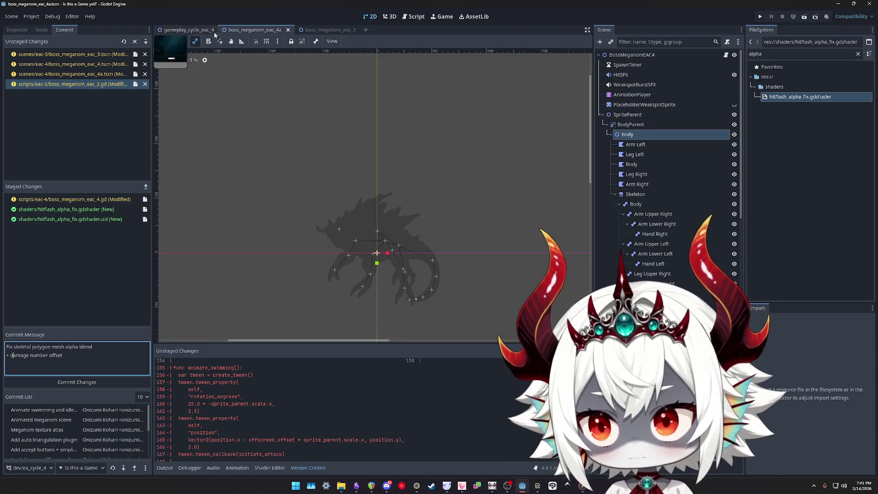
pyautogui.click(319, 30)
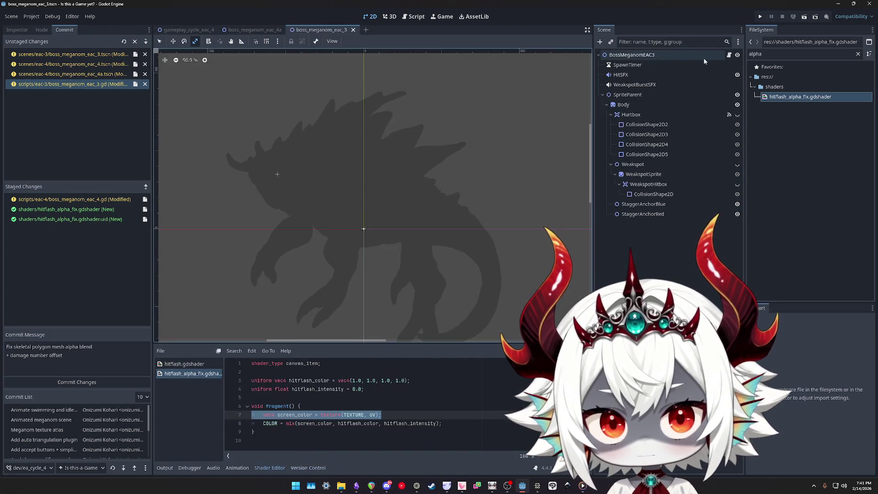
# Search the eac_3 scene's script for its 'animate' calls
pyautogui.click(729, 55)
pyautogui.doubleClick(276, 334)
pyautogui.write('animate')
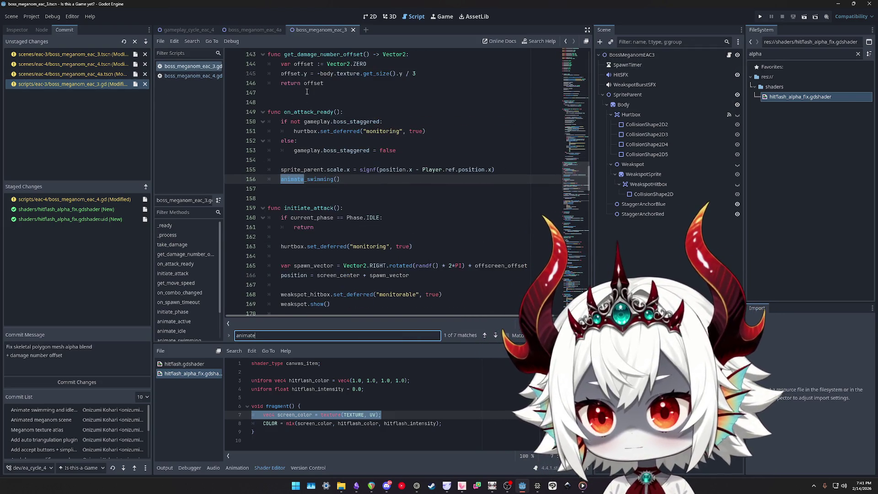
# Close the eac_3 scene, return to eac_4a in 2D, and scroll the eac_3.gd diff
pyautogui.click(353, 30)
pyautogui.click(76, 88)
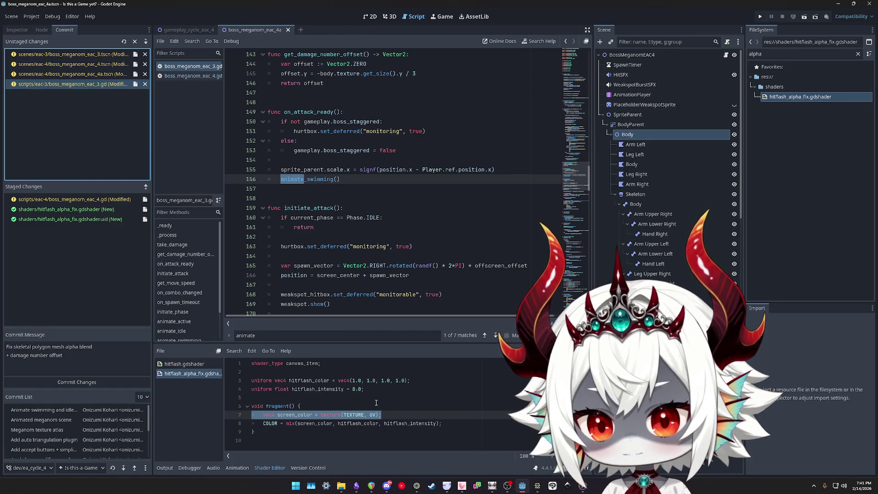
pyautogui.click(370, 16)
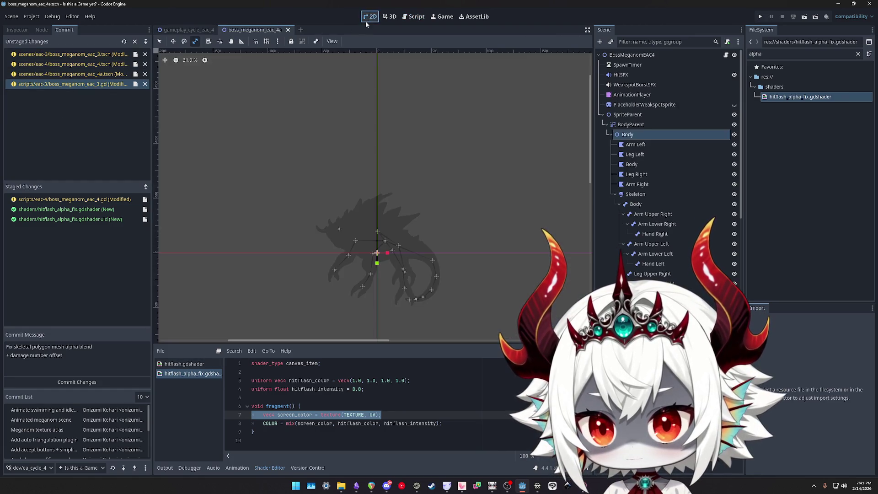
pyautogui.click(69, 84)
pyautogui.scroll(-5, 371, 391)
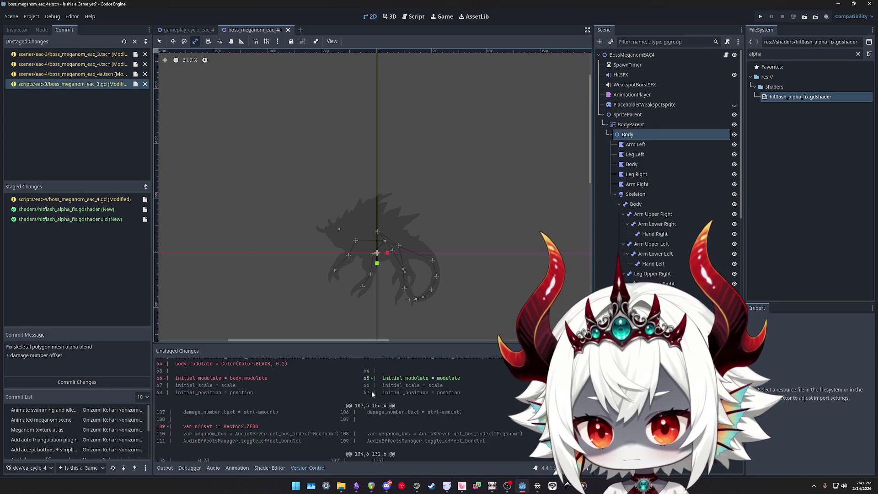
pyautogui.scroll(-3, 371, 400)
pyautogui.scroll(-15, 371, 399)
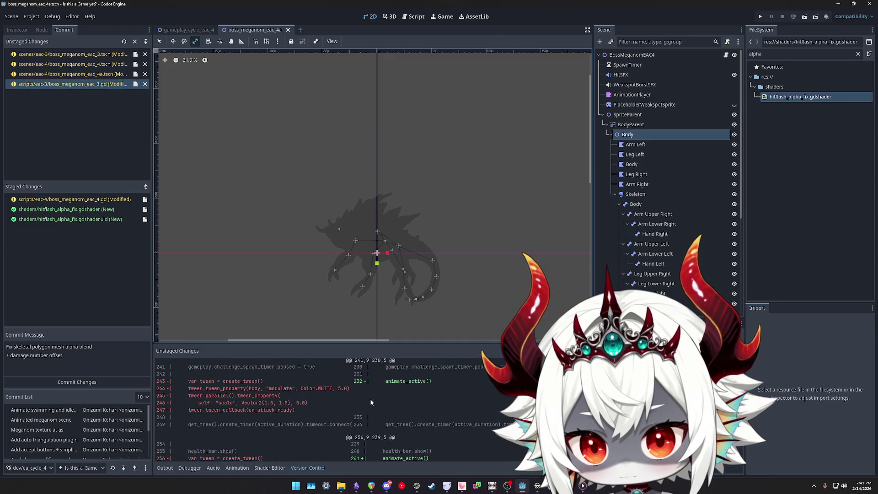
pyautogui.scroll(-5, 371, 402)
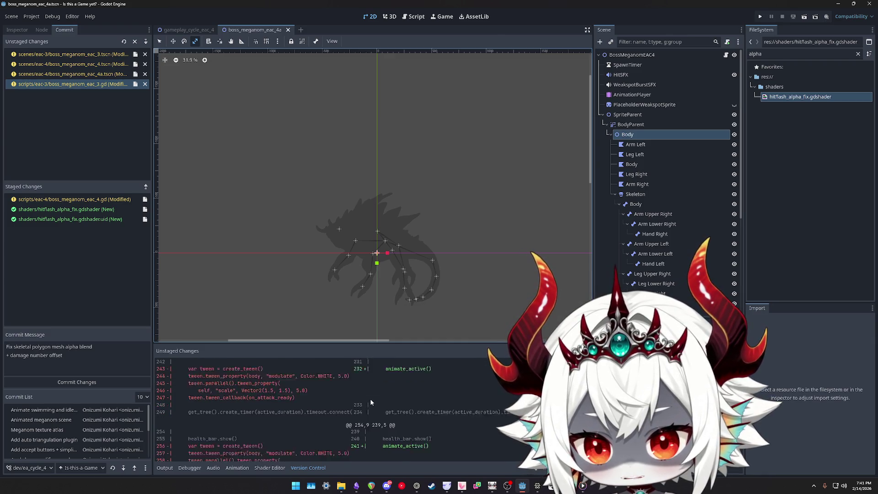
pyautogui.scroll(-4, 371, 402)
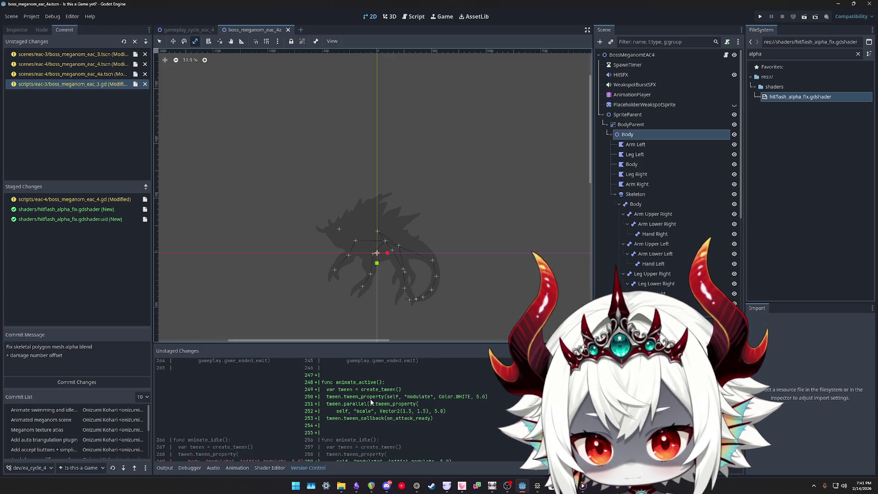
pyautogui.scroll(-1, 371, 402)
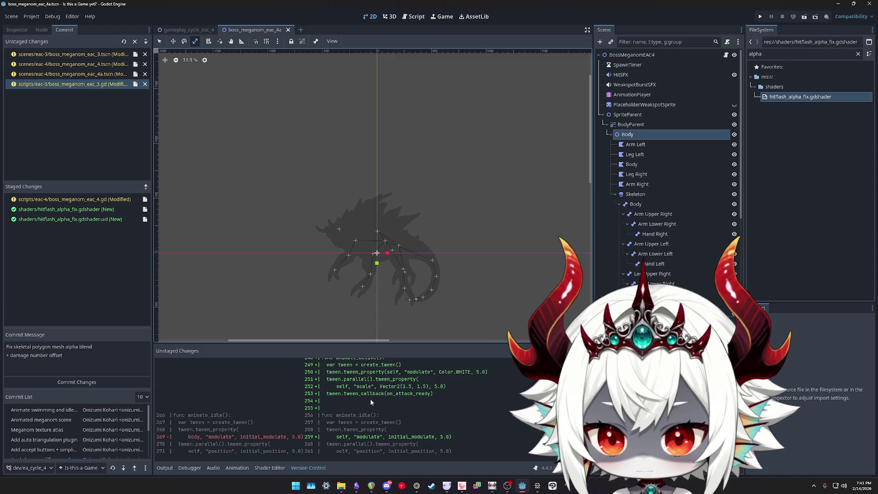
pyautogui.scroll(1, 370, 401)
pyautogui.scroll(-10, 369, 401)
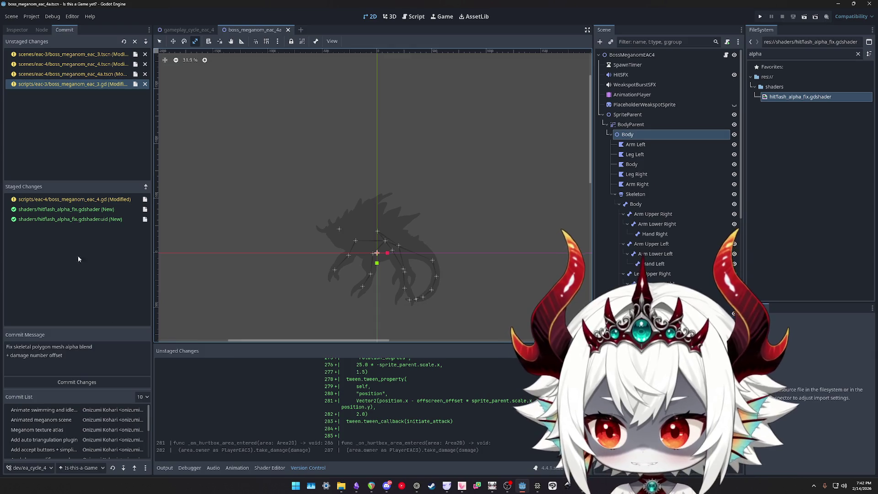
# Start a third message line '+ minor refactors' and stage boss_meganom_eac_3.gd
pyautogui.click(108, 353)
pyautogui.write('+ minor refactors')
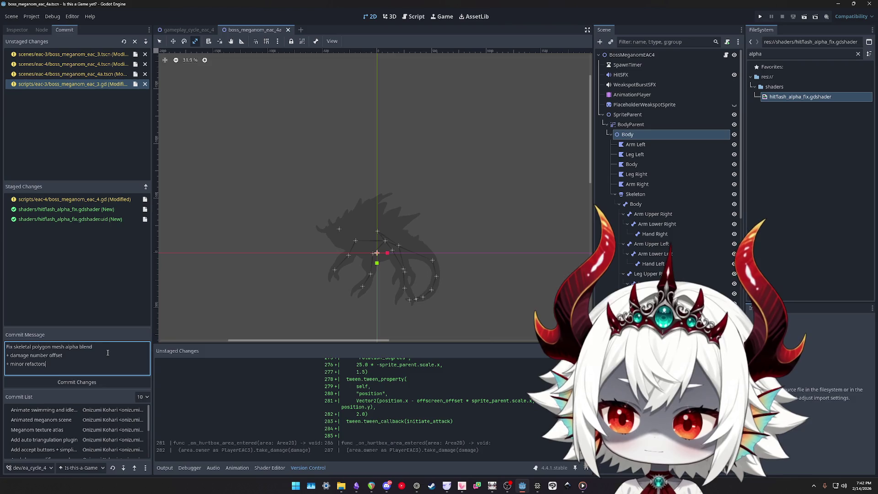
pyautogui.doubleClick(68, 84)
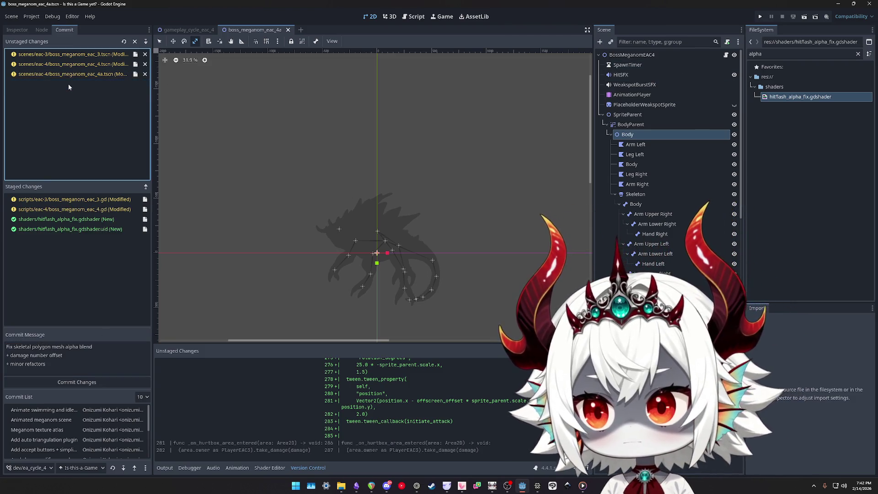
# Review the staged boss_meganom_eac_4.gd changes
pyautogui.click(61, 219)
pyautogui.click(67, 209)
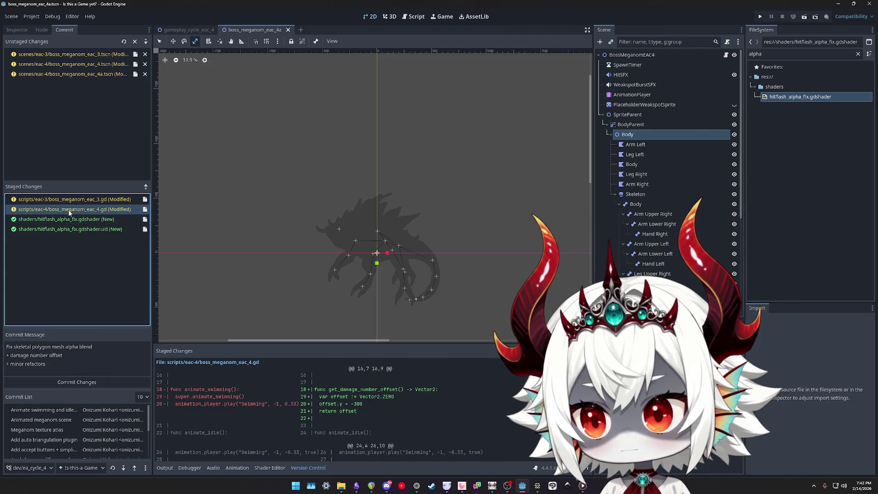
pyautogui.scroll(3, 398, 407)
pyautogui.scroll(-2, 397, 430)
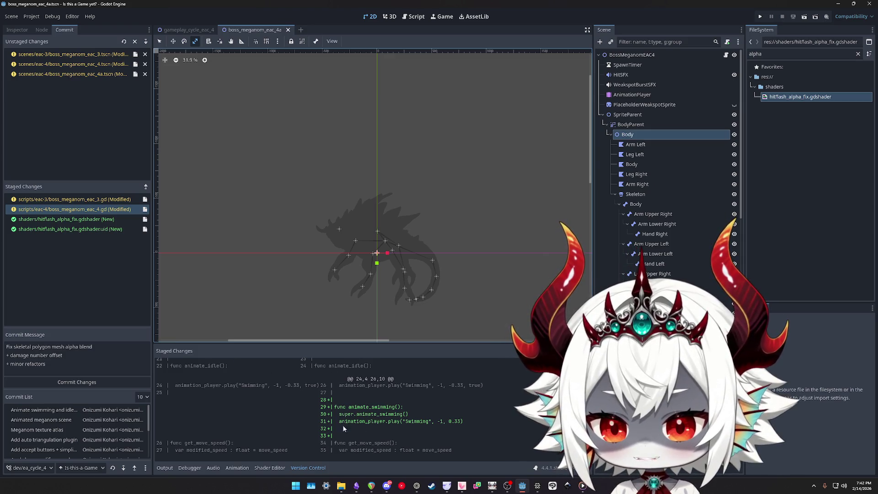
pyautogui.scroll(5, 295, 440)
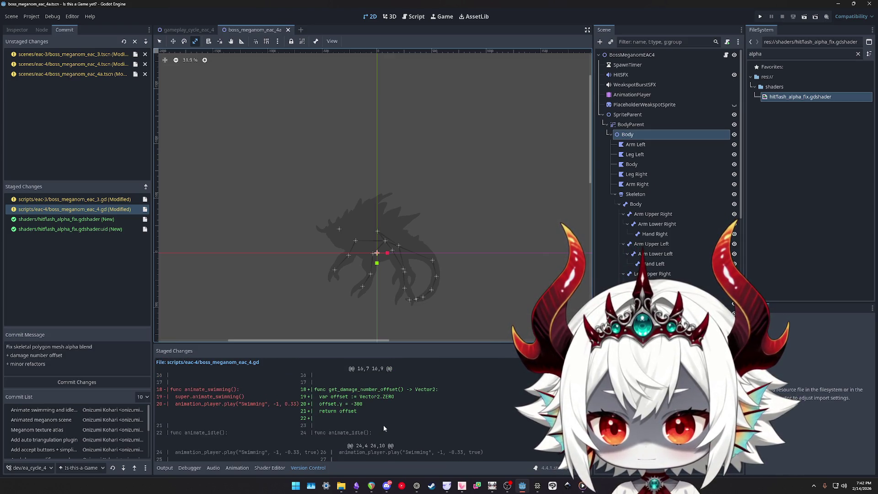
pyautogui.scroll(-3, 383, 425)
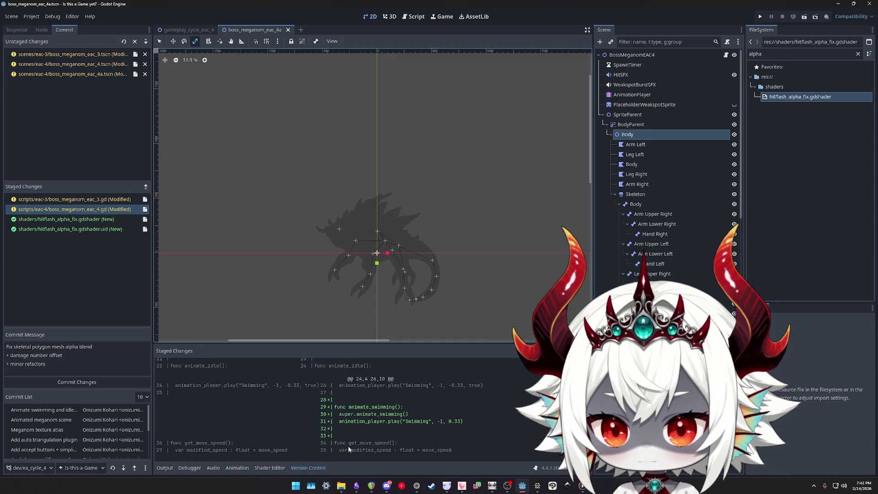
pyautogui.scroll(3, 385, 408)
pyautogui.scroll(-3, 395, 406)
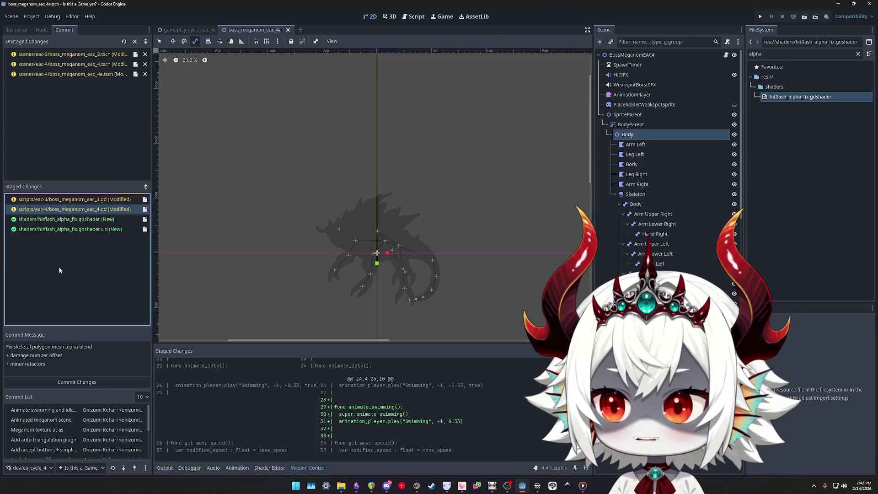
# Compare the unstaged diffs of boss_meganom_eac_4a.tscn and boss_meganom_eac_4.tscn
pyautogui.click(72, 75)
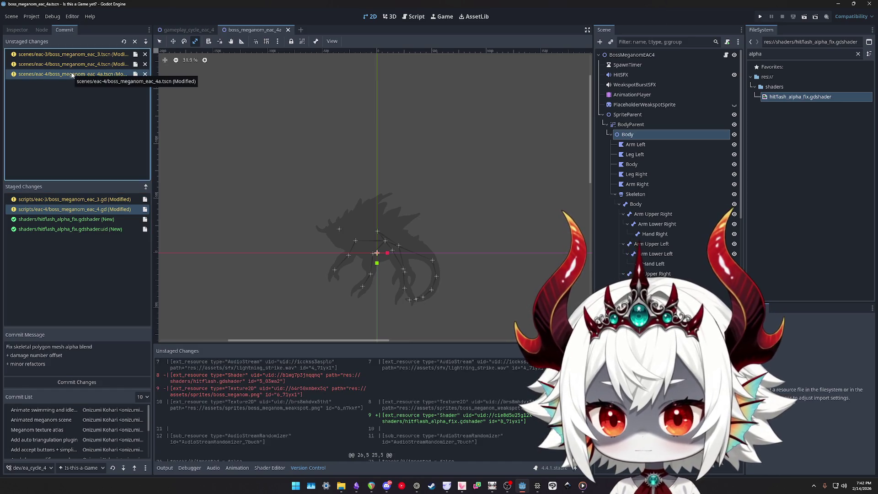
pyautogui.click(73, 65)
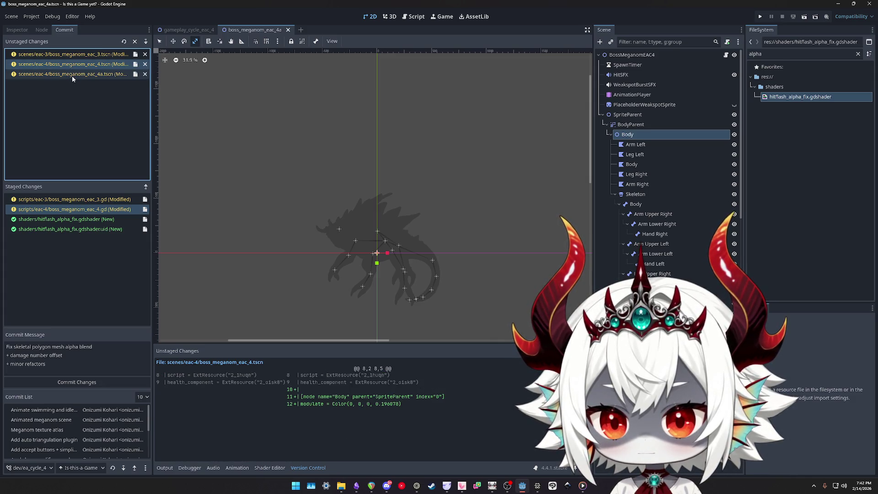
pyautogui.click(73, 74)
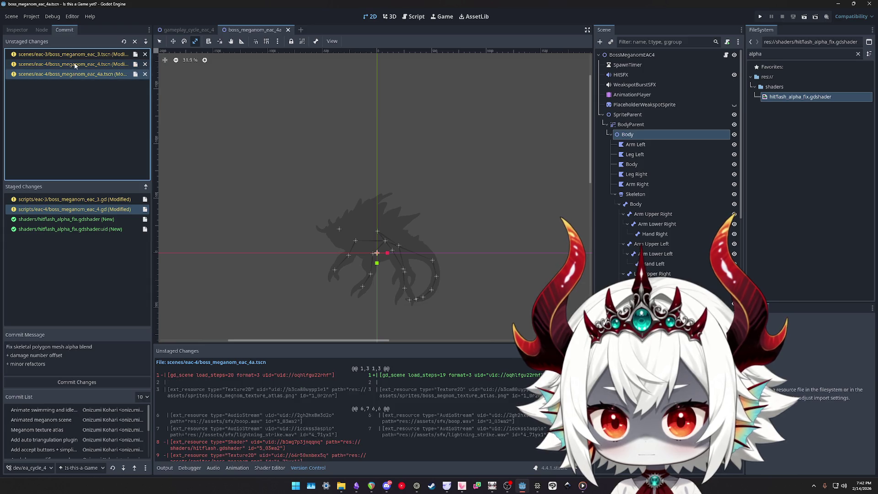
pyautogui.click(76, 66)
# Select the BossMeganomEAC4 root in the Inspector and filter project files by 'meganom'
pyautogui.click(628, 55)
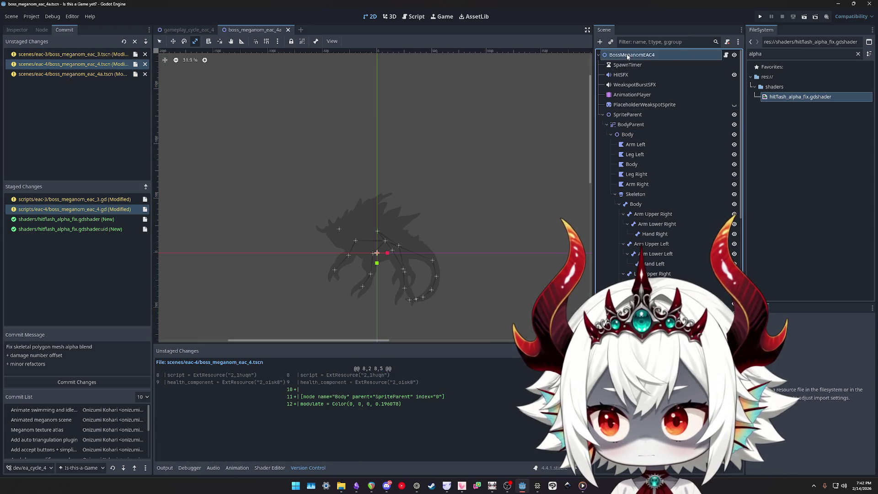
pyautogui.click(19, 30)
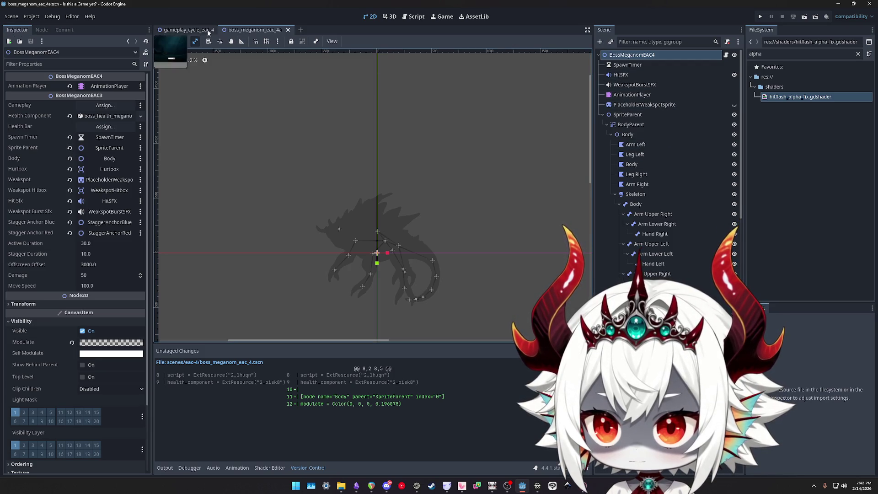
pyautogui.click(794, 55)
# Filter the FileSystem for 'megano' and open the eac_4 and eac_3 Meganom scenes
pyautogui.write('meganom')
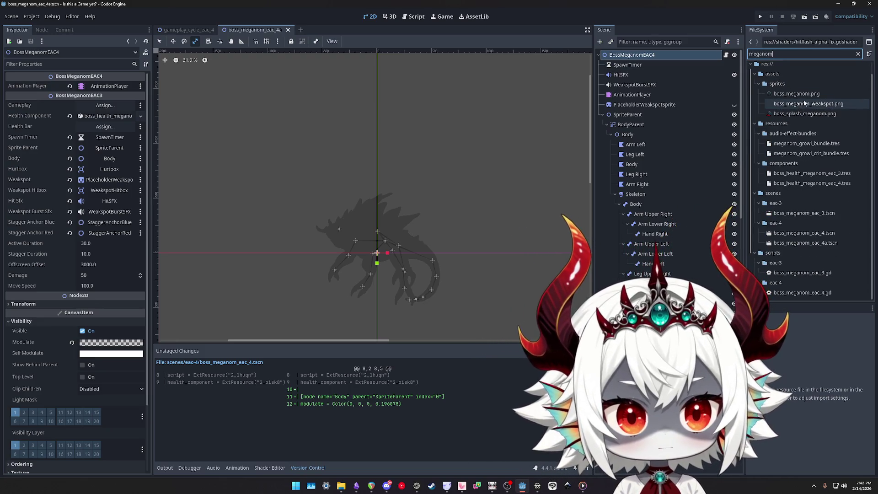
pyautogui.doubleClick(801, 237)
pyautogui.doubleClick(803, 243)
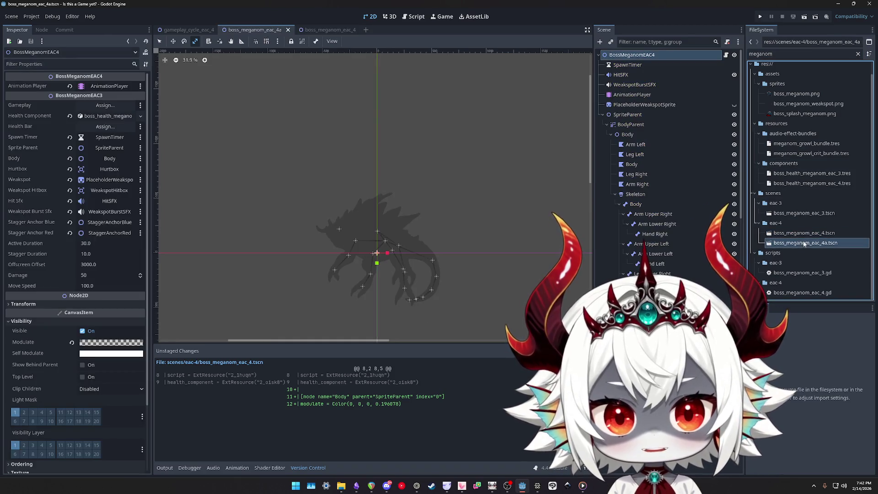
pyautogui.doubleClick(803, 233)
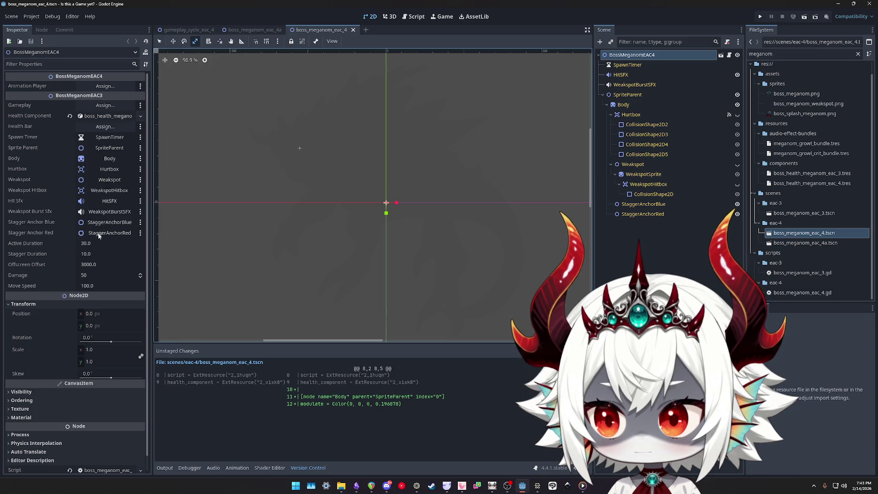
pyautogui.doubleClick(804, 213)
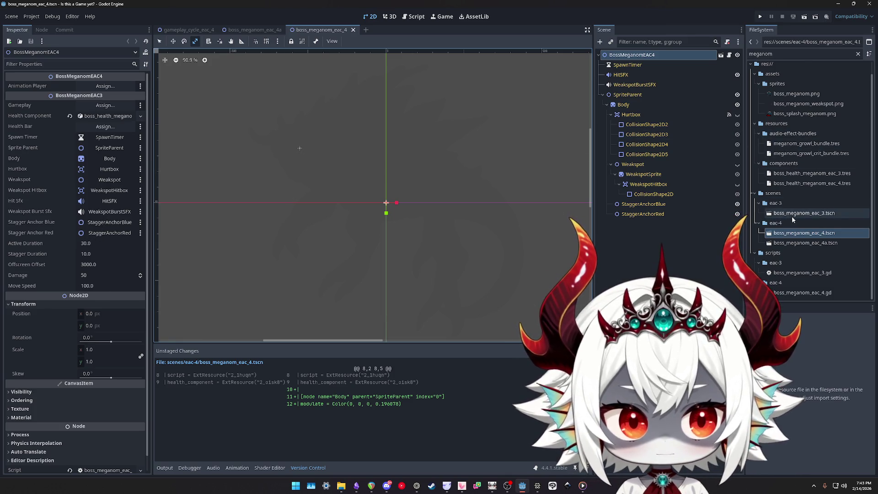
pyautogui.click(649, 55)
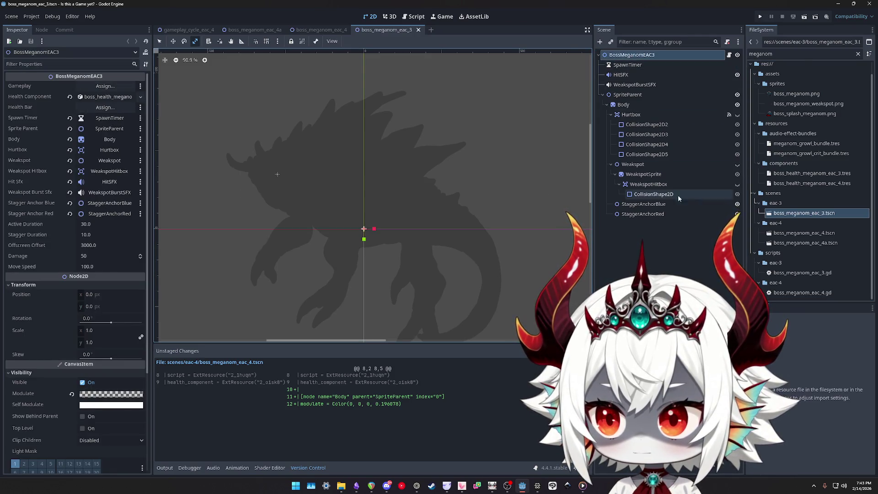
# Flip repeatedly between the eac_3 and eac_4 Meganom scenes to compare them
pyautogui.doubleClick(796, 243)
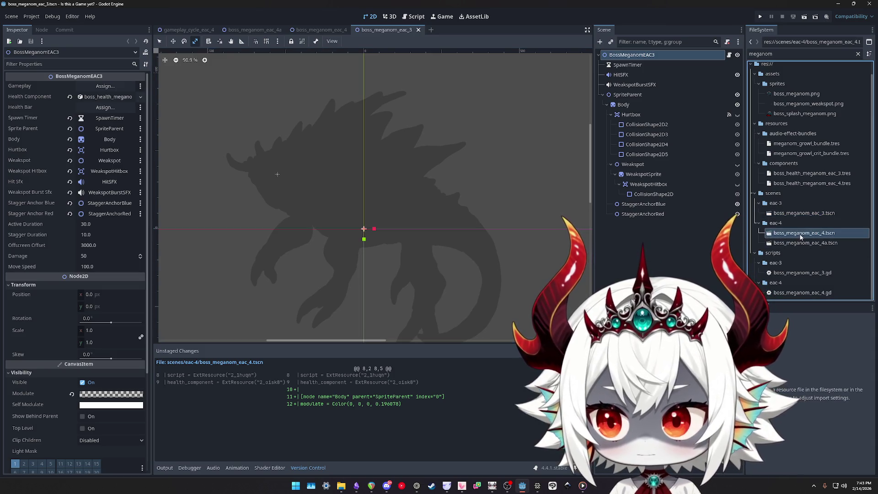
pyautogui.doubleClick(803, 214)
pyautogui.doubleClick(798, 232)
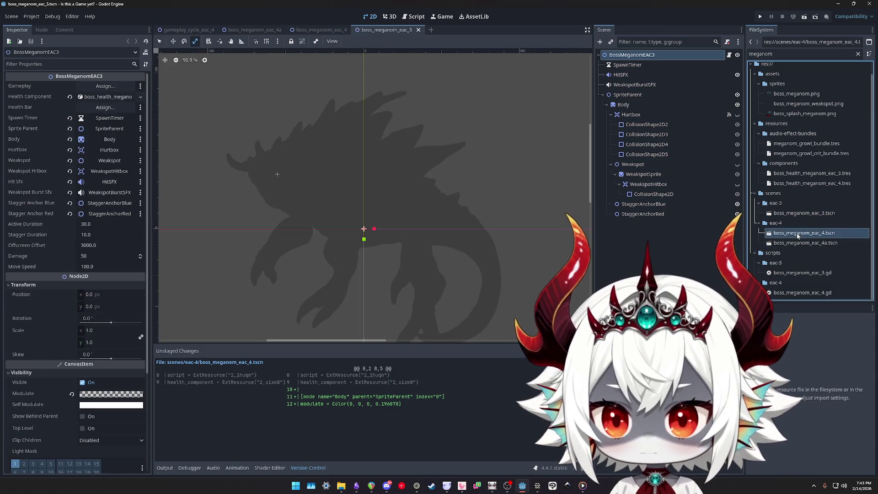
pyautogui.doubleClick(801, 213)
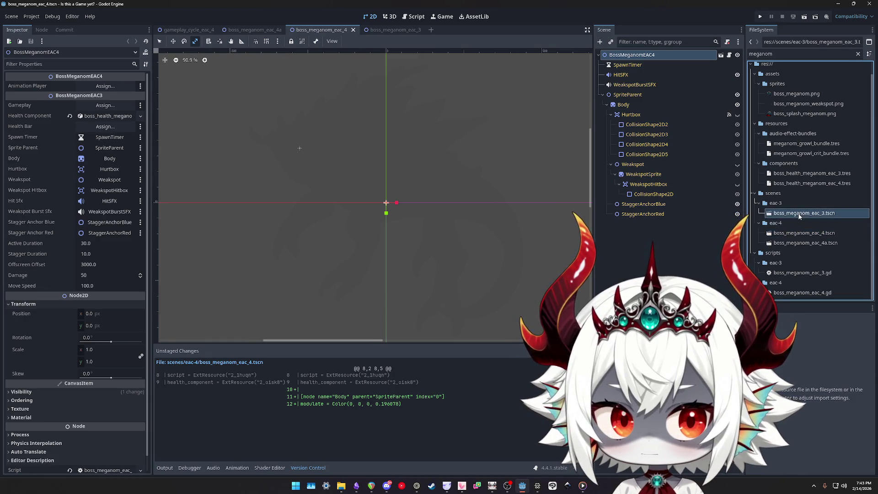
pyautogui.click(800, 233)
pyautogui.doubleClick(800, 234)
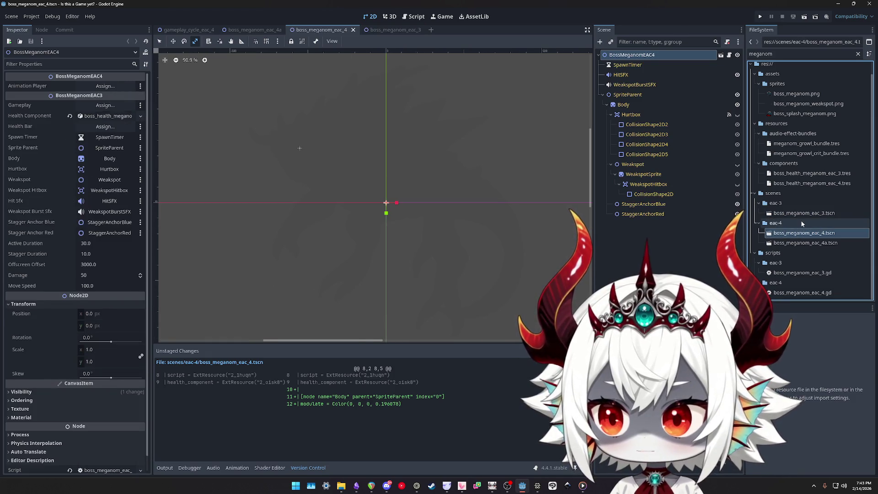
pyautogui.doubleClick(802, 213)
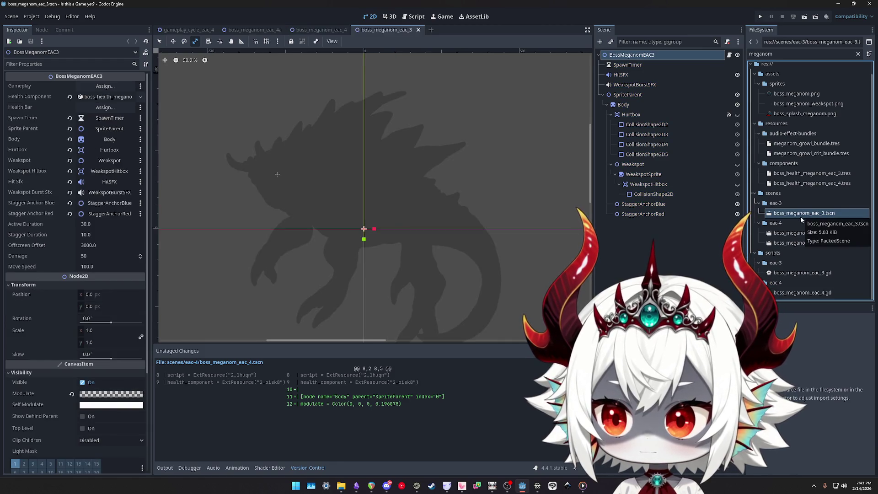
pyautogui.click(797, 234)
pyautogui.doubleClick(797, 233)
pyautogui.doubleClick(801, 213)
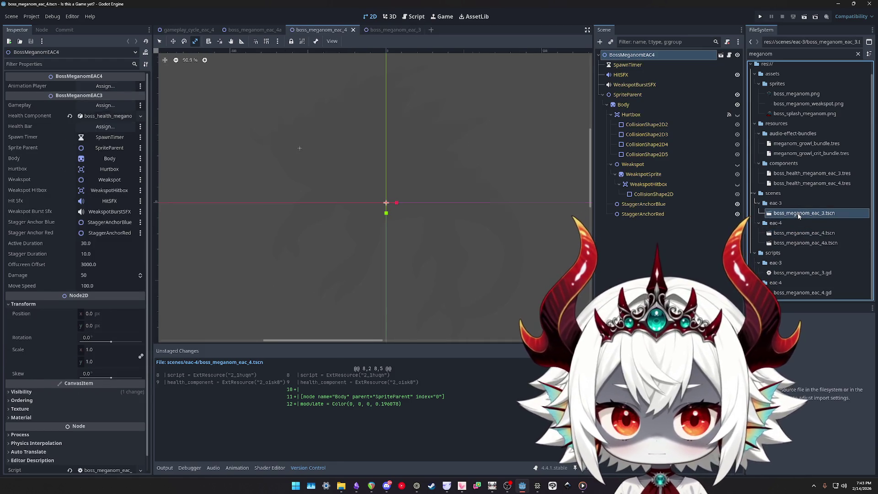
# Reopen eac_3, then open the empty boss_meganom_eac_4 scene and select its file
pyautogui.click(794, 234)
pyautogui.doubleClick(792, 234)
pyautogui.doubleClick(801, 213)
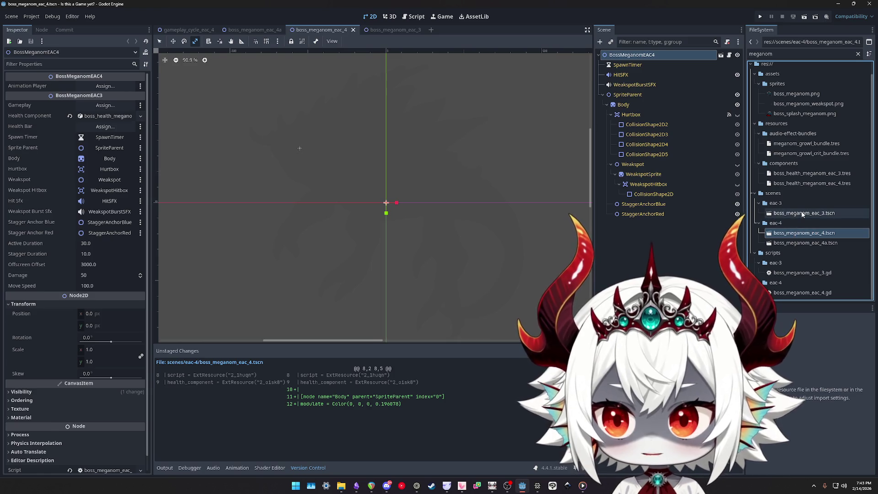
pyautogui.doubleClick(801, 234)
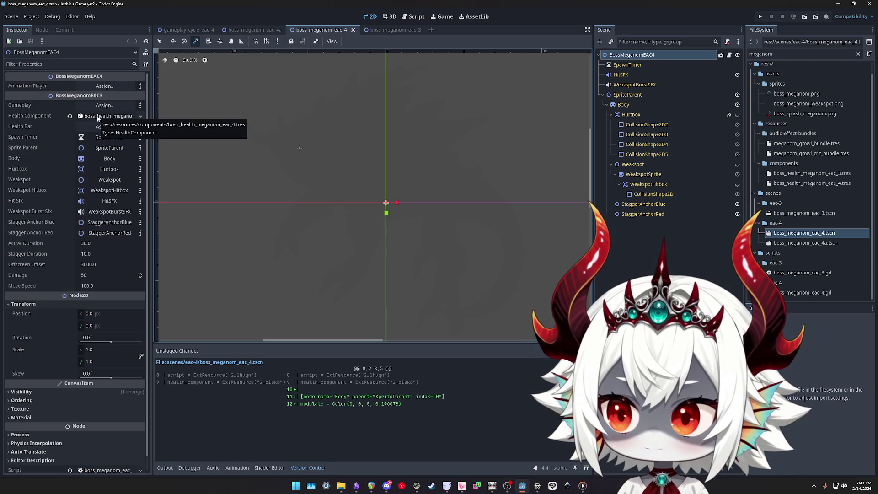
pyautogui.click(798, 234)
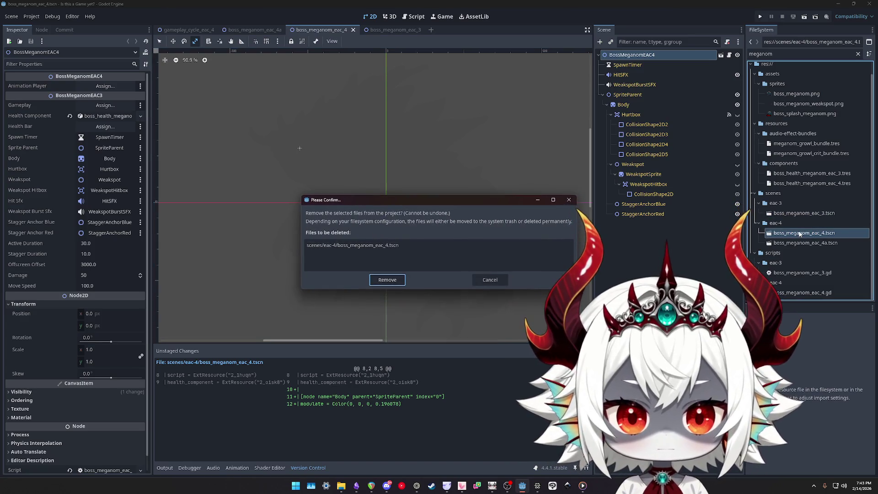
# Delete the old boss_meganom_eac_4.tscn and rename boss_meganom_eac_4a.tscn to boss_meganom_eac_4.tscn
pyautogui.press('Return')
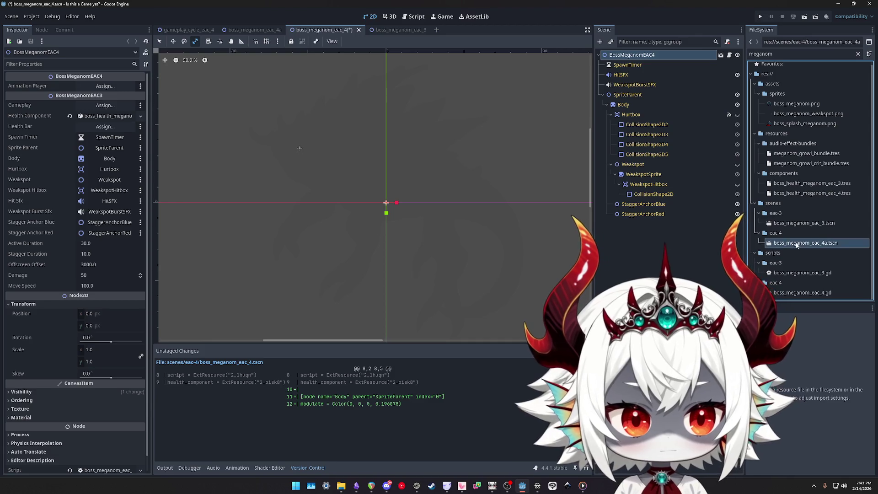
pyautogui.press('F2')
pyautogui.press('Return')
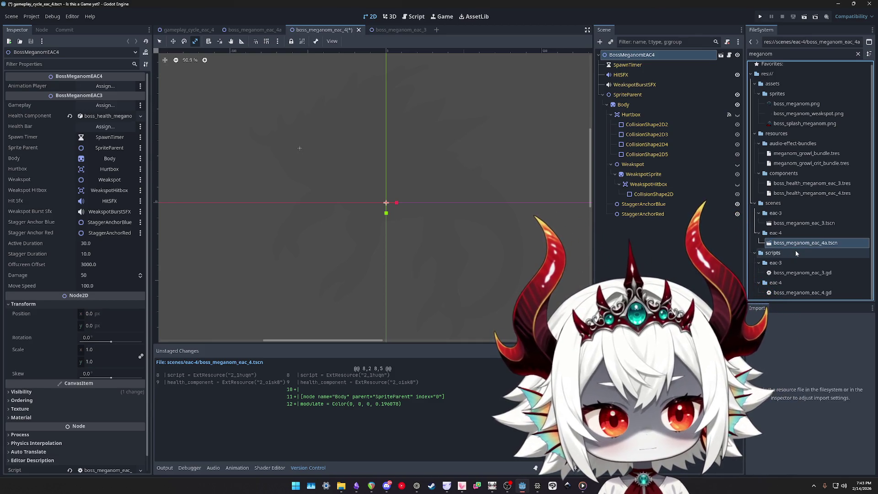
# Show the pending version-control changes and view the eac_3 and eac_4 scene diffs
pyautogui.click(64, 29)
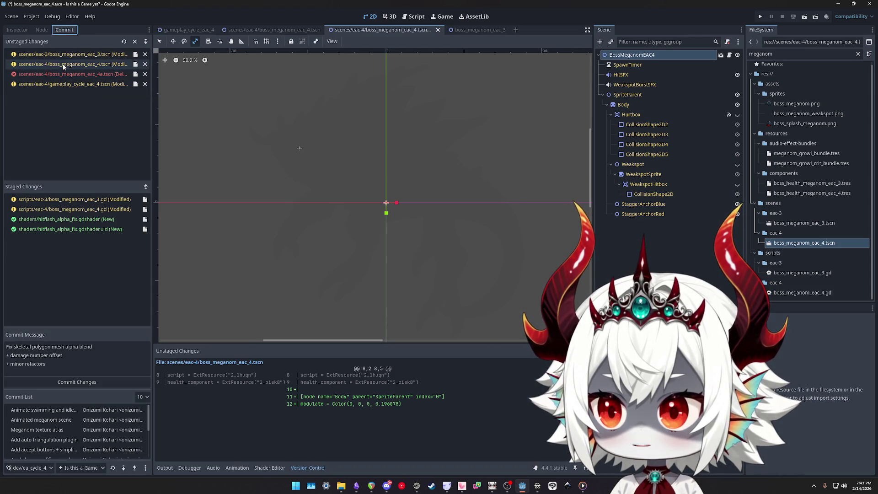
pyautogui.click(67, 54)
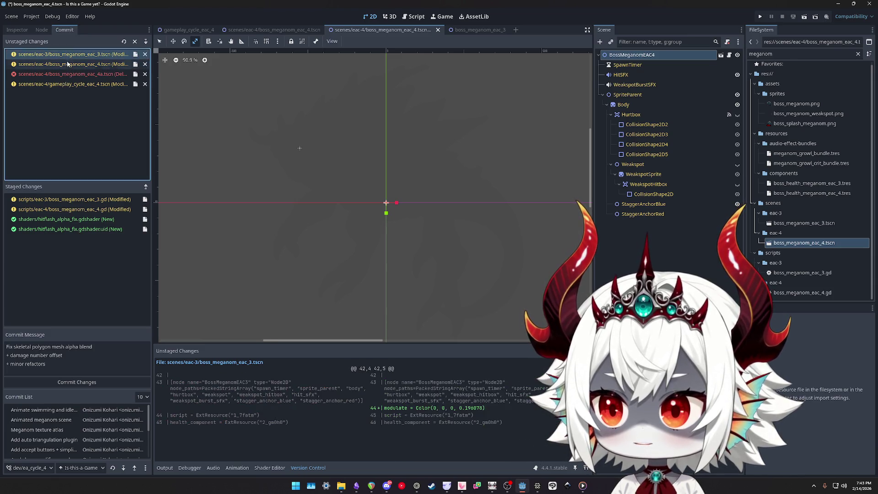
pyautogui.click(66, 64)
# Close the outdated eac_4 scene without saving, revealing the animated Meganom scene
pyautogui.click(437, 30)
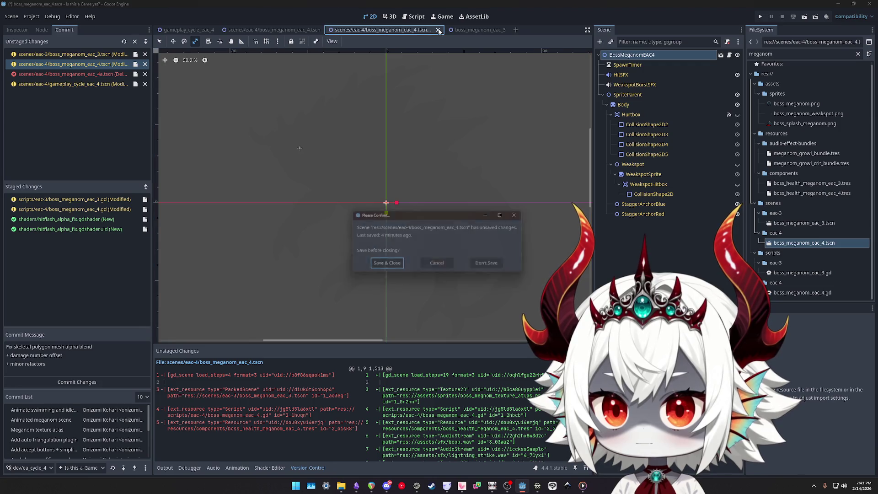
pyautogui.click(501, 267)
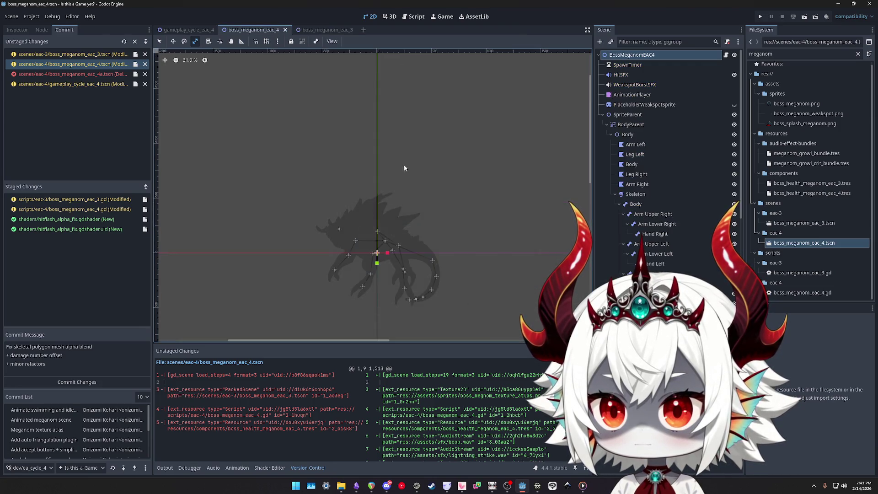
pyautogui.click(639, 113)
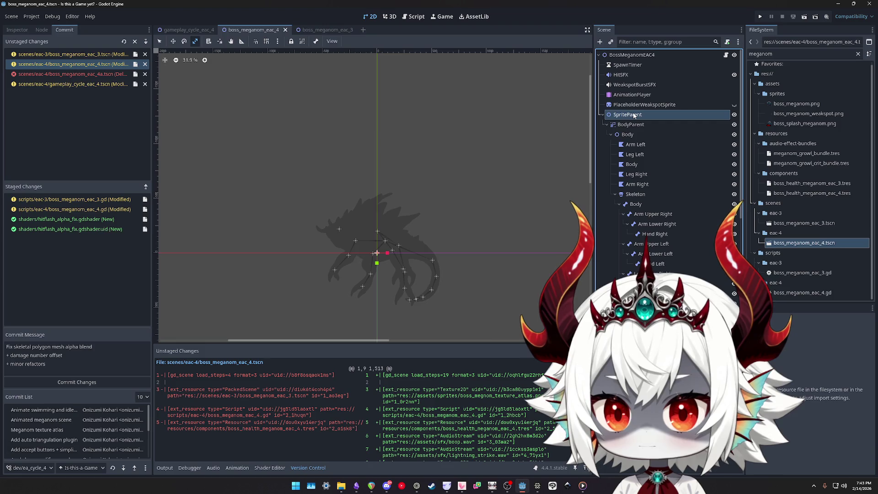
# Review the gameplay_cycle, eac_4a and eac_3 diffs, then add '+ Remove placeholder scene' to the commit message
pyautogui.click(59, 84)
pyautogui.press('Up')
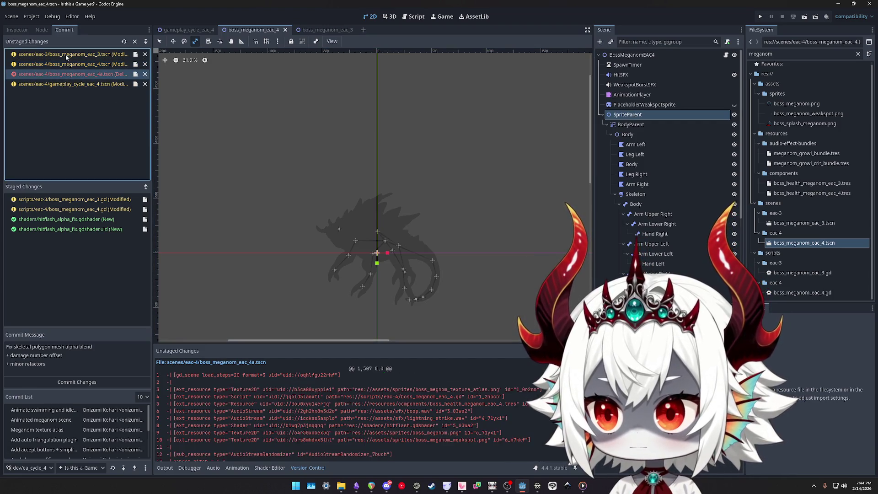
pyautogui.click(66, 54)
pyautogui.click(76, 364)
pyautogui.write('+ Remove placeholder scene')
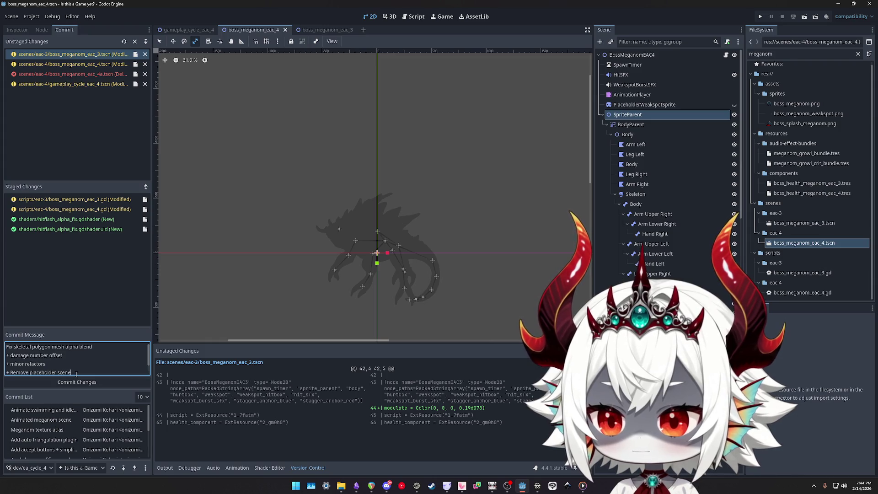
# Retype the last commit-message line as '+ Remove and replace meganom eac4 scene'
pyautogui.hotkey('ctrl', 'Left')
pyautogui.hotkey('ctrl', 'Left')
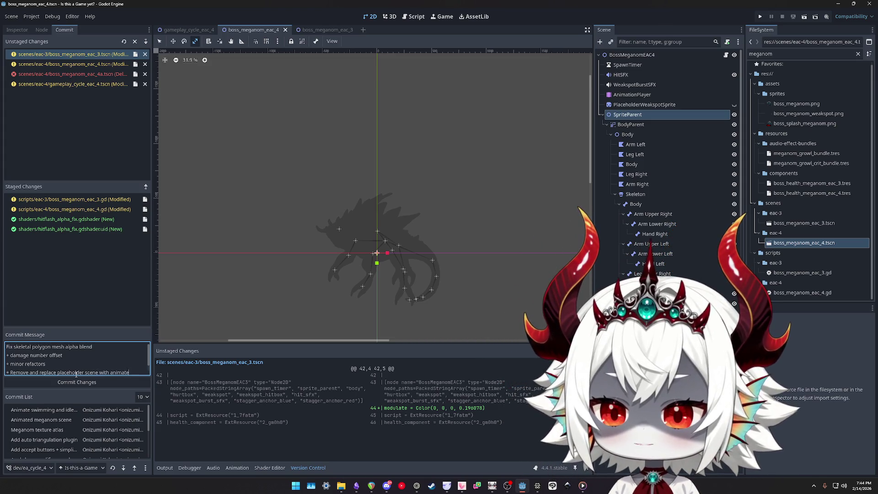
pyautogui.write('d meganomm')
pyautogui.hotkey('shift', 'Up')
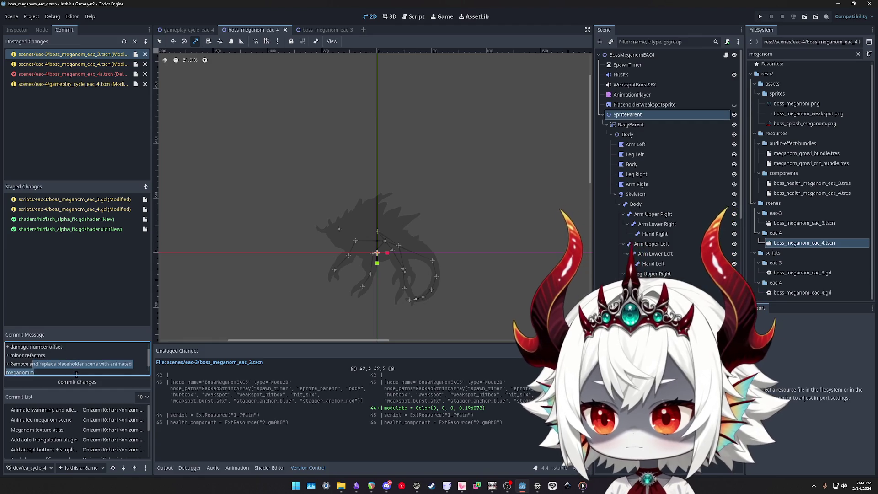
pyautogui.write('Rep')
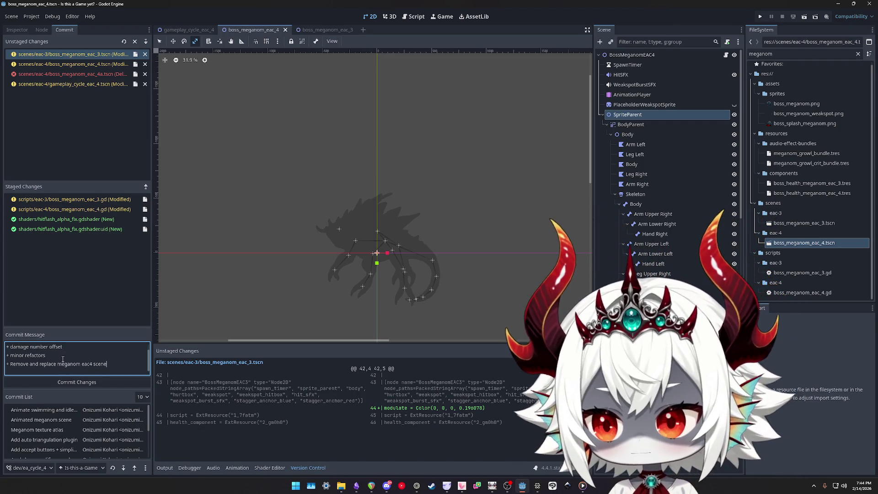
pyautogui.scroll(1, 63, 359)
pyautogui.click(68, 84)
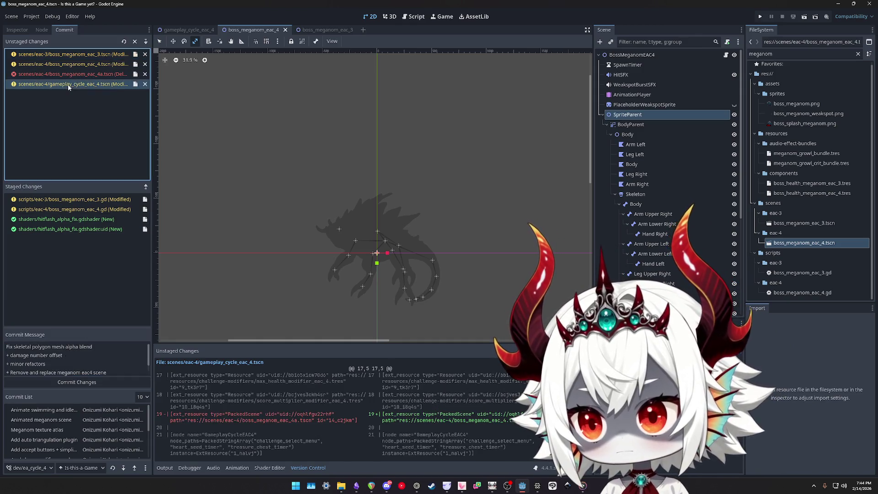
# Stage all remaining scene changes and commit them as 'Fix skeletal polygon mesh alpha blend'
pyautogui.doubleClick(67, 84)
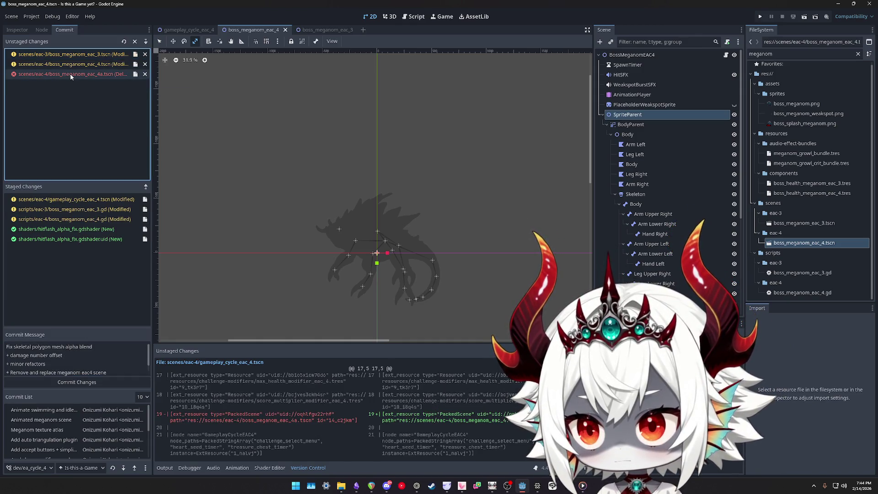
pyautogui.doubleClick(71, 75)
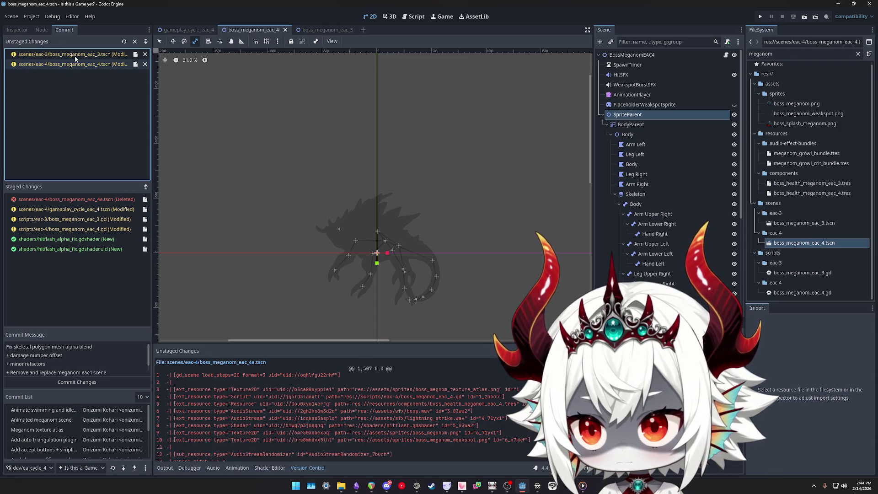
pyautogui.doubleClick(75, 55)
pyautogui.doubleClick(75, 55)
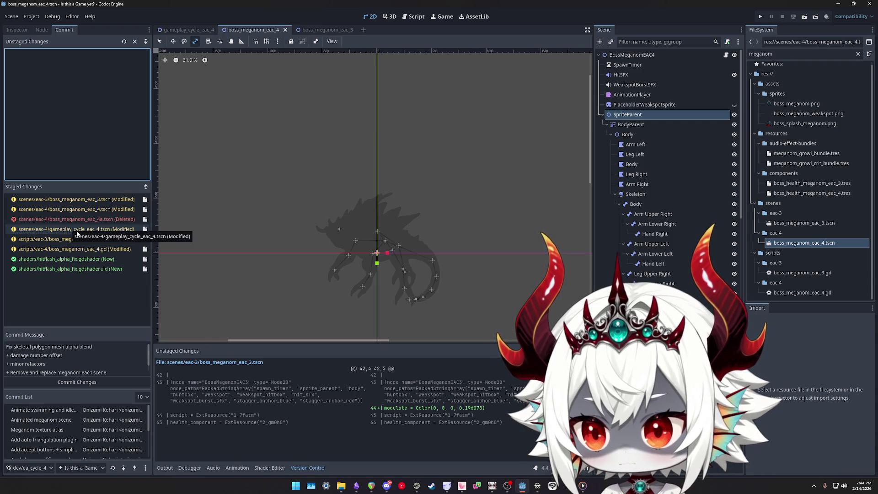
pyautogui.click(70, 363)
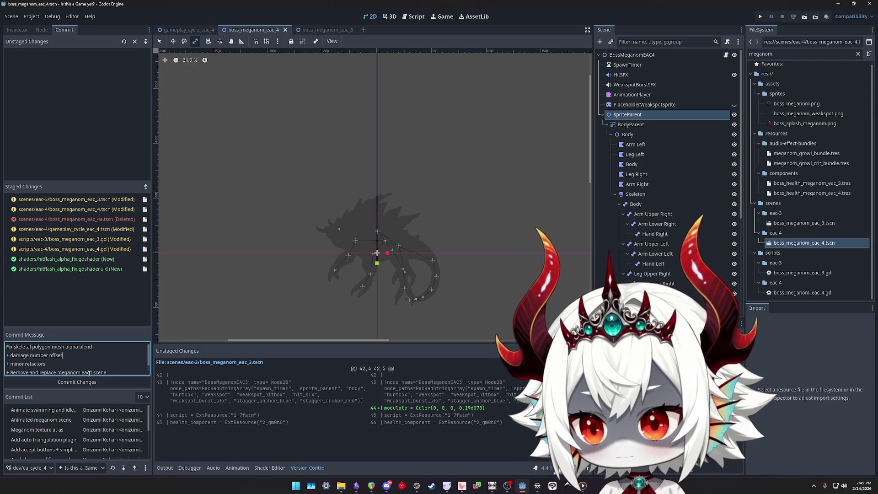
pyautogui.press('Down')
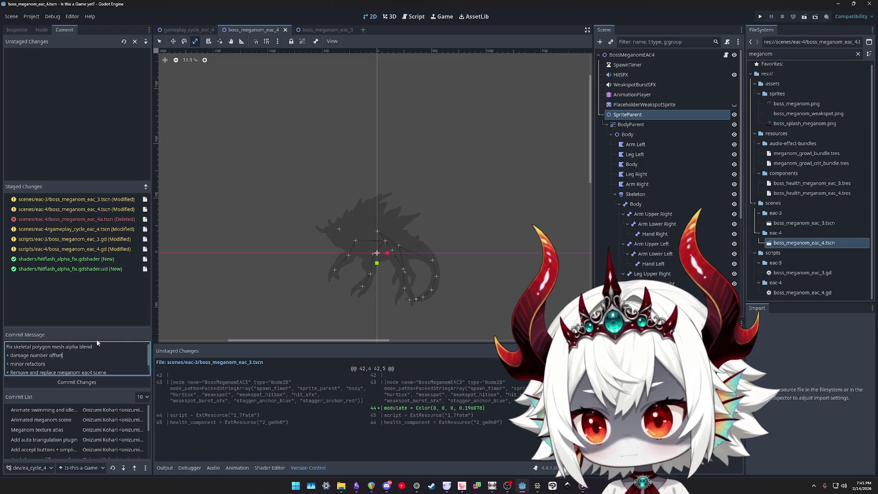
pyautogui.click(69, 383)
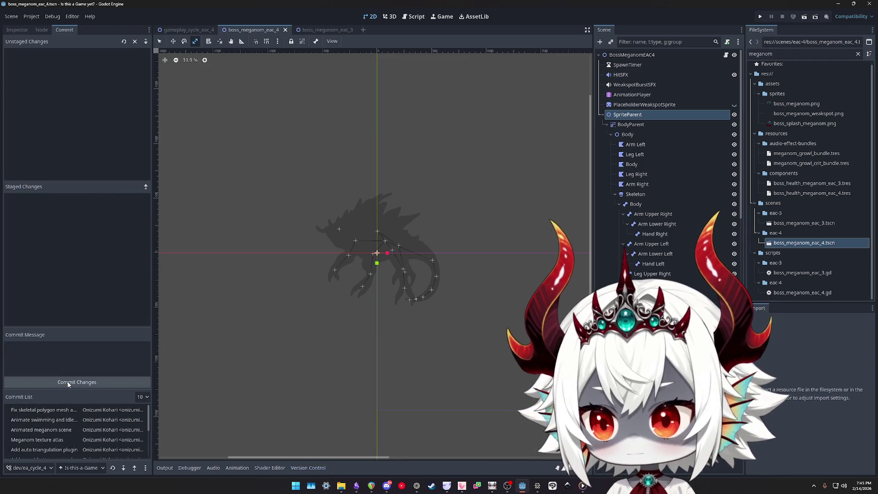
# Flip through the open scene tabs and close the boss_meganom_eac_3 scene
pyautogui.click(326, 29)
pyautogui.click(185, 29)
pyautogui.click(252, 30)
pyautogui.click(320, 30)
pyautogui.click(351, 30)
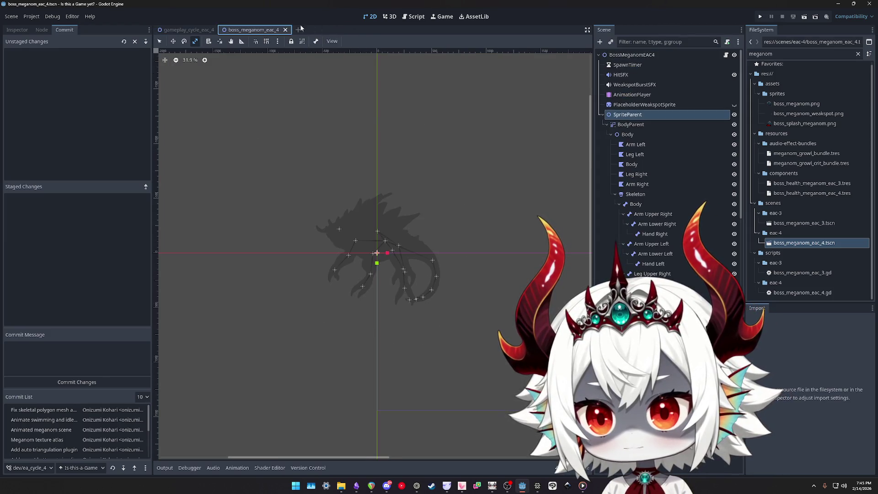
# Select the root BossMeganomEAC4 node and undo its Modulate change so the boss is fully visible
pyautogui.click(631, 124)
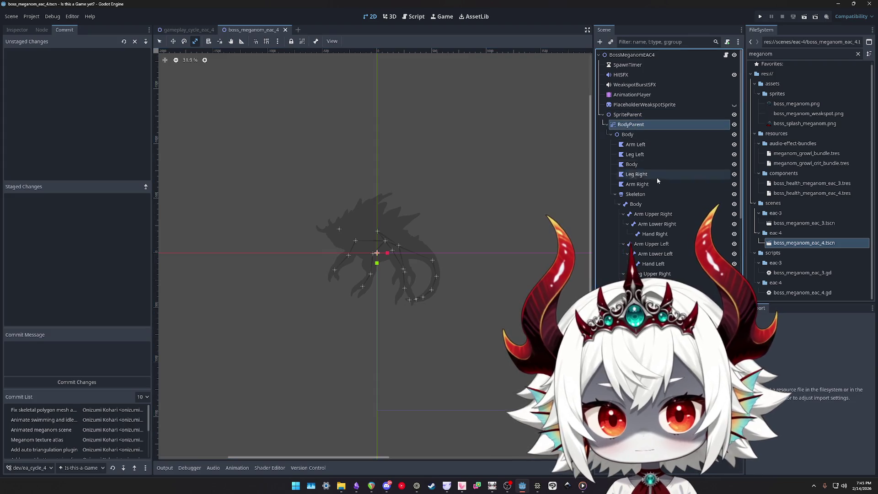
pyautogui.scroll(-5, 692, 168)
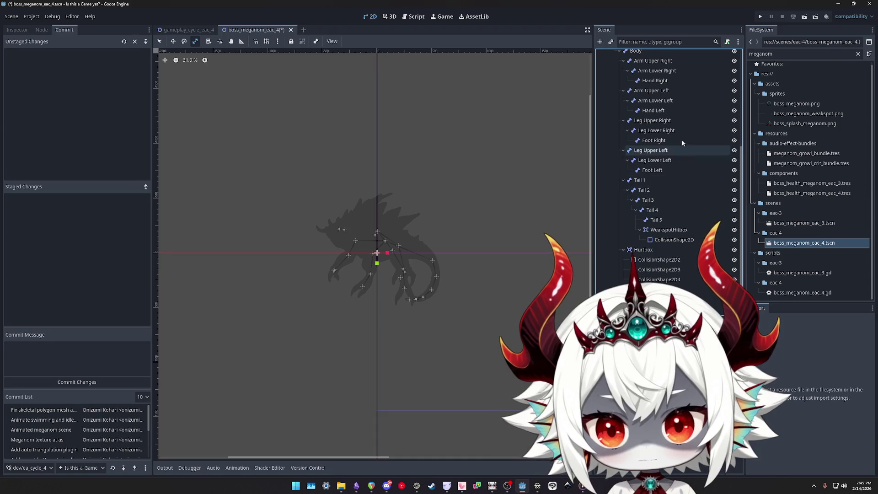
pyautogui.scroll(1, 695, 184)
pyautogui.scroll(4, 663, 137)
pyautogui.click(640, 55)
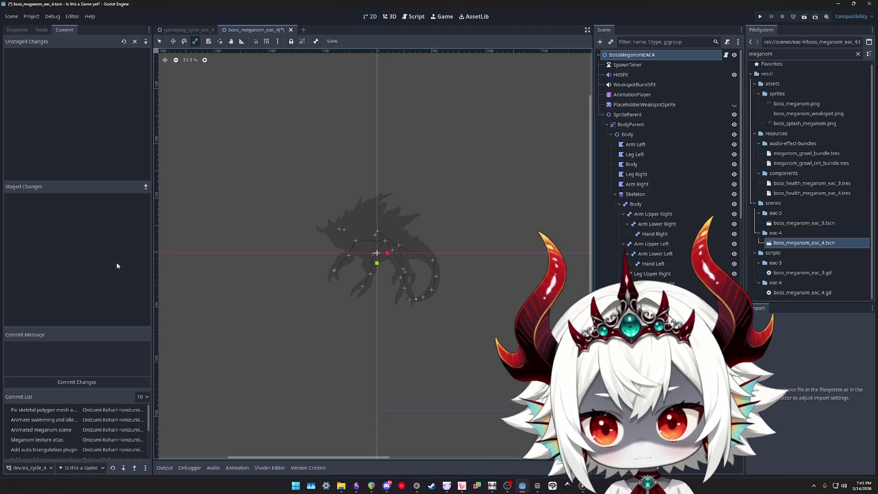
pyautogui.click(26, 29)
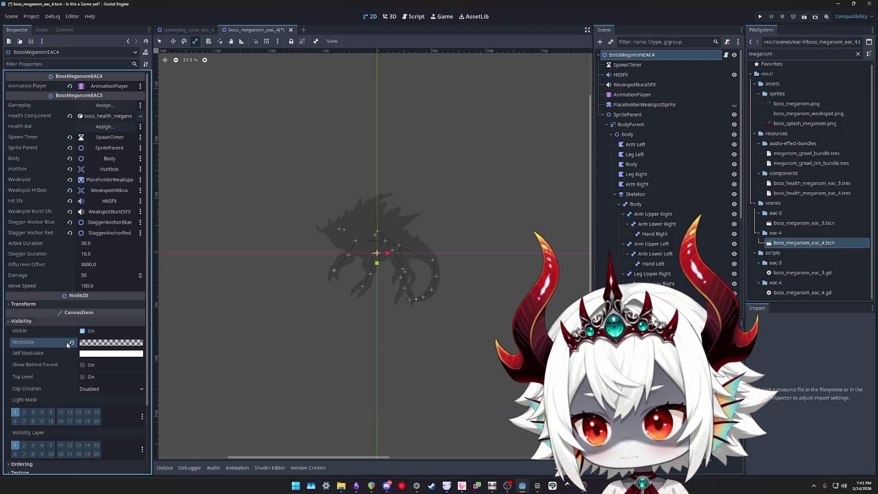
pyautogui.hotkey('ctrl', 'z')
# Inspect the Hurtbox area and its CollisionShape2D5 shape in the scene tree
pyautogui.scroll(5, 361, 247)
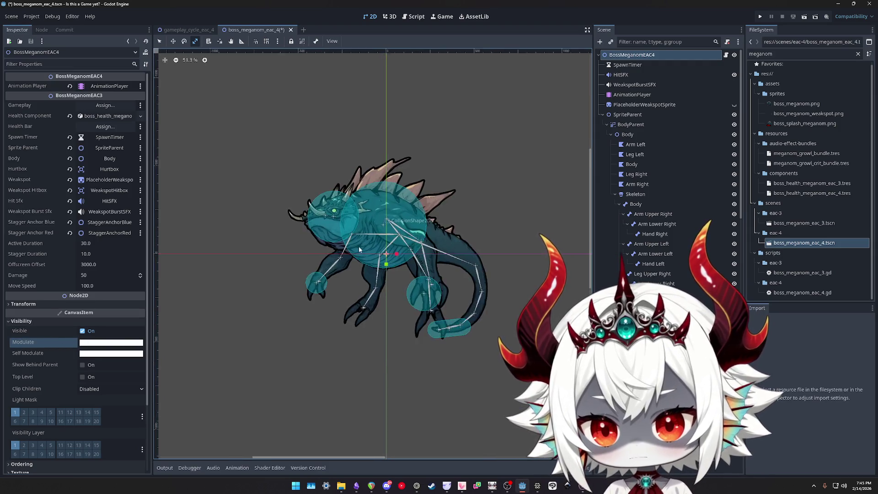
pyautogui.scroll(-5, 695, 192)
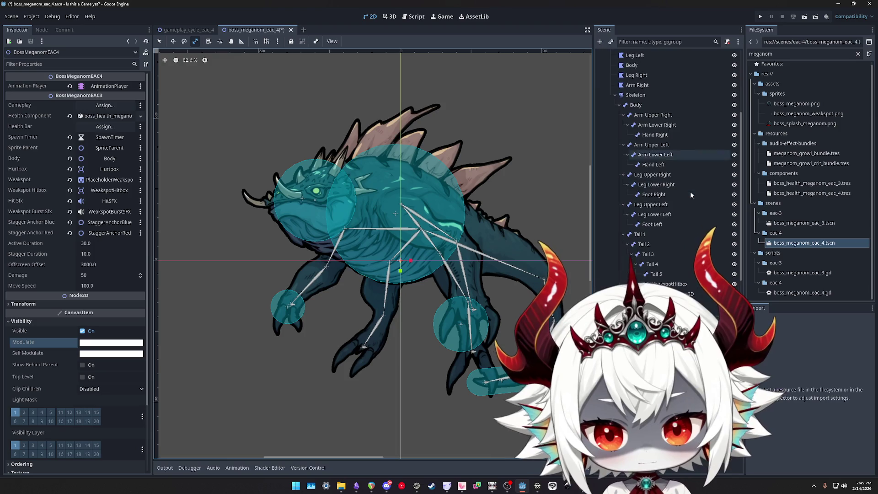
pyautogui.scroll(-3, 686, 193)
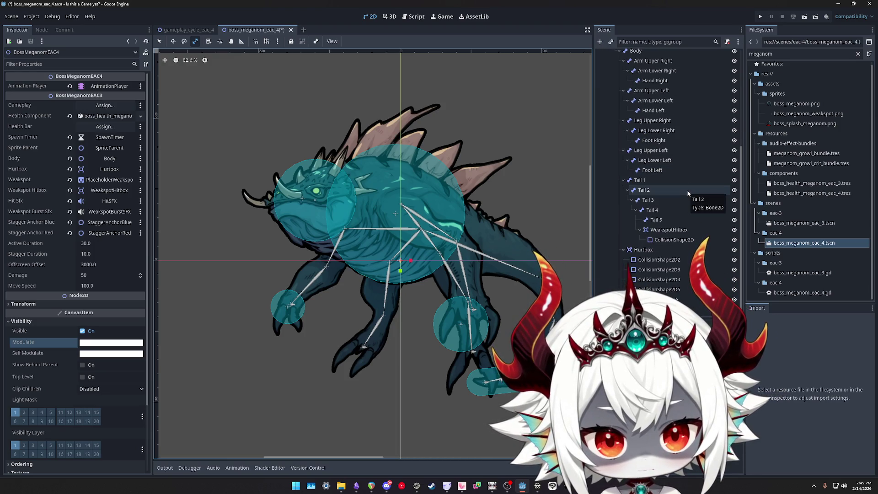
pyautogui.click(659, 289)
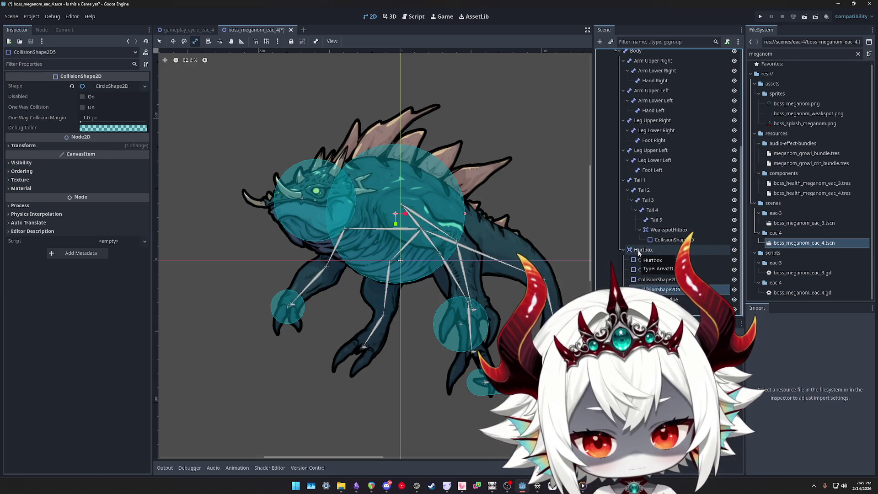
pyautogui.click(641, 251)
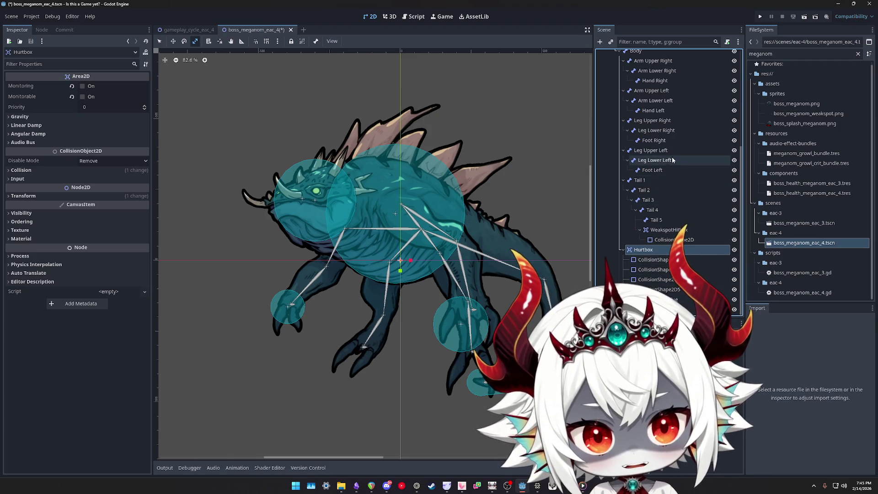
pyautogui.scroll(5, 656, 153)
# Try rotating and moving the Body bone chain, cancelling both changes
pyautogui.click(657, 151)
pyautogui.press('e')
pyautogui.moveTo(509, 273)
pyautogui.mouseDown()
pyautogui.moveTo(530, 211)
pyautogui.moveTo(535, 236)
pyautogui.mouseUp()
pyautogui.rightClick(513, 243)
pyautogui.press('w')
pyautogui.moveTo(452, 204)
pyautogui.mouseDown()
pyautogui.moveTo(337, 213)
pyautogui.moveTo(378, 237)
pyautogui.mouseUp()
pyautogui.rightClick(378, 237)
# Step up through Skeleton, Body, BodyParent and SpriteParent, nudging the boss sprite slightly
pyautogui.click(636, 139)
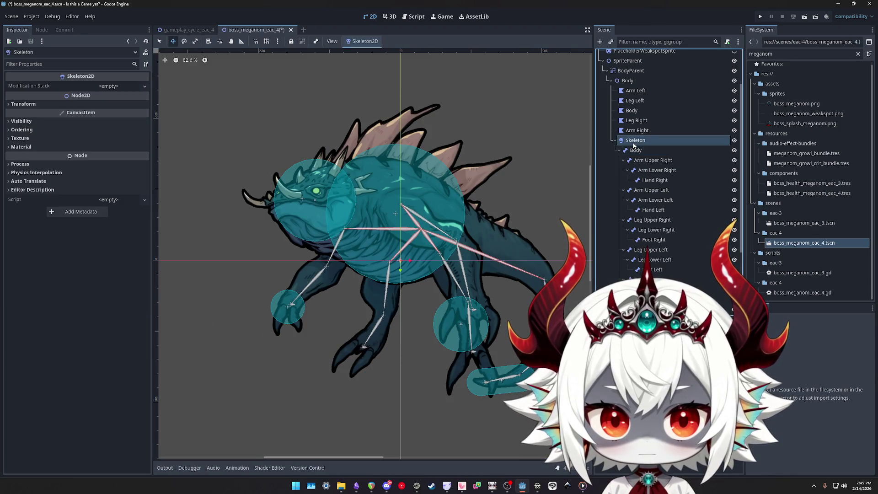
pyautogui.click(629, 82)
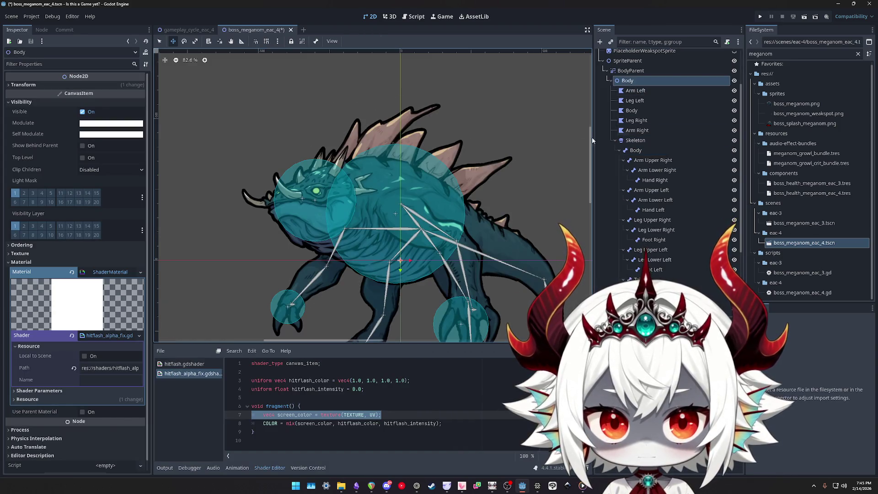
pyautogui.click(632, 71)
pyautogui.click(627, 60)
pyautogui.moveTo(477, 127); pyautogui.dragTo(477, 127)
pyautogui.scroll(-2, 512, 206)
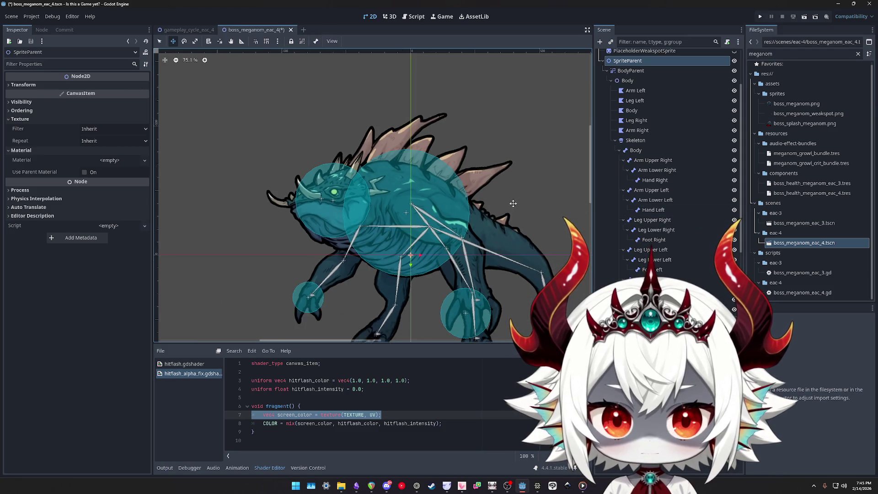
# Test-rotate the Arm Upper Right bone and cancel, then select CollisionShape2D3 and the animation tracks
pyautogui.click(653, 160)
pyautogui.press('e')
pyautogui.moveTo(553, 206)
pyautogui.mouseDown()
pyautogui.moveTo(541, 191)
pyautogui.moveTo(551, 145)
pyautogui.mouseUp()
pyautogui.rightClick(551, 145)
pyautogui.scroll(-3, 668, 256)
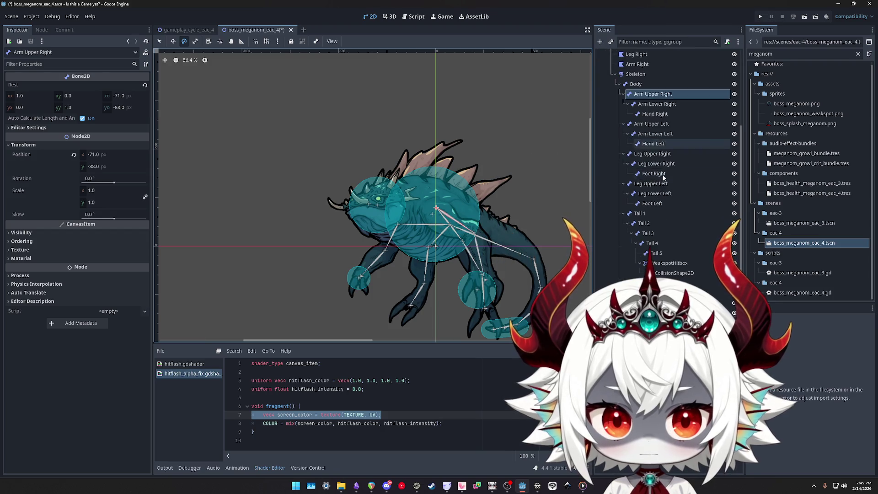
pyautogui.click(676, 303)
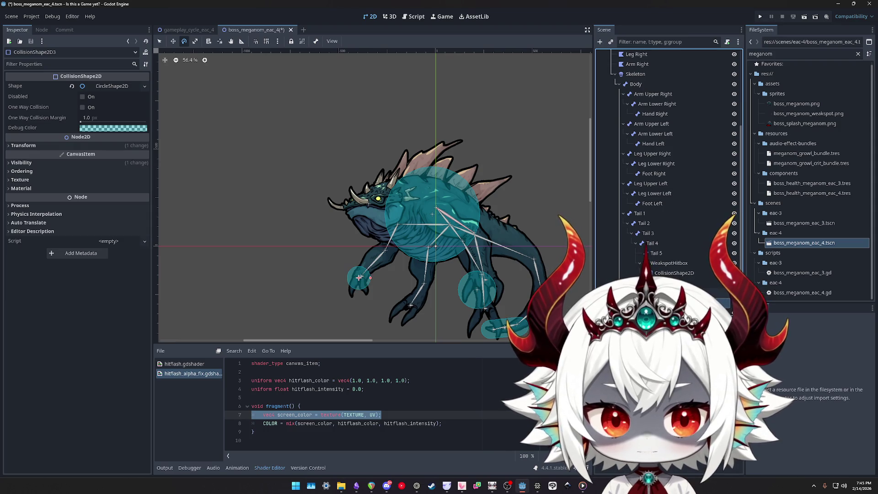
pyautogui.scroll(5, 692, 163)
pyautogui.click(632, 94)
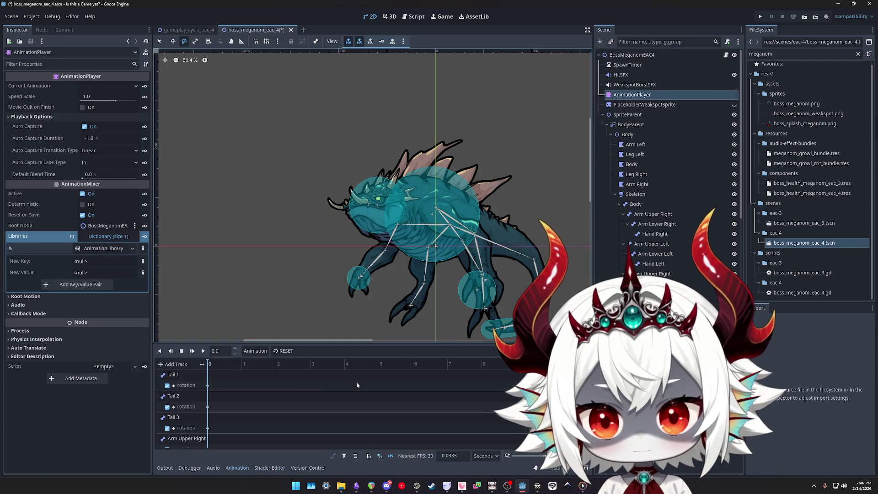
# Show the Swimming animation pose at 0.5 s and centre the boss in the view
pyautogui.click(288, 351)
pyautogui.click(284, 370)
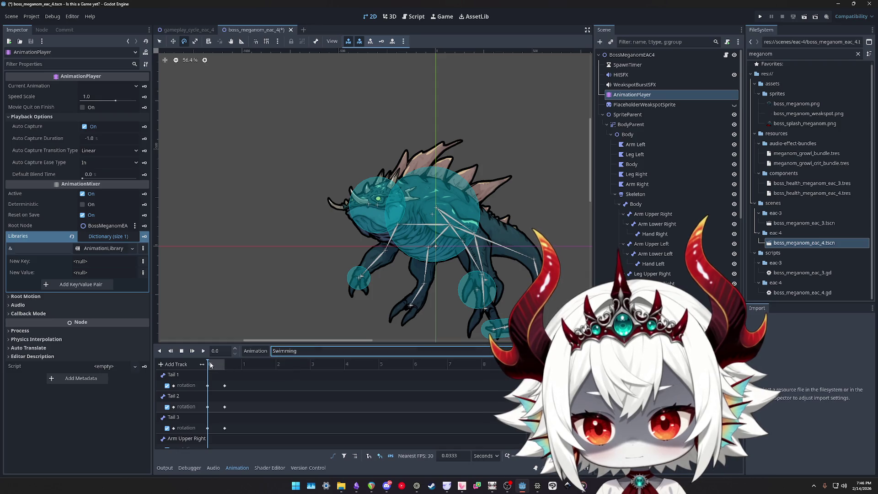
pyautogui.click(225, 363)
pyautogui.moveTo(506, 175)
pyautogui.mouseDown()
pyautogui.moveTo(464, 157)
pyautogui.moveTo(410, 165)
pyautogui.mouseUp()
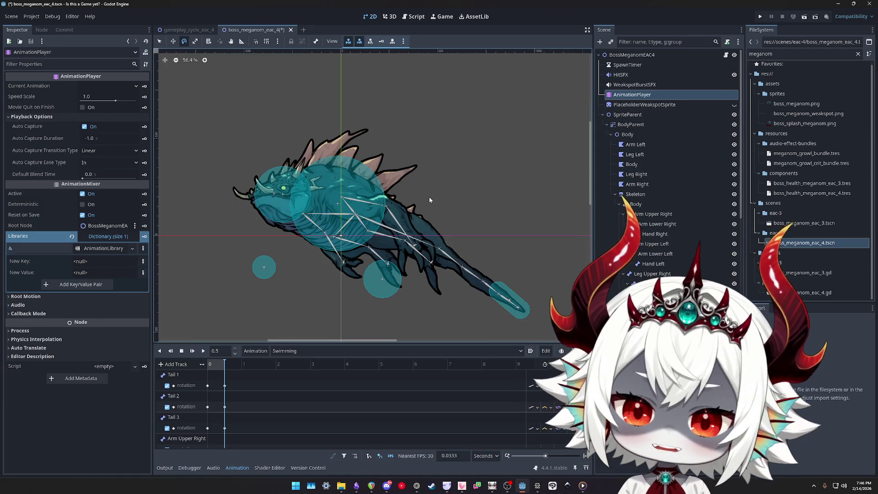
pyautogui.scroll(1, 457, 220)
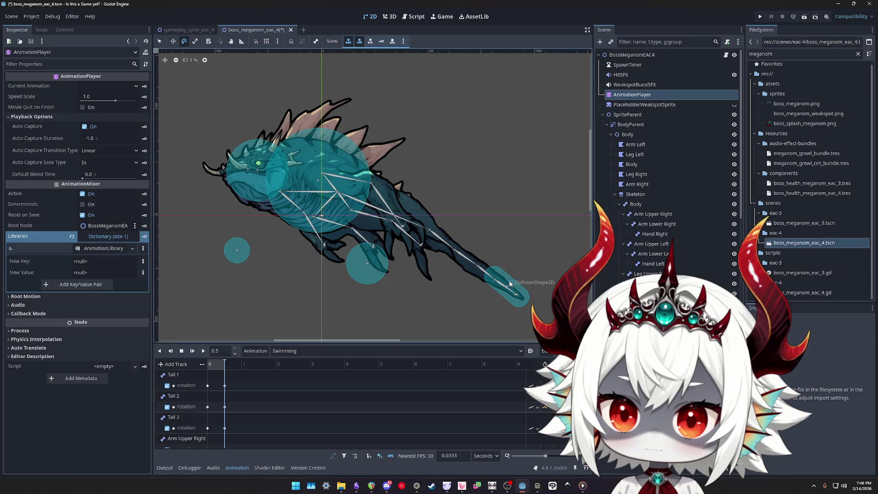
pyautogui.scroll(-5, 645, 254)
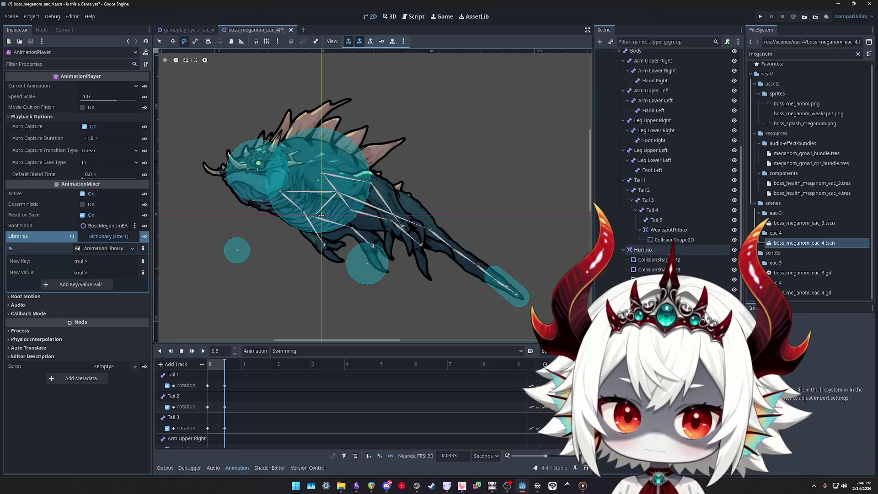
# Move the CollisionShape2D2 hurtbox circle onto the boss's head
pyautogui.click(649, 259)
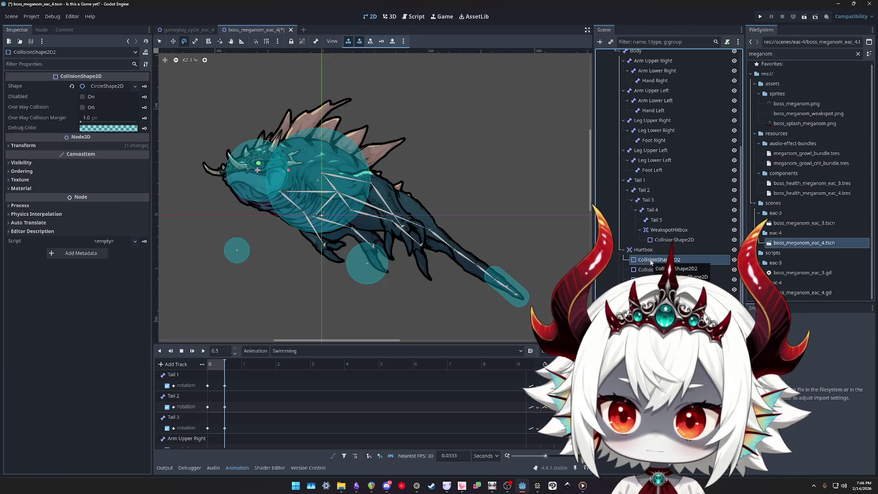
pyautogui.press('w')
pyautogui.moveTo(307, 177); pyautogui.dragTo(256, 176)
pyautogui.click(651, 270)
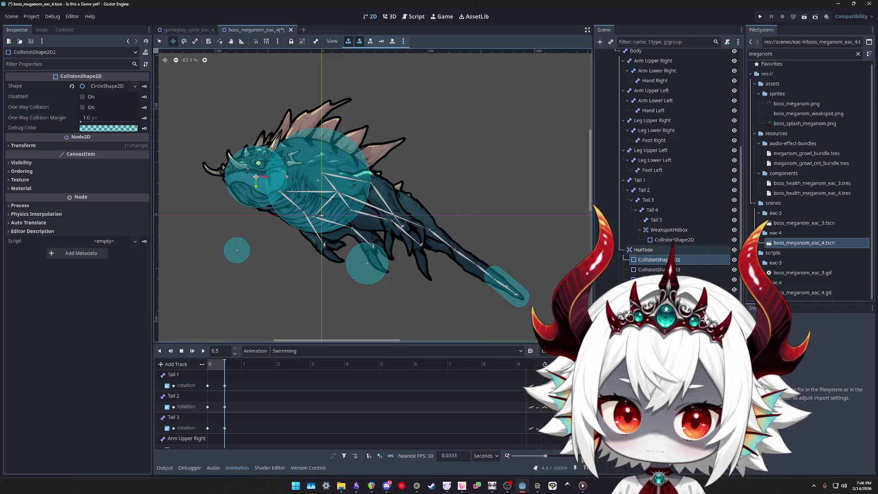
pyautogui.click(652, 279)
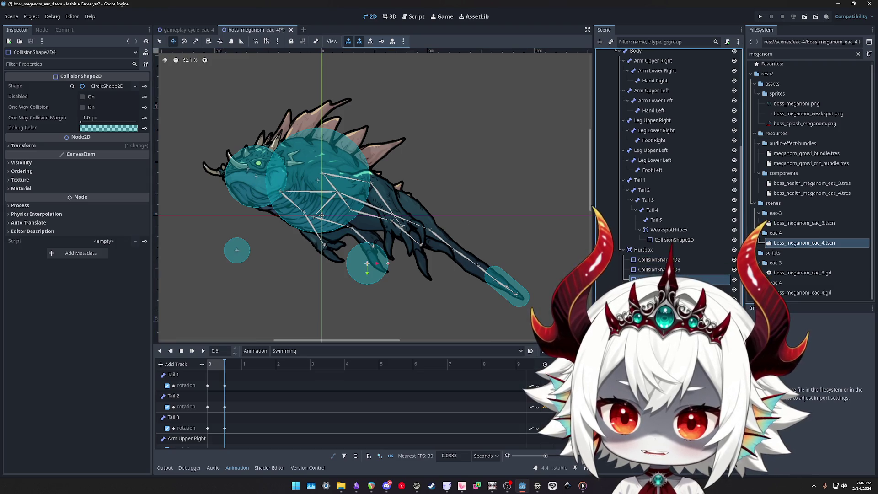
# Move CollisionShape2D4 onto the rear body and CollisionShape2D3 under the belly, and nudge CollisionShape2D5 down
pyautogui.scroll(2, 664, 254)
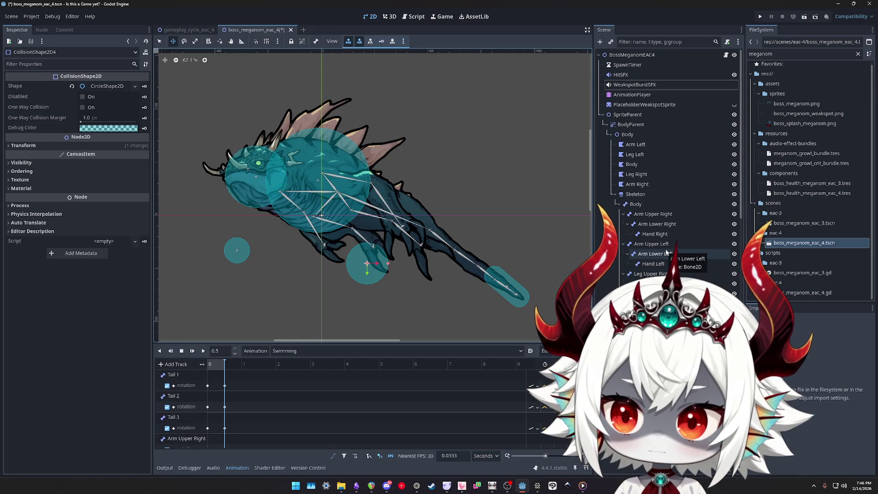
pyautogui.scroll(-5, 666, 253)
pyautogui.click(653, 270)
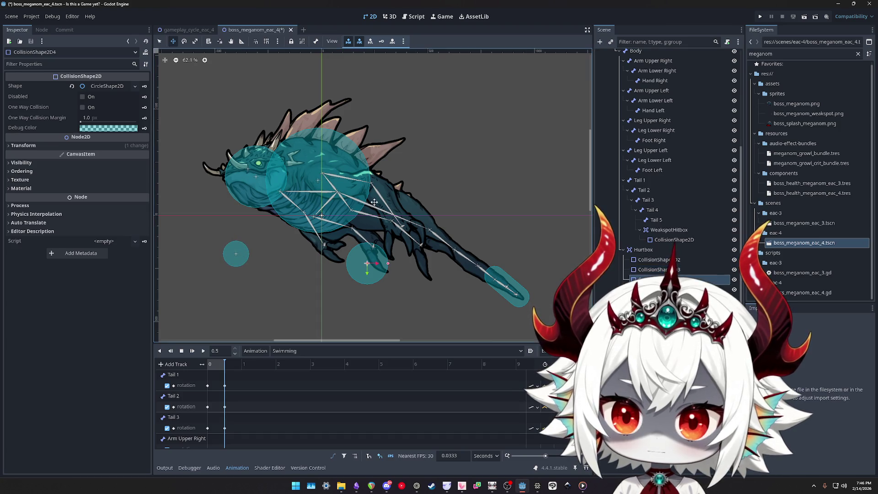
pyautogui.moveTo(368, 261); pyautogui.dragTo(397, 232)
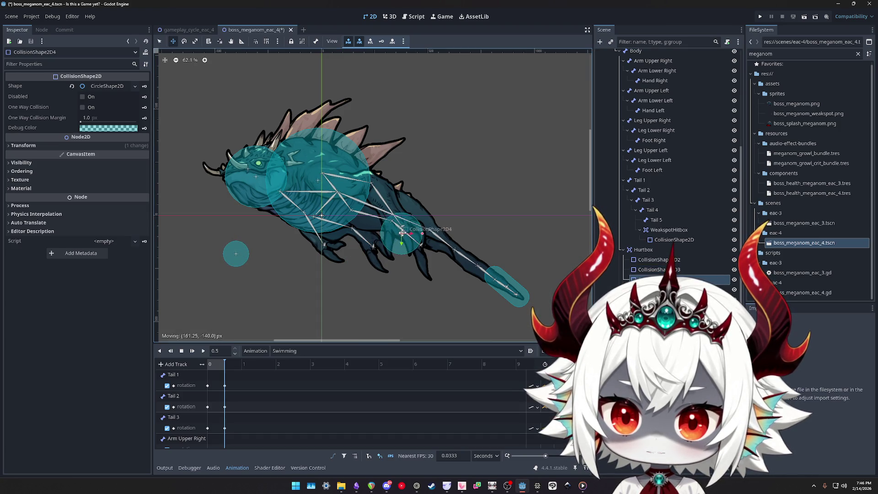
pyautogui.moveTo(235, 254); pyautogui.dragTo(328, 242)
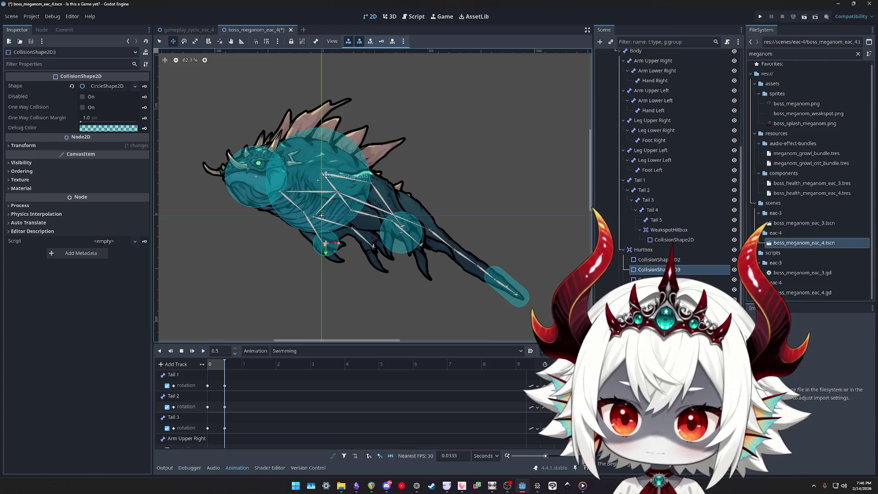
pyautogui.moveTo(314, 178)
pyautogui.mouseDown()
pyautogui.moveTo(322, 187)
pyautogui.moveTo(316, 178)
pyautogui.mouseUp()
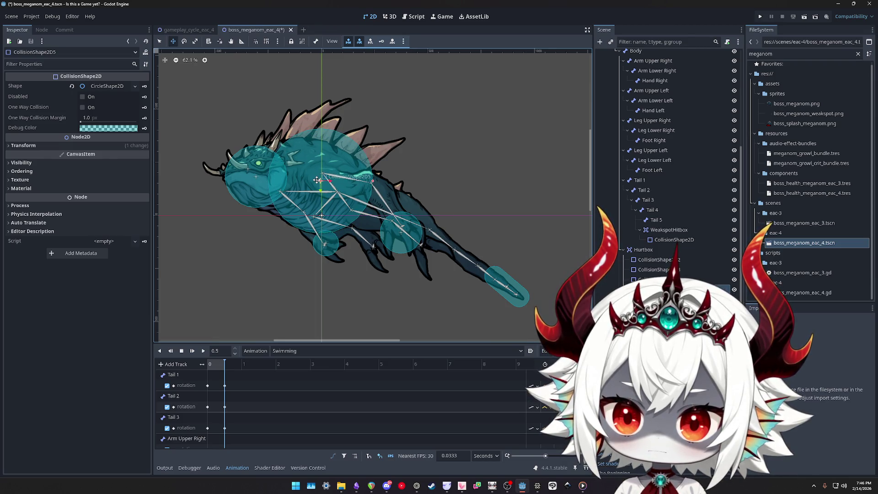
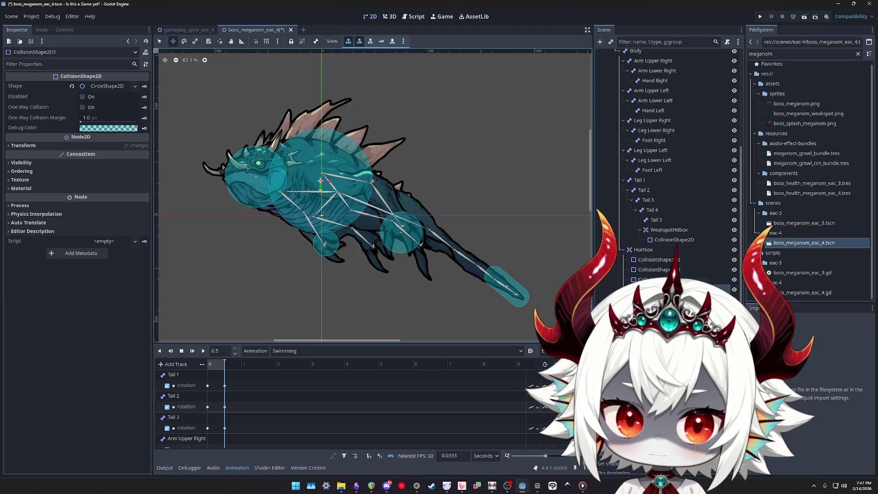
# Nudge the CollisionShape2D4 and CollisionShape2D5 Hurtbox circles up-left on the boss's body
pyautogui.moveTo(401, 234); pyautogui.dragTo(380, 217)
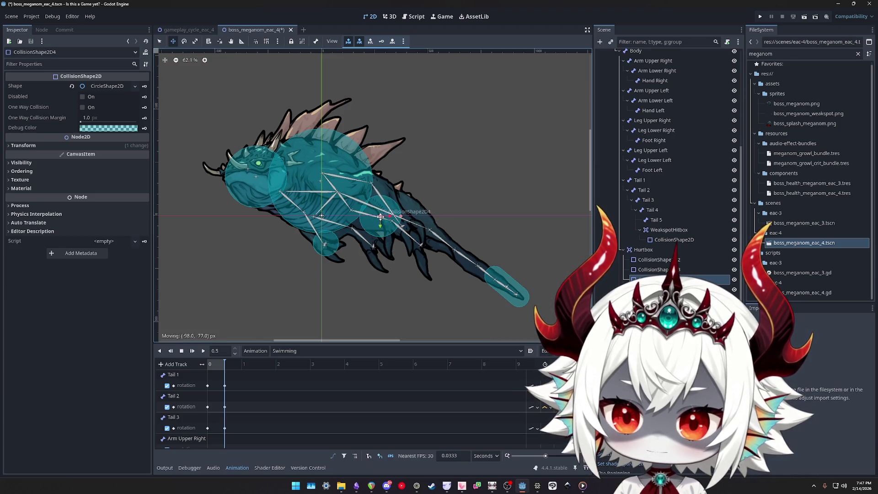
pyautogui.click(660, 270)
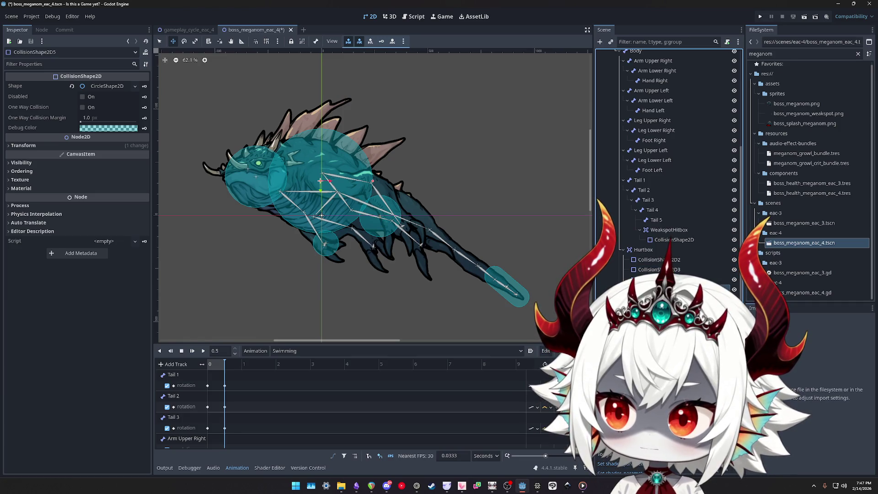
pyautogui.click(22, 145)
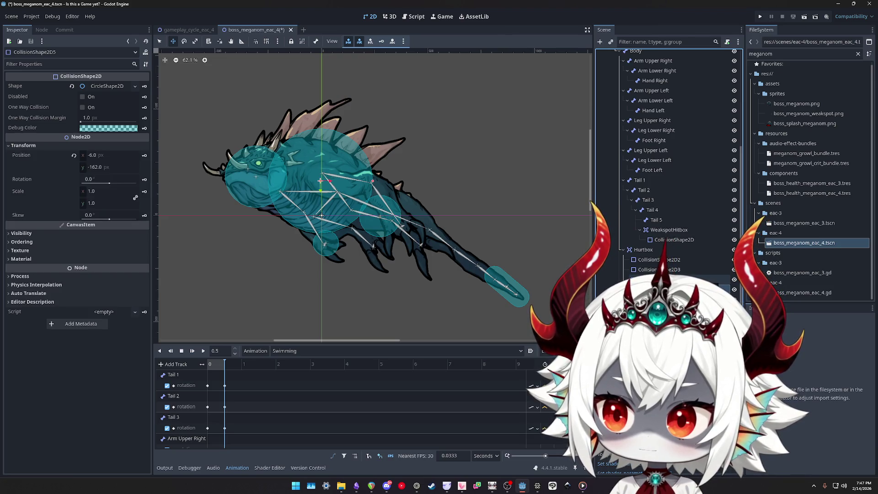
pyautogui.click(111, 86)
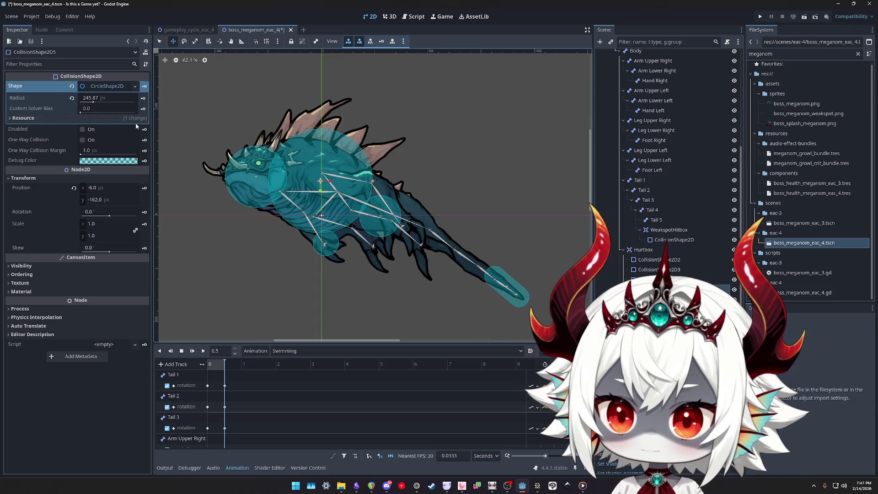
pyautogui.moveTo(323, 179); pyautogui.dragTo(318, 177)
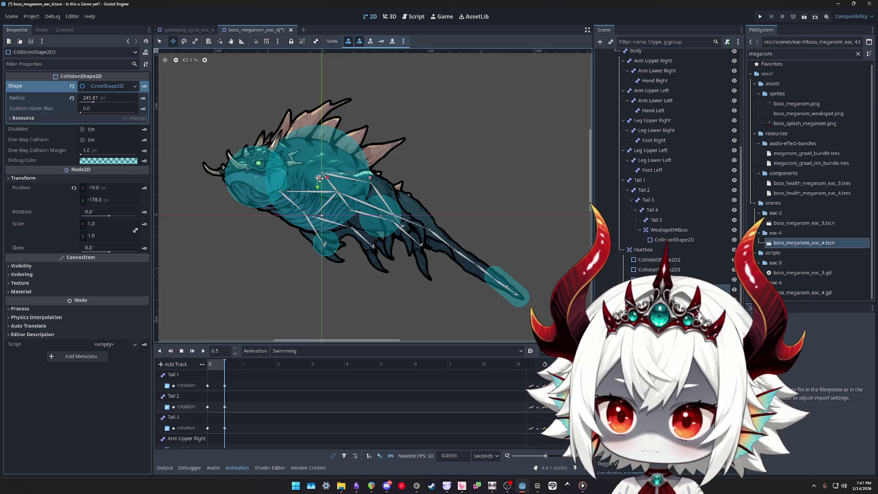
# Enlarge CollisionShape2D4's radius and center the circle over the boss's belly
pyautogui.click(380, 218)
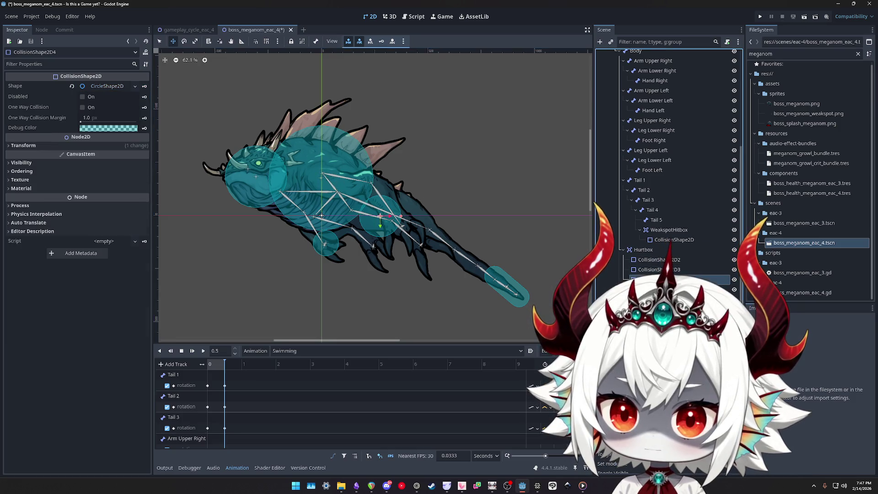
pyautogui.click(108, 88)
pyautogui.moveTo(92, 101)
pyautogui.mouseDown()
pyautogui.moveTo(124, 102)
pyautogui.moveTo(88, 99)
pyautogui.moveTo(119, 99)
pyautogui.moveTo(94, 107)
pyautogui.mouseUp()
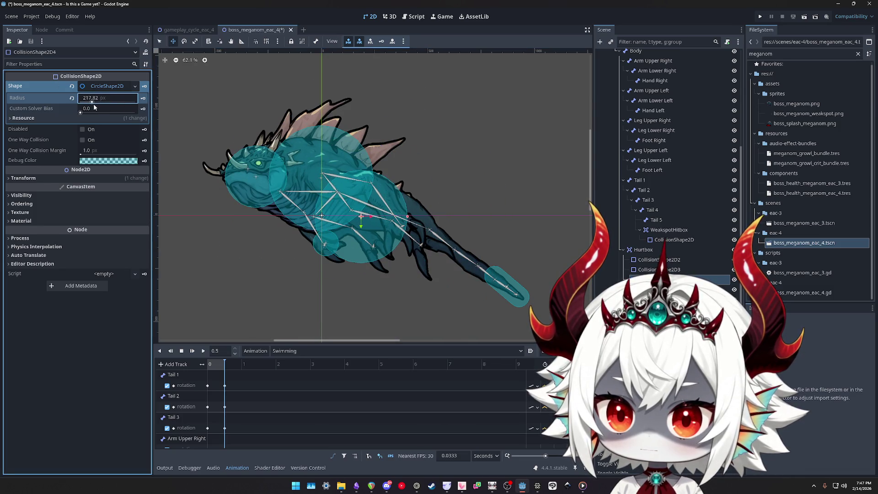
pyautogui.moveTo(356, 215); pyautogui.dragTo(368, 226)
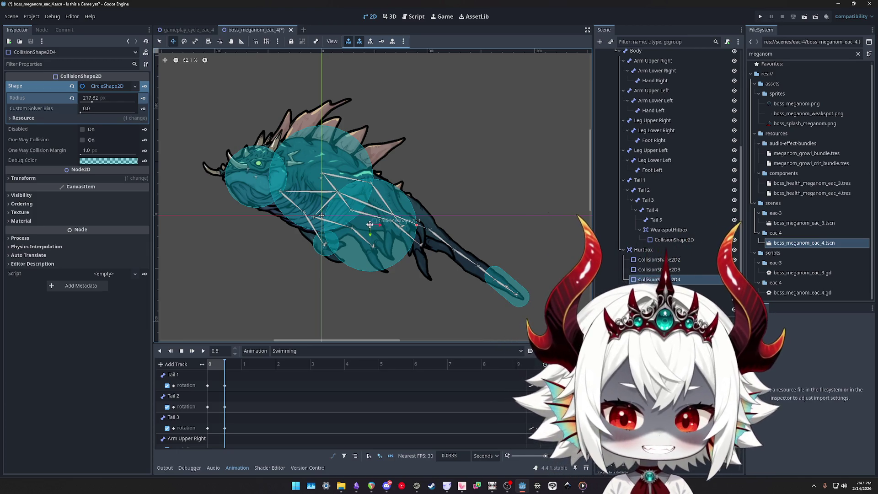
pyautogui.moveTo(371, 225); pyautogui.dragTo(365, 220)
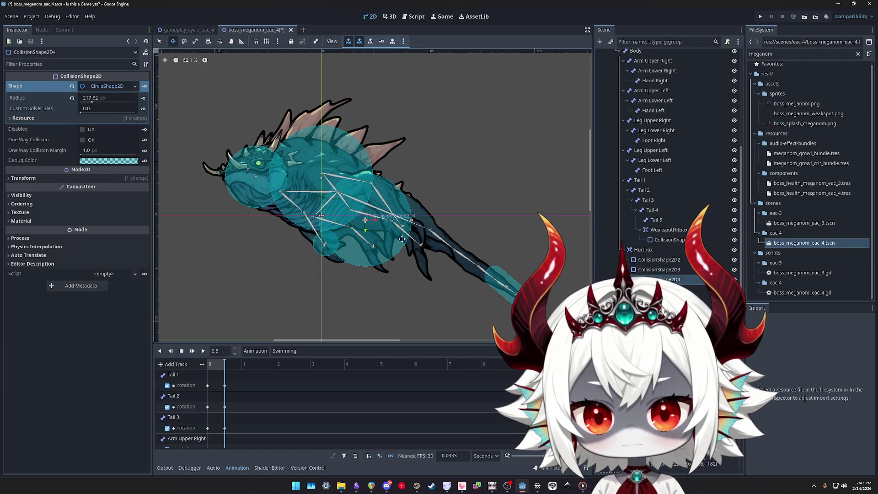
# Move the small CollisionShape2D3 circle down below the boss
pyautogui.click(672, 271)
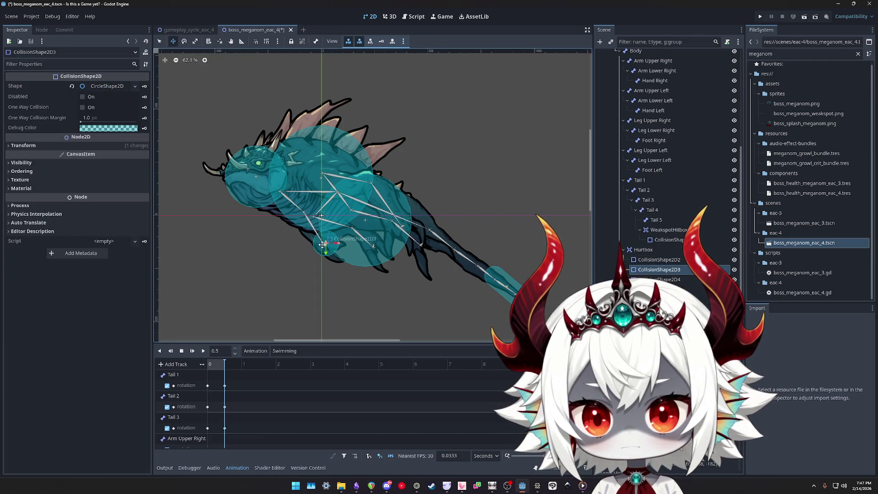
pyautogui.moveTo(322, 245)
pyautogui.mouseDown()
pyautogui.moveTo(304, 251)
pyautogui.moveTo(294, 300)
pyautogui.moveTo(311, 308)
pyautogui.mouseUp()
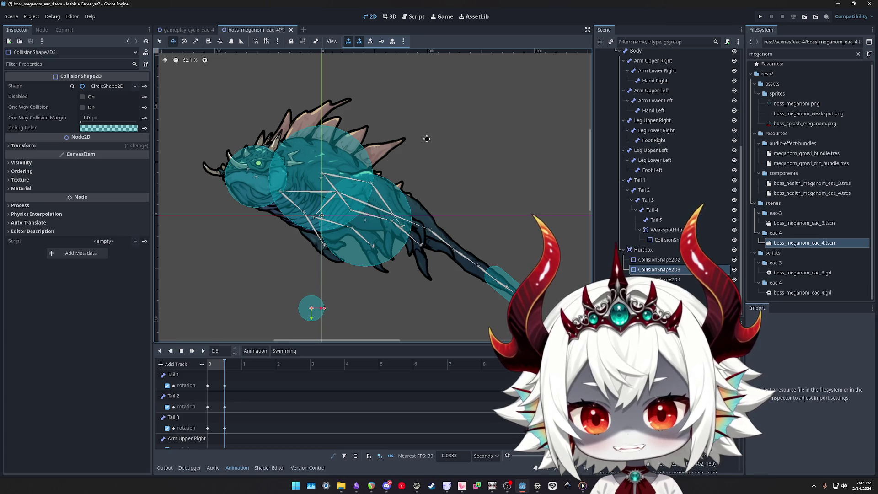
pyautogui.click(650, 259)
pyautogui.click(135, 86)
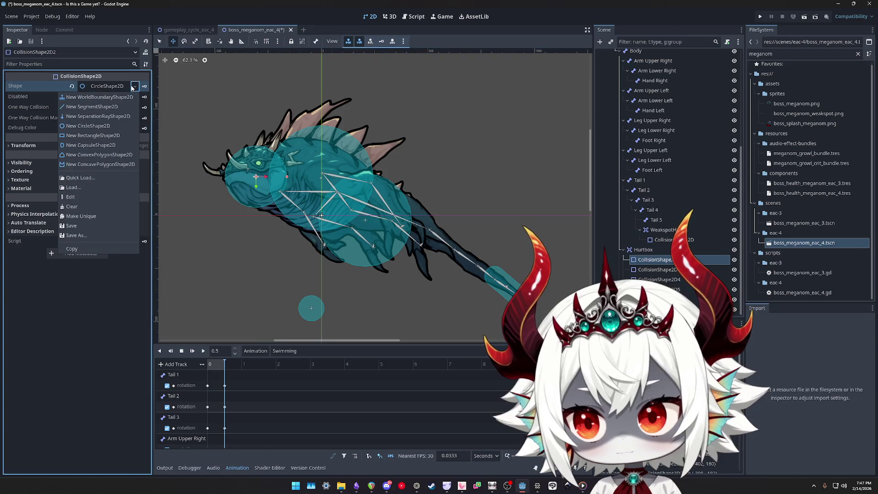
# Make CollisionShape2D2 a CapsuleShape2D, adjust its height, rotate it ~90° and place it on the head
pyautogui.click(83, 145)
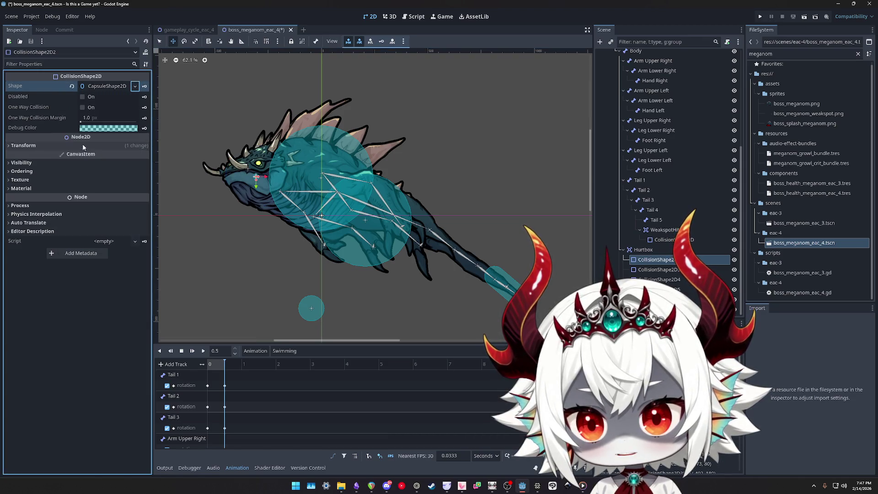
pyautogui.click(116, 90)
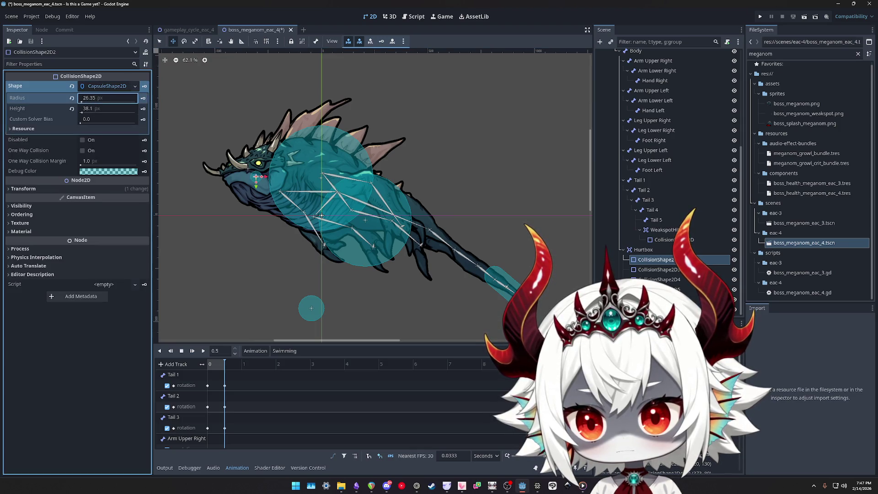
pyautogui.moveTo(83, 105)
pyautogui.mouseDown()
pyautogui.moveTo(99, 115)
pyautogui.moveTo(96, 98)
pyautogui.mouseUp()
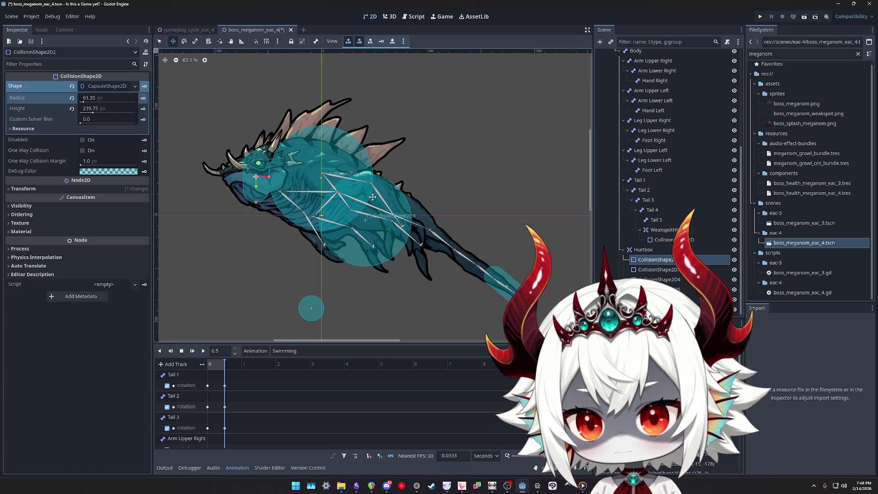
pyautogui.click(40, 189)
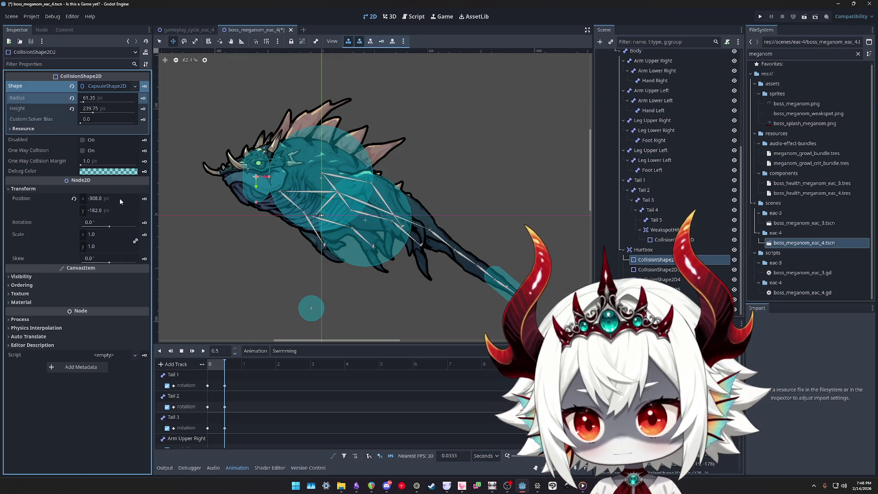
pyautogui.click(74, 199)
pyautogui.press('e')
pyautogui.moveTo(427, 136)
pyautogui.mouseDown()
pyautogui.moveTo(457, 274)
pyautogui.moveTo(411, 325)
pyautogui.moveTo(450, 256)
pyautogui.moveTo(267, 137)
pyautogui.mouseUp()
pyautogui.press('w')
pyautogui.moveTo(333, 221); pyautogui.dragTo(248, 173)
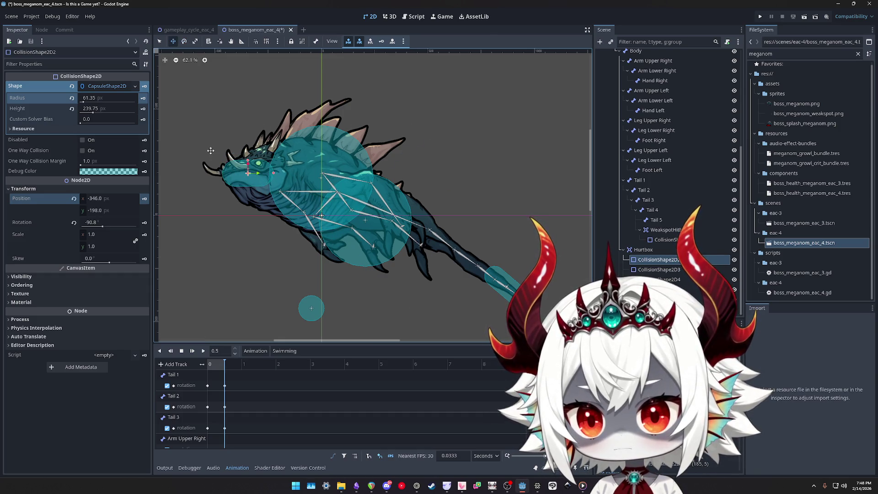
# Preview the 0.5 s swimming pose, widen the capsule radius to 220.35 and shift it over the body
pyautogui.hotkey('shift', 'd')
pyautogui.press('s')
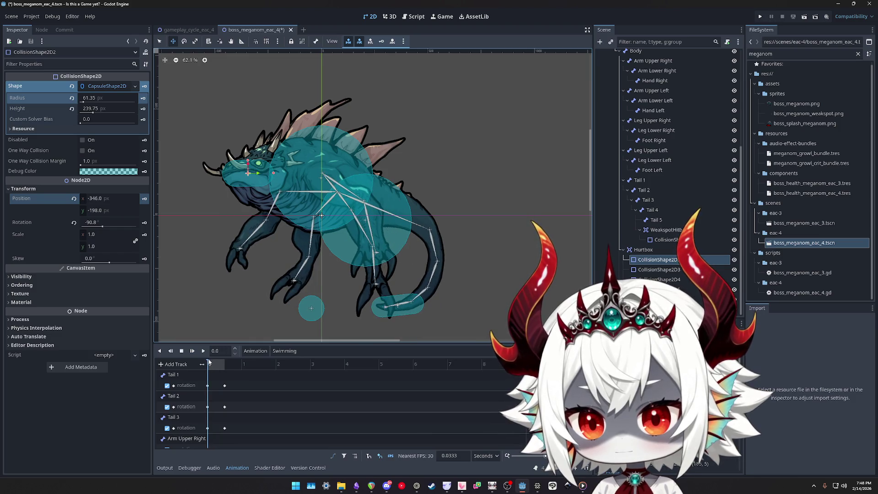
pyautogui.moveTo(208, 363); pyautogui.dragTo(225, 363)
pyautogui.moveTo(87, 102); pyautogui.dragTo(93, 103)
pyautogui.moveTo(247, 173); pyautogui.dragTo(313, 176)
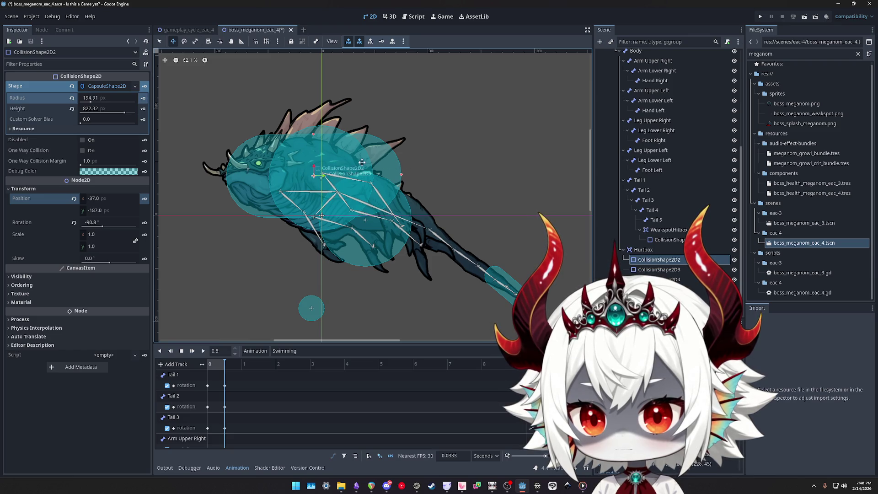
pyautogui.press('a')
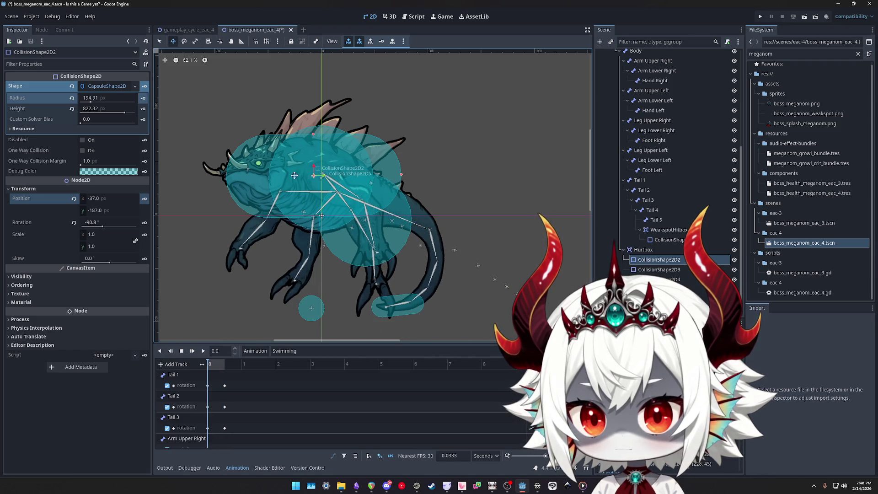
pyautogui.click(181, 350)
pyautogui.click(225, 364)
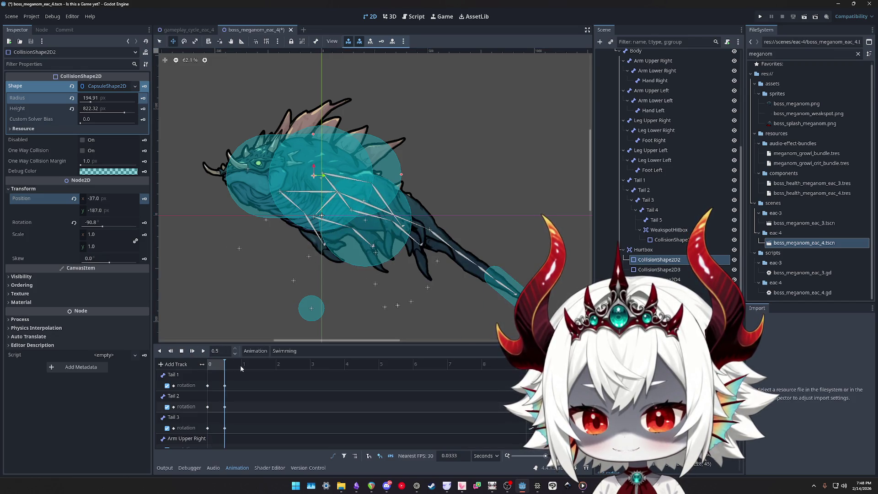
# Shrink the capsule radius to 137.67, tilt it to about -66° and lower it along the body
pyautogui.moveTo(94, 101); pyautogui.dragTo(117, 108)
pyautogui.click(121, 115)
pyautogui.press('e')
pyautogui.moveTo(465, 144)
pyautogui.mouseDown()
pyautogui.moveTo(487, 159)
pyautogui.moveTo(486, 203)
pyautogui.mouseUp()
pyautogui.press('w')
pyautogui.moveTo(316, 173); pyautogui.dragTo(307, 194)
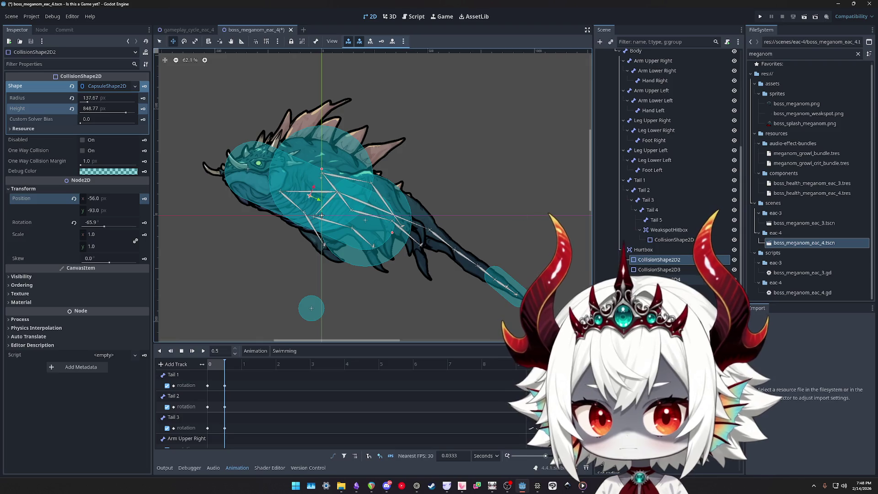
# Toggle the other collision shapes' visibility to compare coverage, then shift the capsule down-right
pyautogui.click(735, 260)
pyautogui.click(735, 270)
pyautogui.click(735, 279)
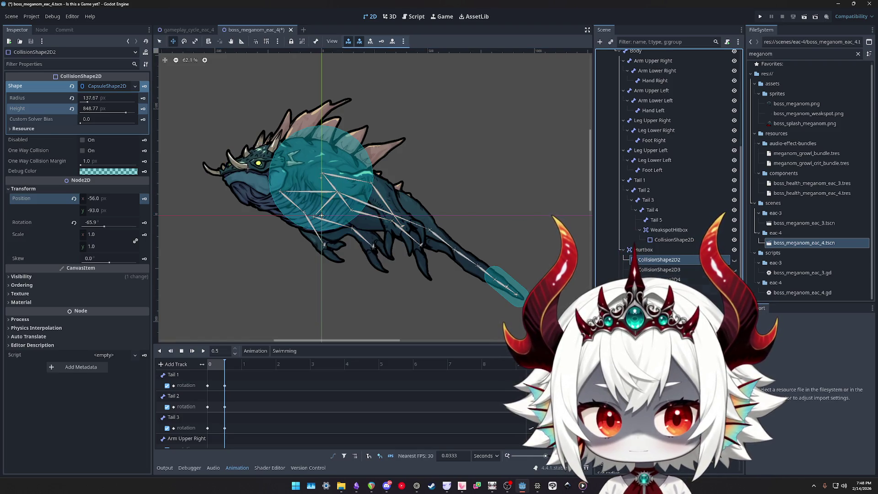
pyautogui.click(734, 290)
pyautogui.click(734, 260)
pyautogui.moveTo(337, 196); pyautogui.dragTo(341, 202)
# Tilt the capsule to about -70°, lengthen it to height 1024 and reposition it along the body
pyautogui.press('e')
pyautogui.moveTo(440, 191); pyautogui.dragTo(437, 183)
pyautogui.press('w')
pyautogui.moveTo(314, 205)
pyautogui.mouseDown()
pyautogui.moveTo(317, 190)
pyautogui.moveTo(324, 198)
pyautogui.mouseUp()
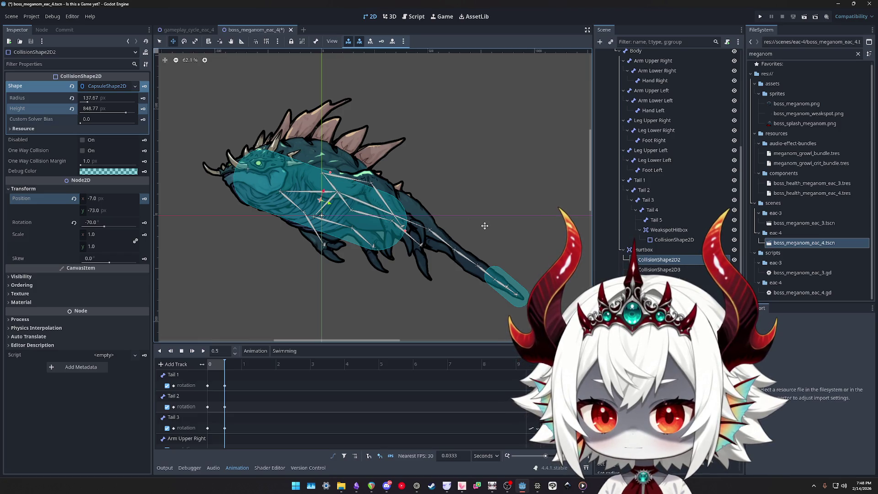
pyautogui.moveTo(127, 115); pyautogui.dragTo(185, 124)
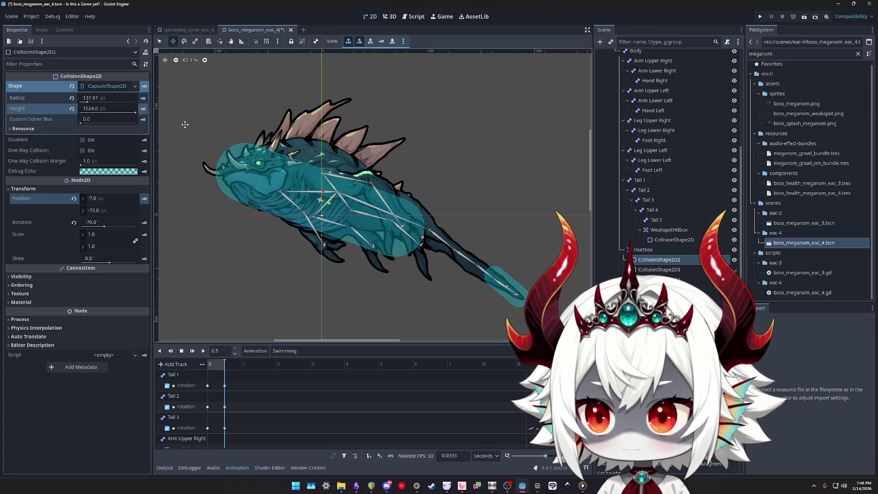
pyautogui.moveTo(321, 199)
pyautogui.mouseDown()
pyautogui.moveTo(345, 204)
pyautogui.moveTo(338, 204)
pyautogui.mouseUp()
# Undo the capsule edits back to the head circle and nudge it to (-282, -177)
pyautogui.hotkey('ctrl', 'z')
pyautogui.hotkey('ctrl', 'z')
pyautogui.hotkey('ctrl', 'z')
pyautogui.hotkey('ctrl', 'z')
pyautogui.hotkey('ctrl', 'z')
pyautogui.hotkey('ctrl', 'z')
pyautogui.hotkey('ctrl', 'z')
pyautogui.hotkey('ctrl', 'z')
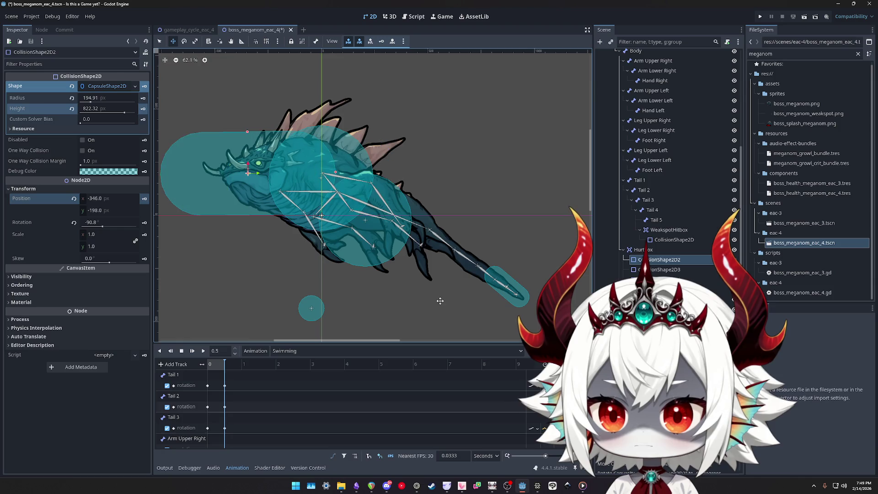
pyautogui.hotkey('ctrl', 'z')
pyautogui.hotkey('ctrl', 'z')
pyautogui.hotkey('ctrl', 'z')
pyautogui.hotkey('ctrl', 'z')
pyautogui.hotkey('ctrl', 'z')
pyautogui.moveTo(256, 176); pyautogui.dragTo(263, 178)
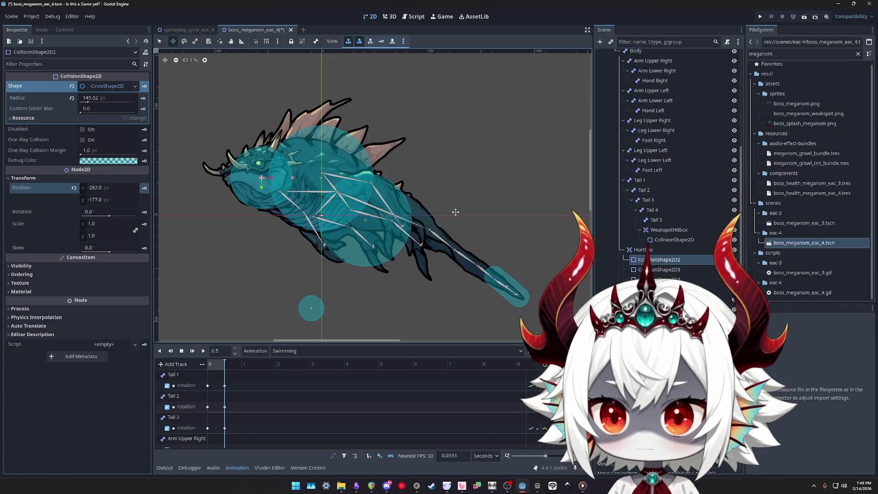
# Rename the head Hurtbox circle node to CollisionShape2D1
pyautogui.click(674, 271)
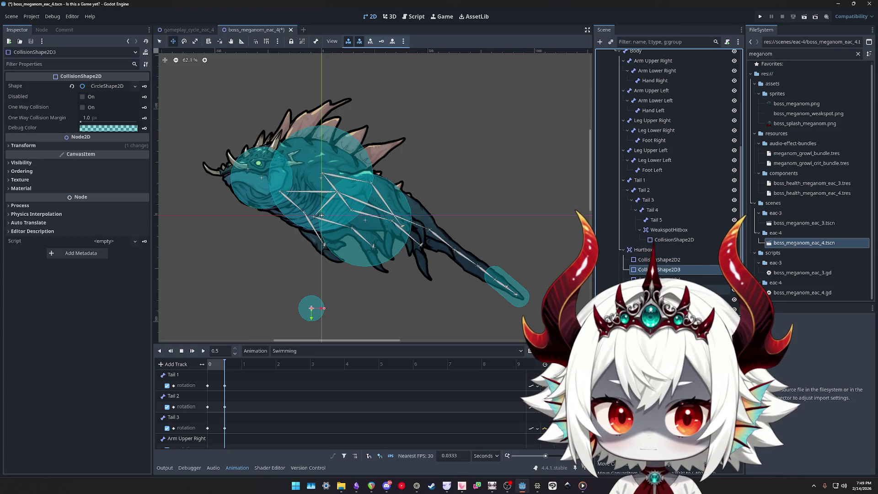
pyautogui.doubleClick(691, 260)
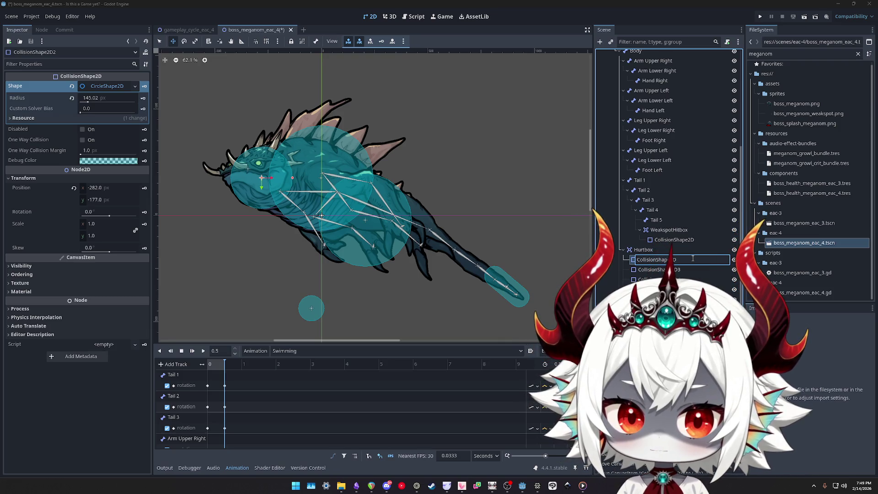
pyautogui.press('Return')
pyautogui.doubleClick(692, 261)
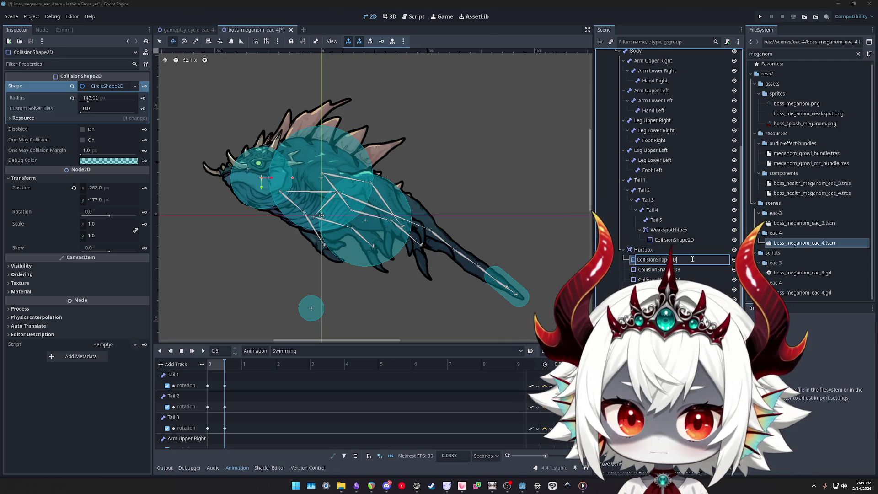
pyautogui.write('1')
pyautogui.press('Return')
# Delete the three other Hurtbox collision shape nodes and confirm
pyautogui.click(677, 270)
pyautogui.keyDown('shift'); pyautogui.click(678, 289); pyautogui.keyUp('shift')
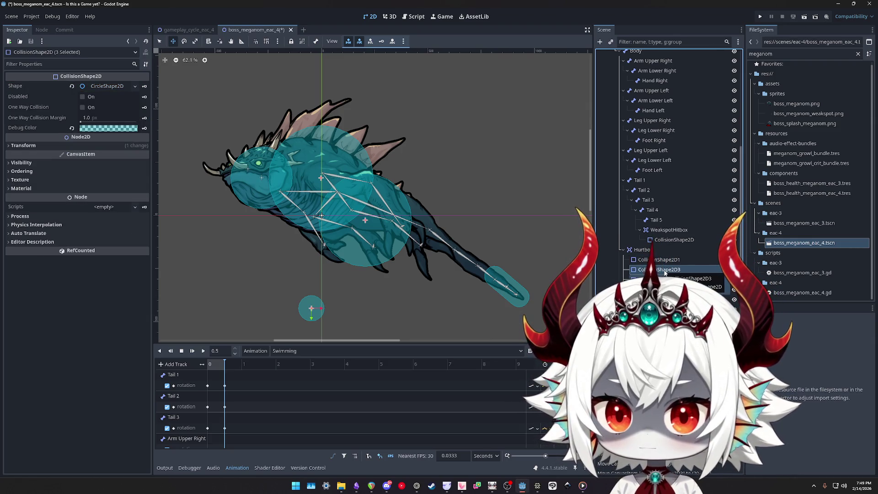
pyautogui.press('Delete')
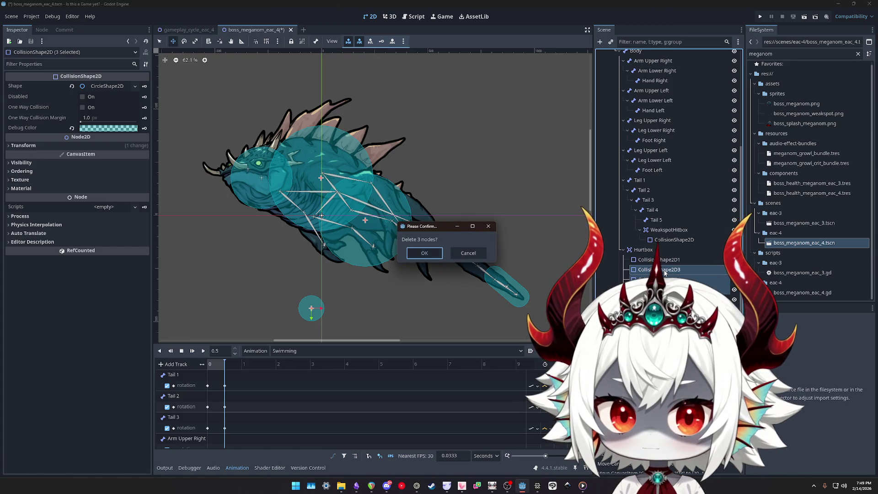
pyautogui.press('Return')
pyautogui.click(665, 271)
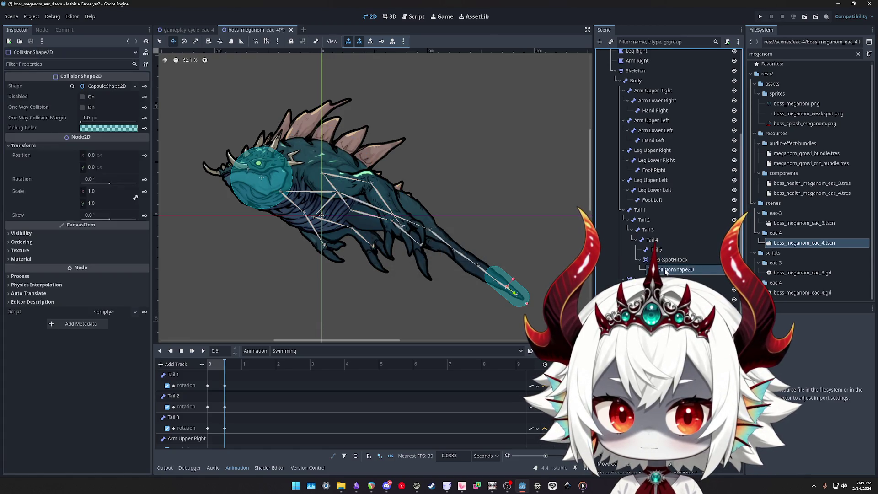
# Duplicate the head circle and spread the copies over the mid-body and toward the tail
pyautogui.press('Down')
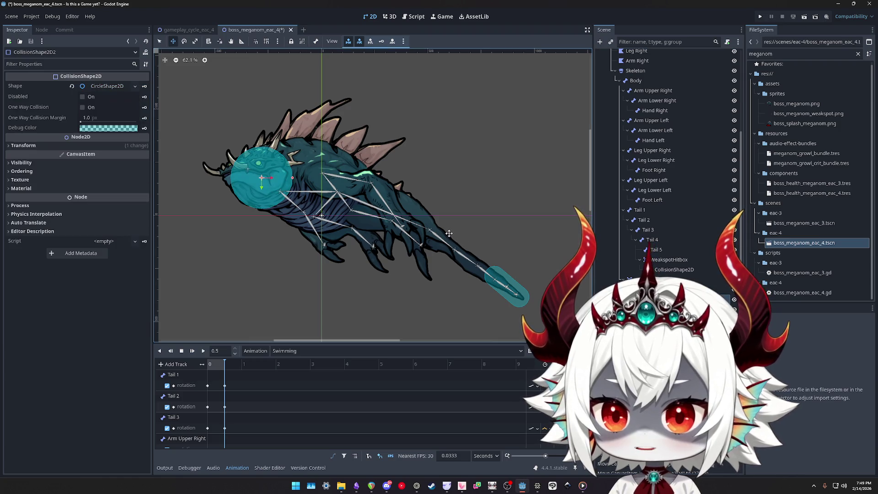
pyautogui.press('Down')
pyautogui.scroll(-1, 449, 245)
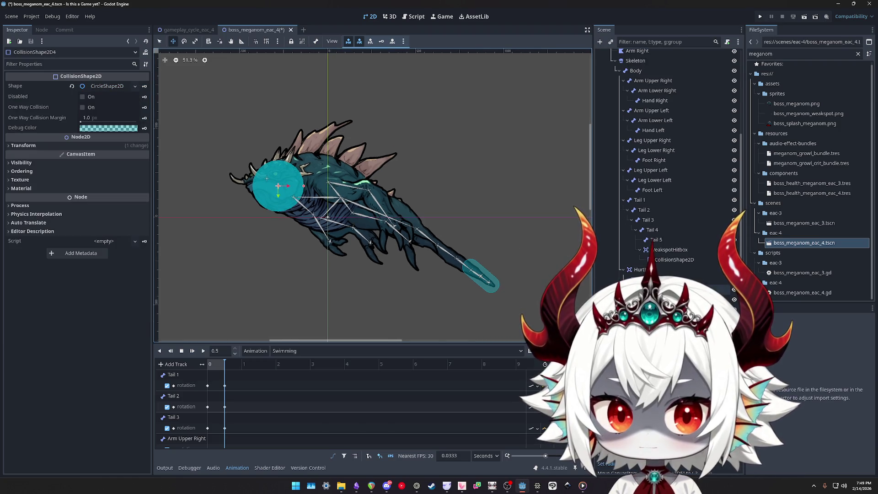
pyautogui.click(315, 189)
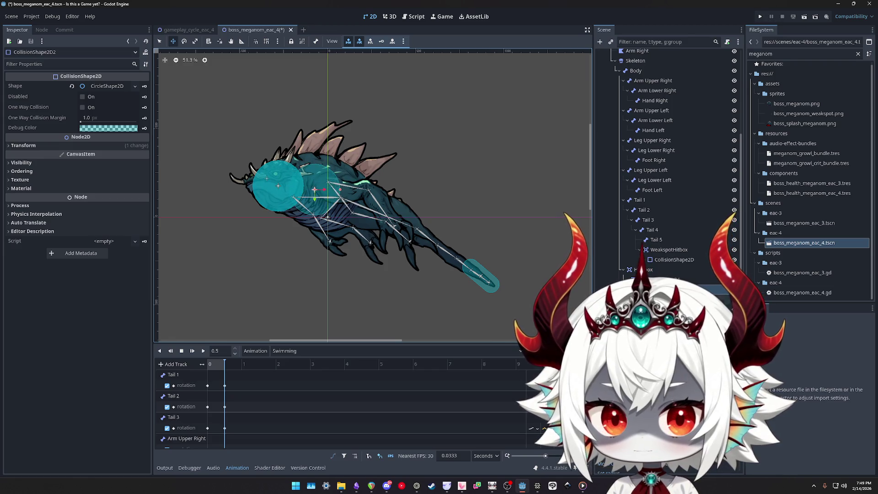
pyautogui.moveTo(315, 188); pyautogui.dragTo(359, 209)
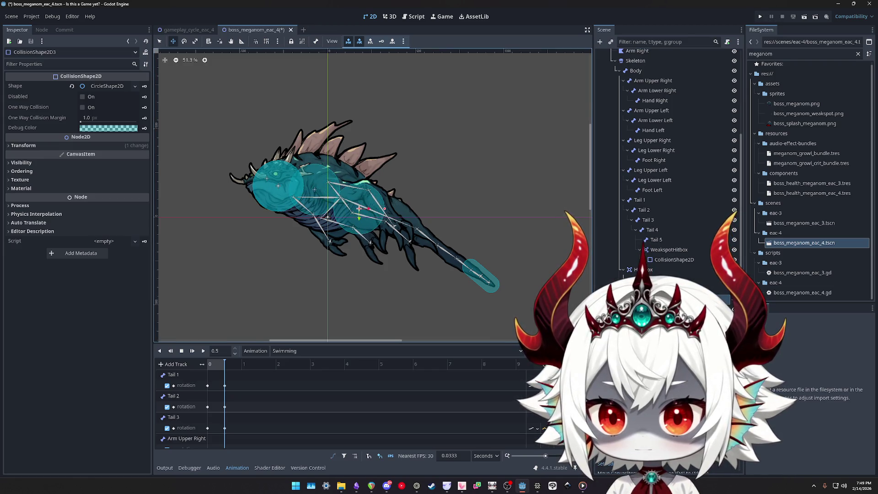
pyautogui.moveTo(278, 186)
pyautogui.mouseDown()
pyautogui.moveTo(366, 211)
pyautogui.moveTo(393, 235)
pyautogui.mouseUp()
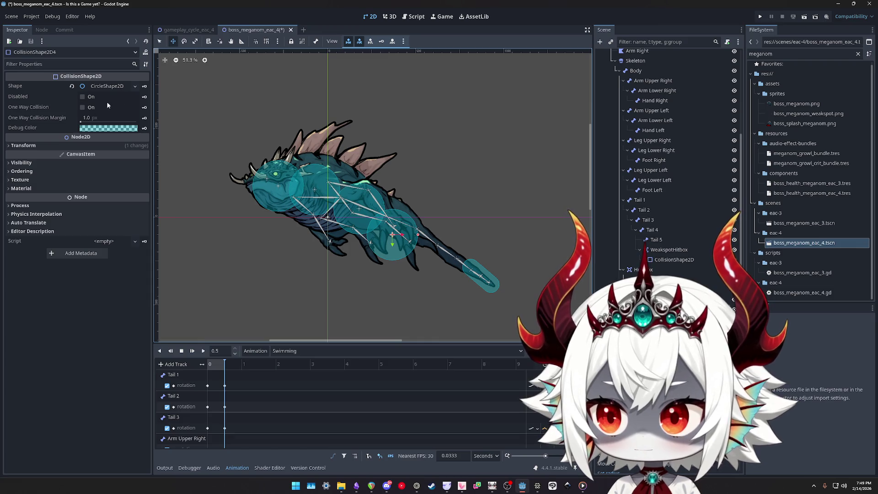
# Enlarge the CollisionShape2D2 circle's radius to about 180 and reposition it on the body
pyautogui.click(110, 87)
pyautogui.moveTo(91, 104); pyautogui.dragTo(99, 97)
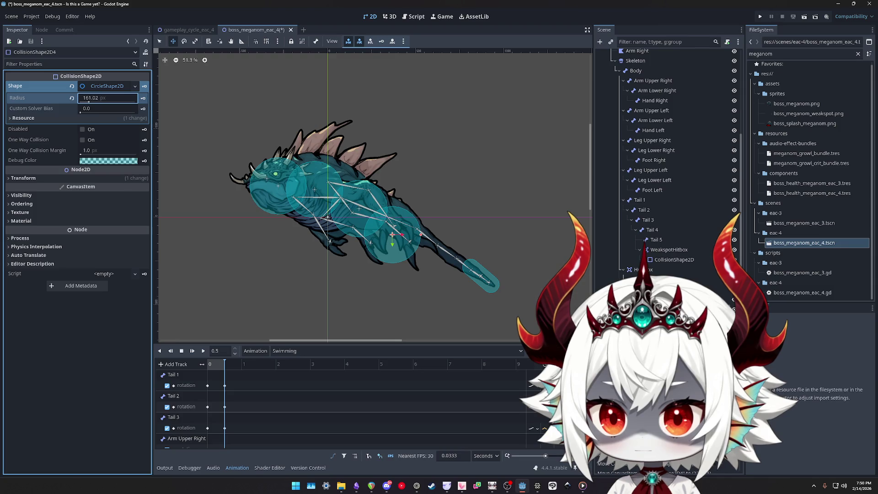
pyautogui.click(284, 186)
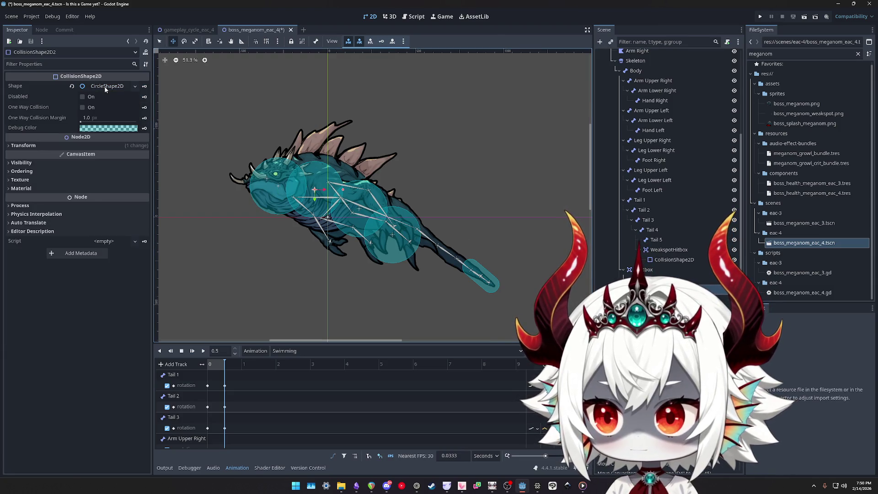
pyautogui.click(105, 86)
pyautogui.click(136, 87)
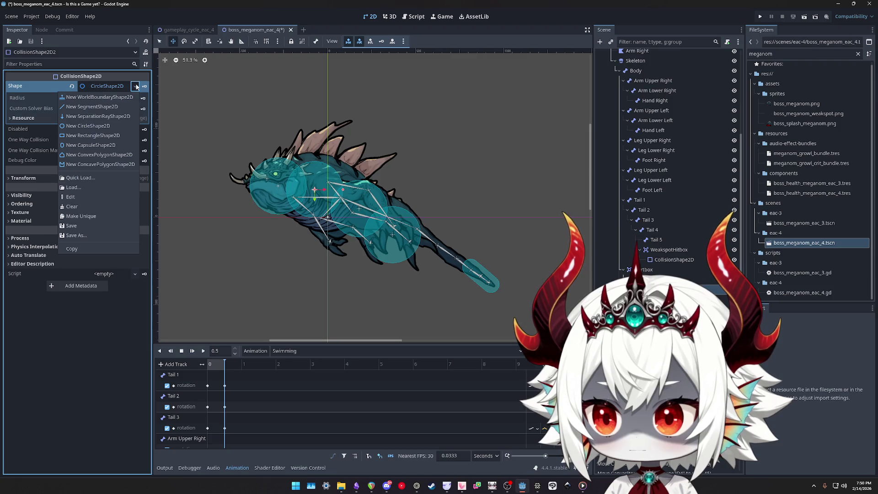
pyautogui.press('Escape')
pyautogui.moveTo(91, 98); pyautogui.dragTo(98, 102)
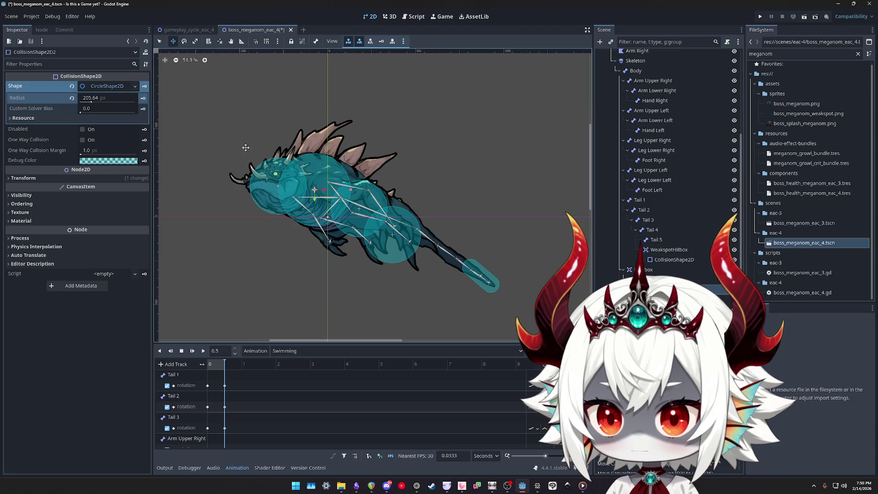
pyautogui.moveTo(314, 192); pyautogui.dragTo(318, 185)
# Grow the circle to a radius of about 218-225 and nudge it into place on the body
pyautogui.moveTo(91, 103); pyautogui.dragTo(97, 102)
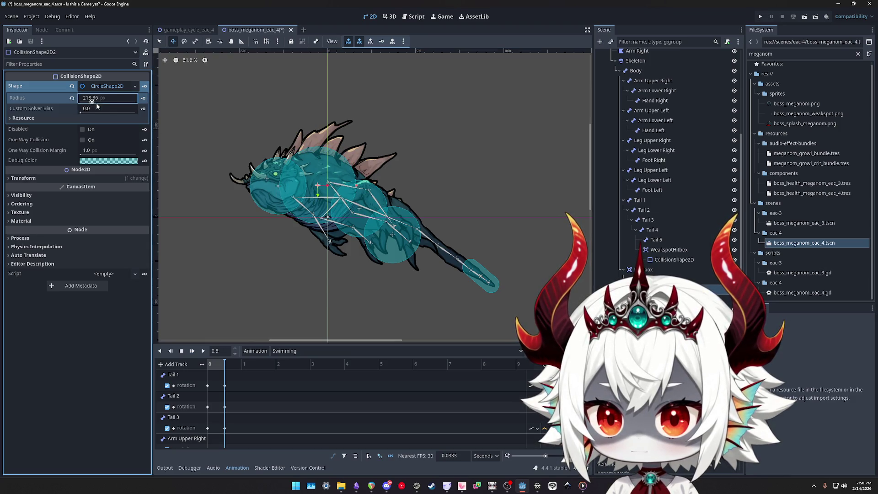
pyautogui.moveTo(315, 187); pyautogui.dragTo(322, 189)
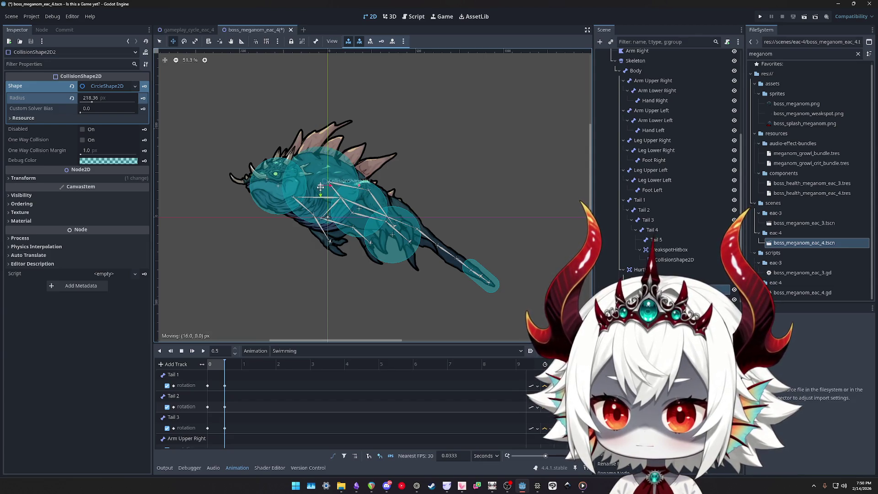
pyautogui.moveTo(320, 188); pyautogui.dragTo(320, 189)
pyautogui.moveTo(90, 103); pyautogui.dragTo(94, 105)
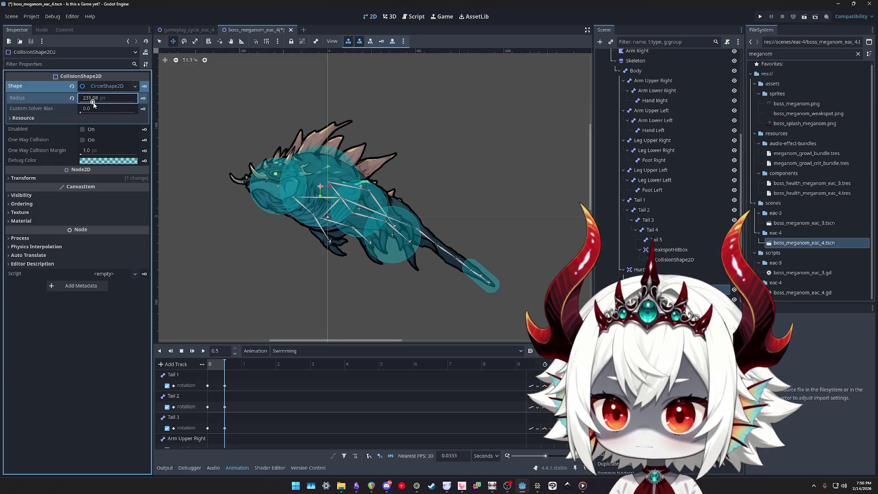
pyautogui.moveTo(93, 101); pyautogui.dragTo(92, 102)
pyautogui.moveTo(326, 186); pyautogui.dragTo(321, 183)
# On CollisionShape2D3, try One Way Collision Margin 42, reset it to 1.0, and revert radius to 161.12
pyautogui.click(322, 183)
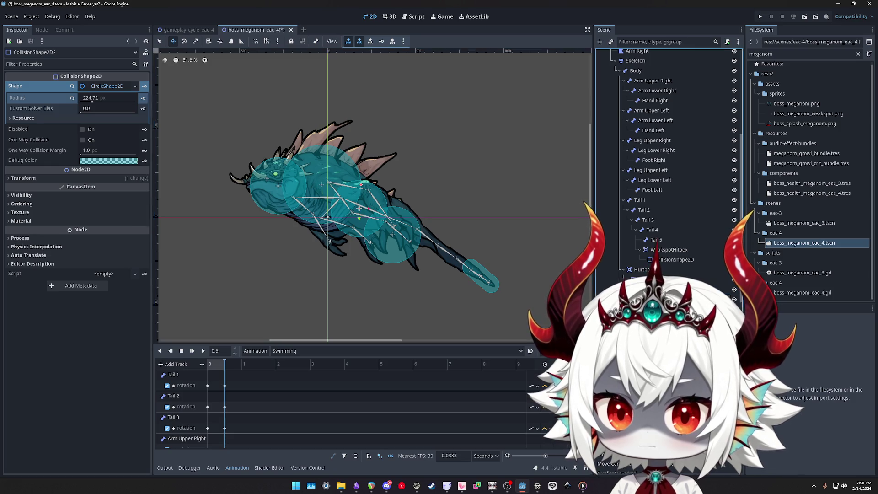
pyautogui.click(90, 118)
pyautogui.write('42')
pyautogui.press('Return')
pyautogui.moveTo(100, 122); pyautogui.dragTo(109, 122)
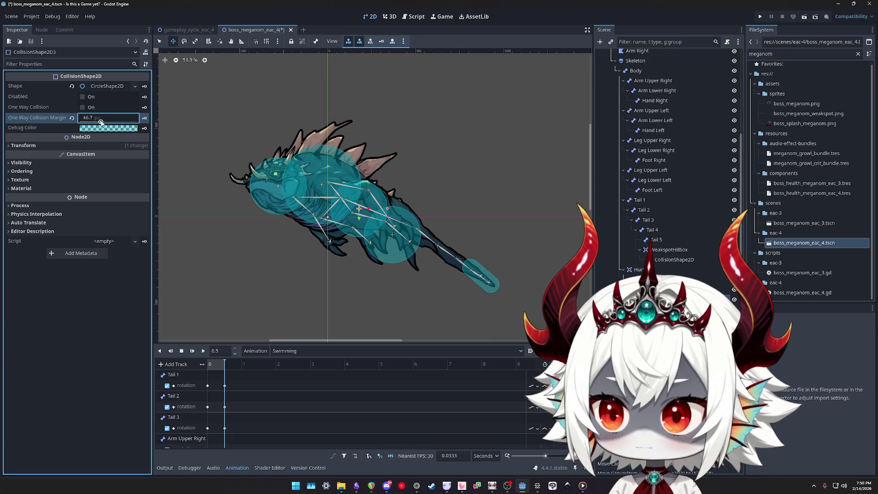
pyautogui.click(72, 118)
pyautogui.click(96, 88)
pyautogui.moveTo(91, 103); pyautogui.dragTo(92, 99)
pyautogui.rightClick(102, 89)
pyautogui.click(79, 113)
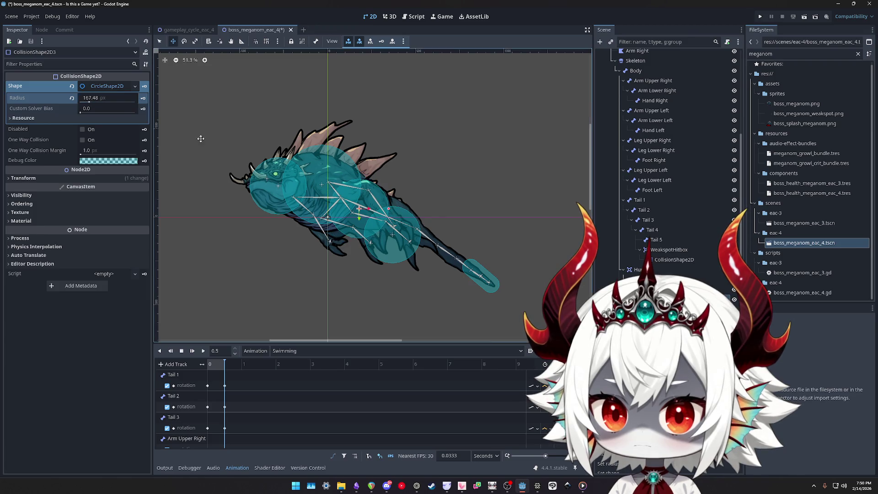
# Place CollisionShape2D3 on the belly at radius 199.28 and size tail circle CollisionShape2D4 to 173.84
pyautogui.moveTo(364, 205)
pyautogui.mouseDown()
pyautogui.moveTo(347, 222)
pyautogui.moveTo(354, 217)
pyautogui.mouseUp()
pyautogui.moveTo(89, 102); pyautogui.dragTo(91, 101)
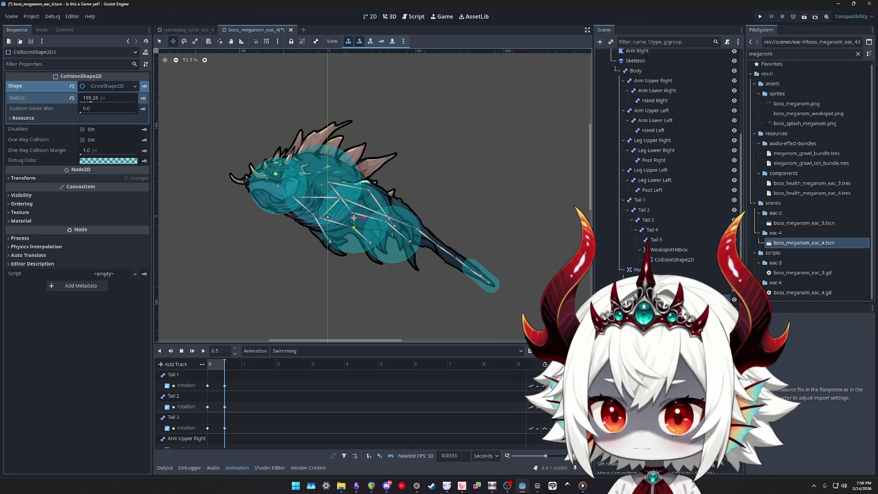
pyautogui.click(392, 235)
pyautogui.moveTo(93, 100); pyautogui.dragTo(92, 102)
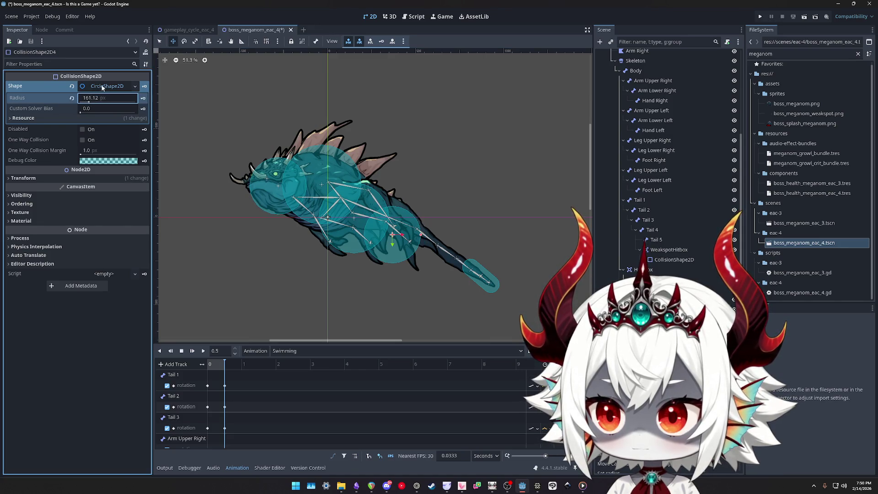
pyautogui.rightClick(92, 102)
pyautogui.click(123, 209)
pyautogui.moveTo(90, 102); pyautogui.dragTo(90, 103)
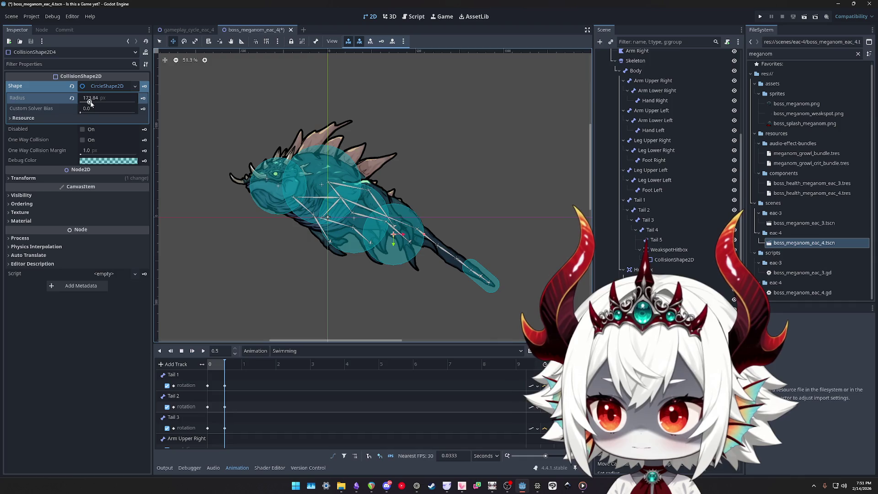
pyautogui.hotkey('ctrl', 'z')
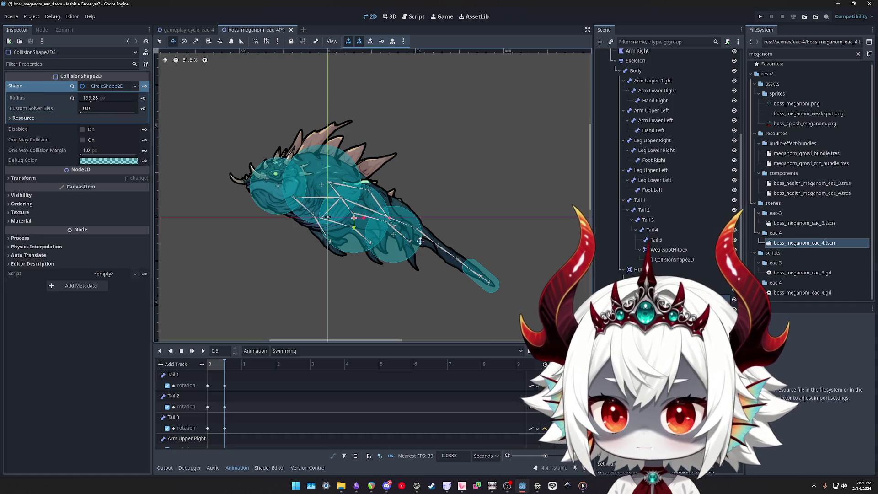
pyautogui.moveTo(358, 218); pyautogui.dragTo(355, 214)
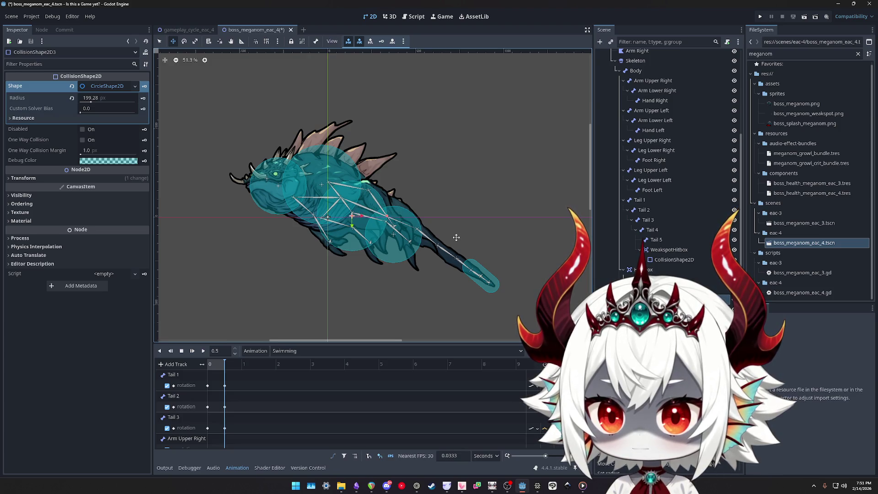
# Nudge CollisionShape2D2 down, then move head circle CollisionShape2D1 up-left and shrink it to radius ~129
pyautogui.scroll(-2, 455, 240)
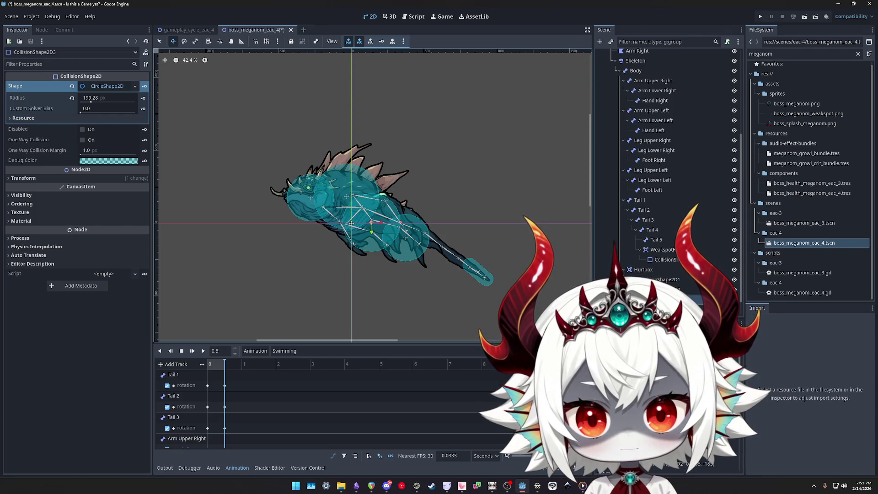
pyautogui.click(375, 190)
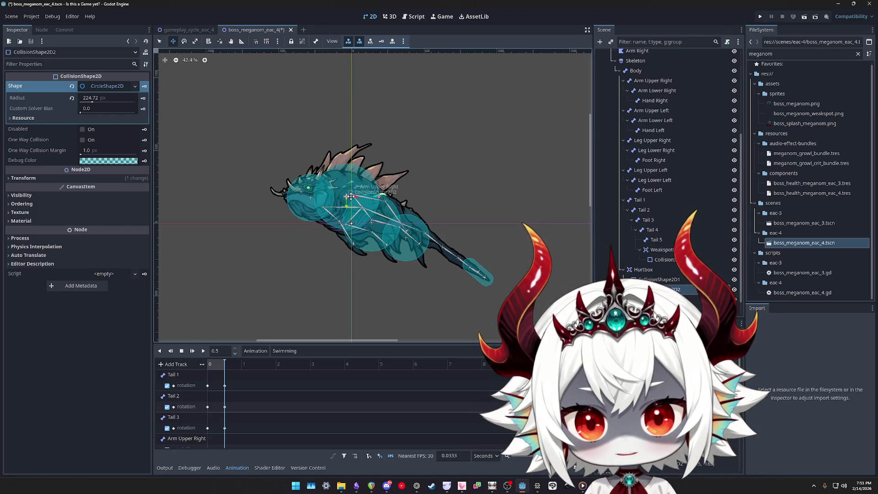
pyautogui.moveTo(351, 195); pyautogui.dragTo(347, 199)
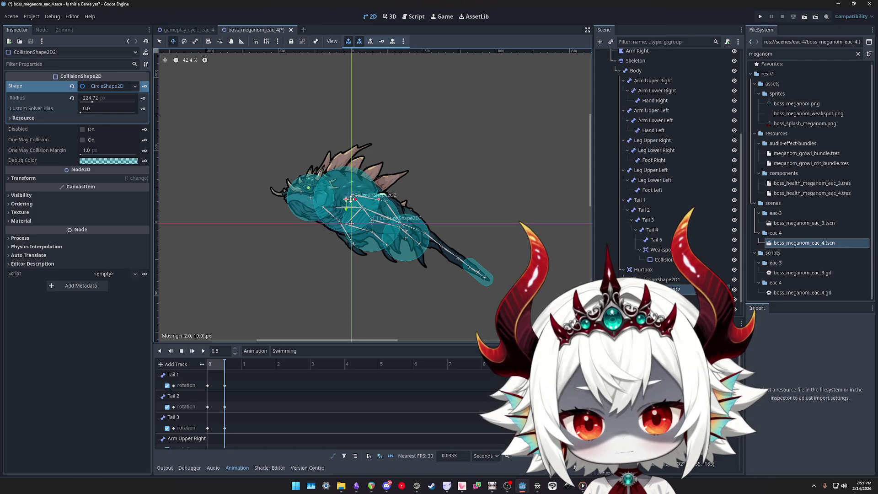
pyautogui.click(662, 279)
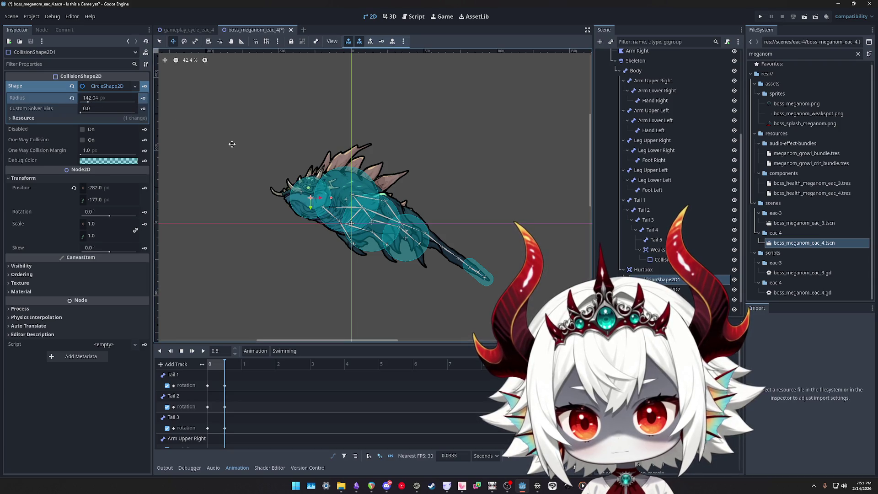
pyautogui.moveTo(311, 198); pyautogui.dragTo(307, 196)
pyautogui.click(88, 102)
pyautogui.moveTo(88, 102); pyautogui.dragTo(78, 101)
pyautogui.moveTo(308, 197); pyautogui.dragTo(306, 196)
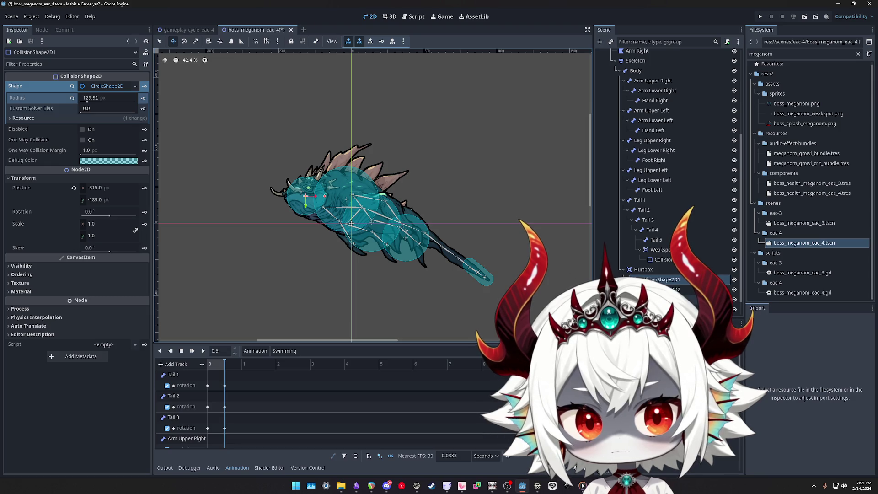
# Shrink tail circle CollisionShape2D4 to radius ~148 and nudge another Hurtbox circle onto the body
pyautogui.click(405, 237)
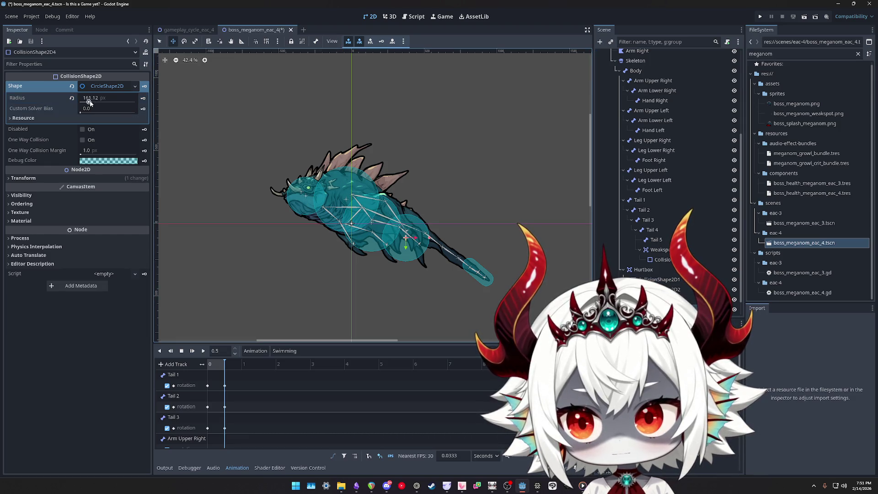
pyautogui.moveTo(89, 103); pyautogui.dragTo(73, 102)
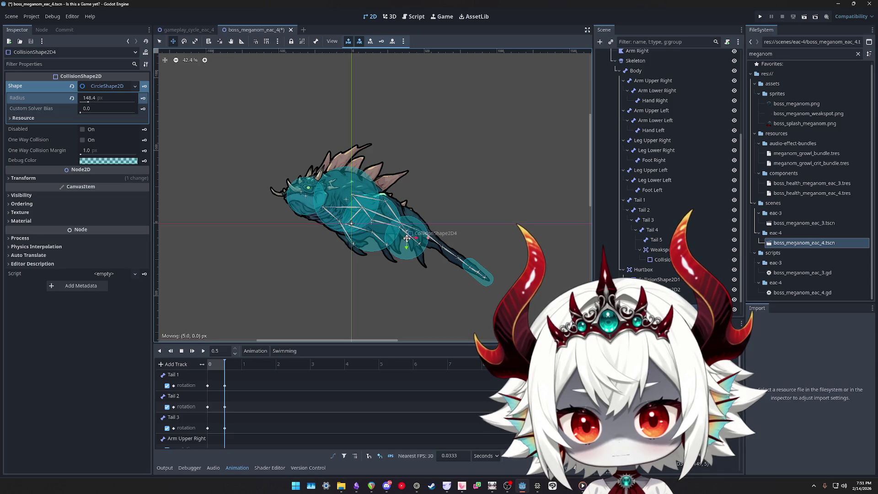
pyautogui.scroll(1, 435, 224)
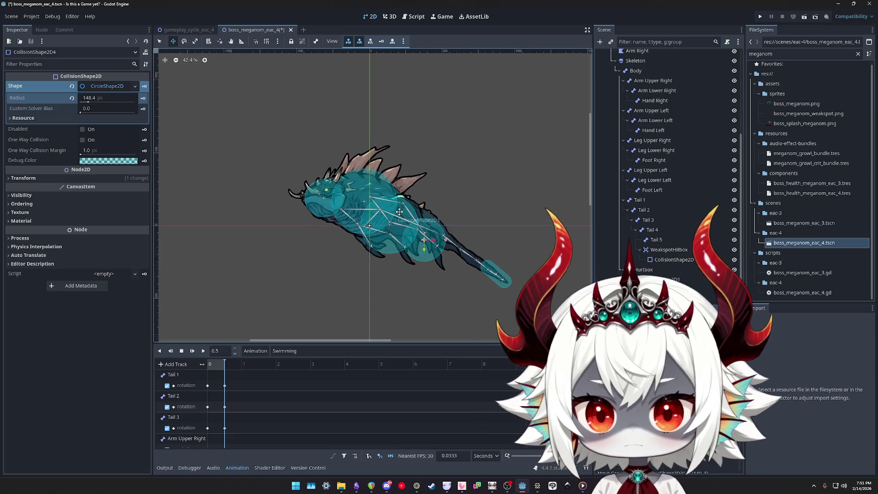
pyautogui.click(388, 225)
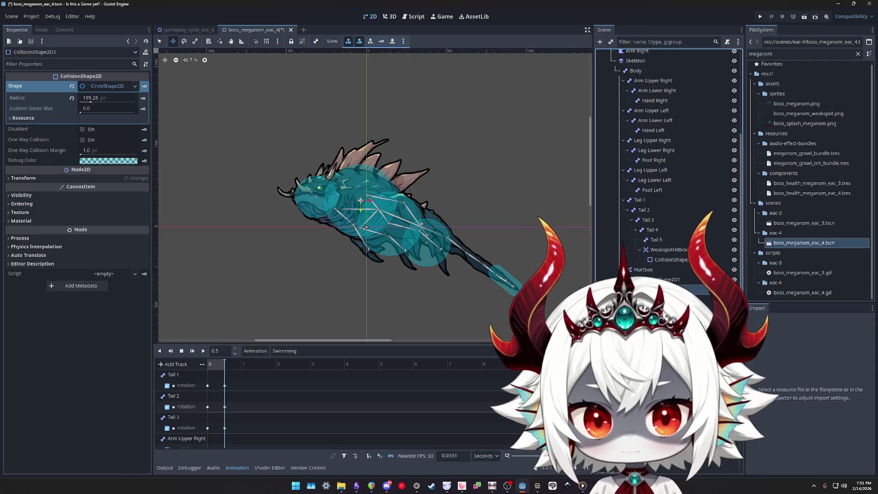
pyautogui.moveTo(364, 200); pyautogui.dragTo(359, 198)
pyautogui.hscroll(-2, 456, 278)
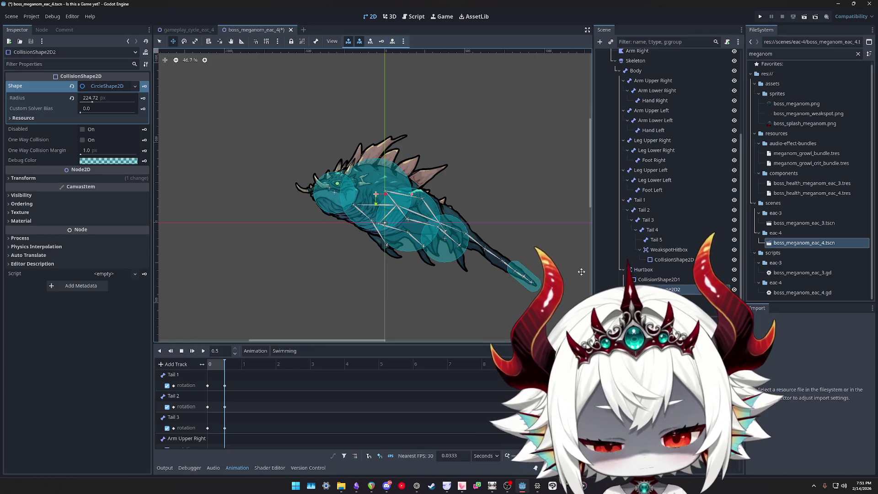
pyautogui.scroll(8, 526, 274)
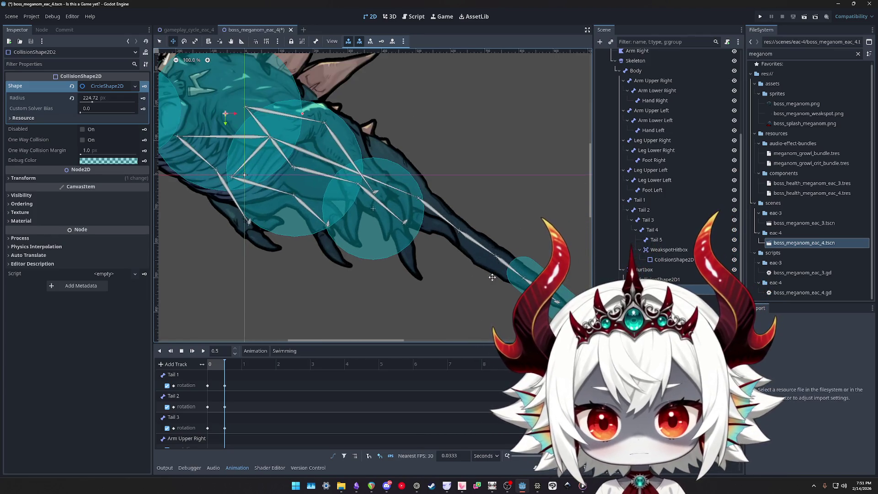
pyautogui.scroll(-5, 498, 281)
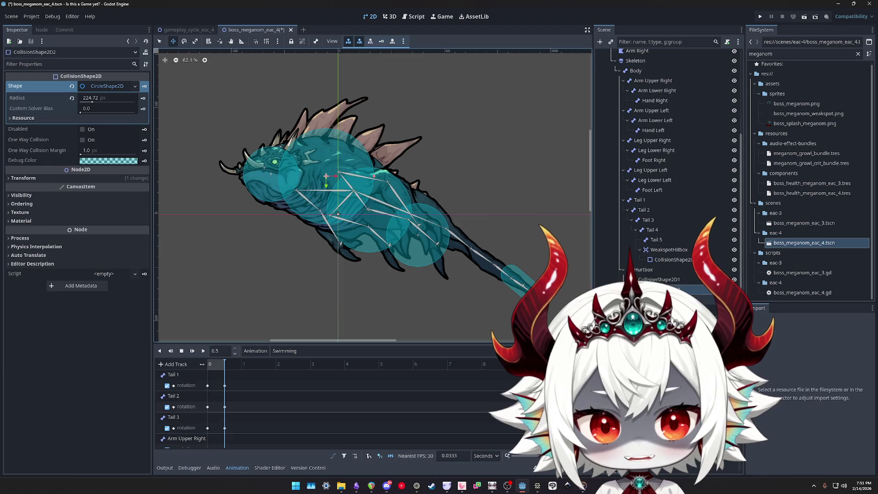
pyautogui.click(666, 259)
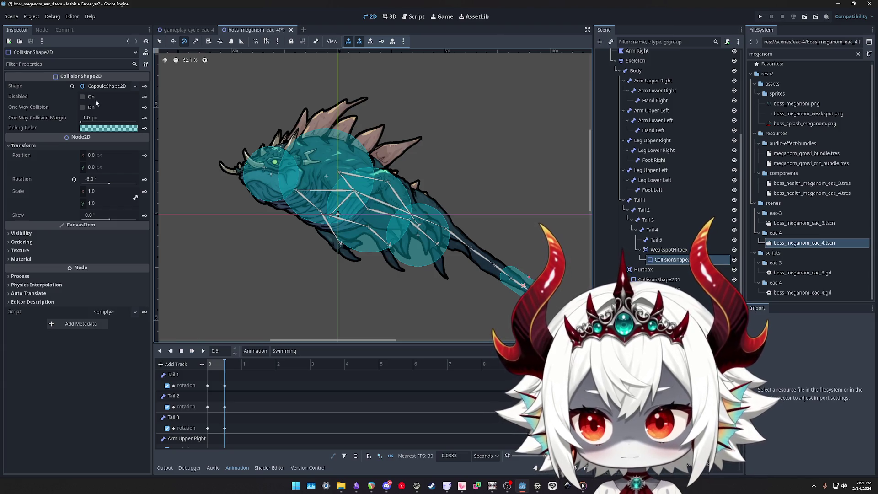
pyautogui.click(107, 86)
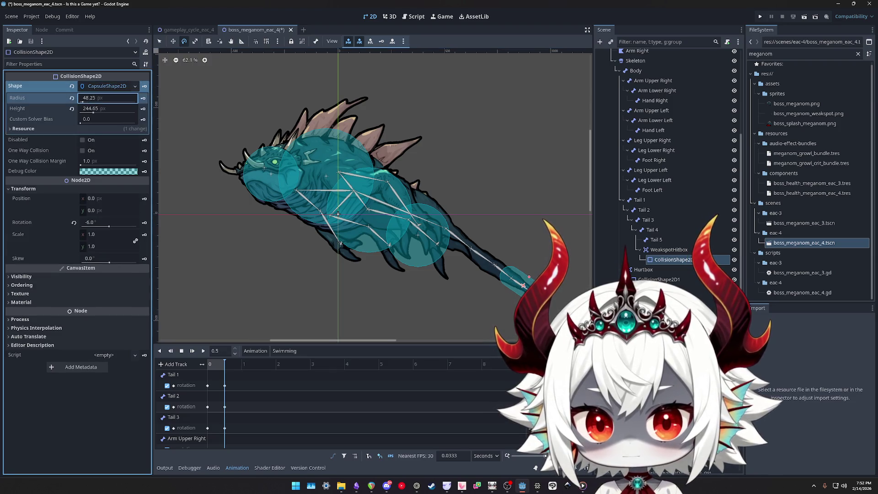
# Resize the tail weakspot capsule to height 314.61 and radius 56.15 over the tail tip, then scrub to 0.0
pyautogui.moveTo(94, 113); pyautogui.dragTo(101, 116)
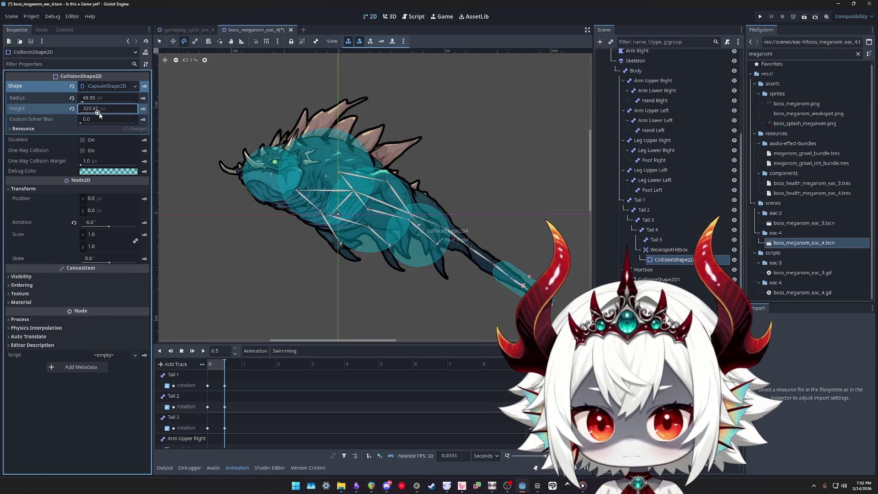
pyautogui.press('w')
pyautogui.moveTo(528, 284); pyautogui.dragTo(513, 278)
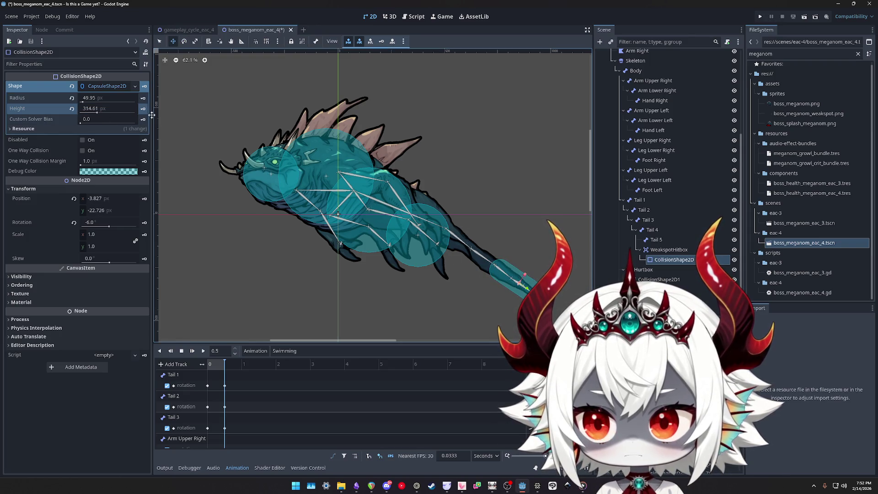
pyautogui.moveTo(85, 100); pyautogui.dragTo(86, 100)
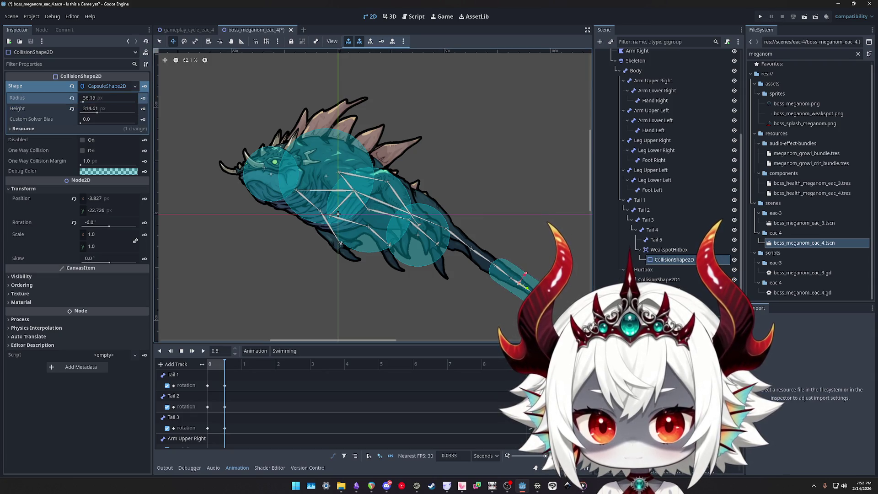
pyautogui.moveTo(527, 285); pyautogui.dragTo(522, 284)
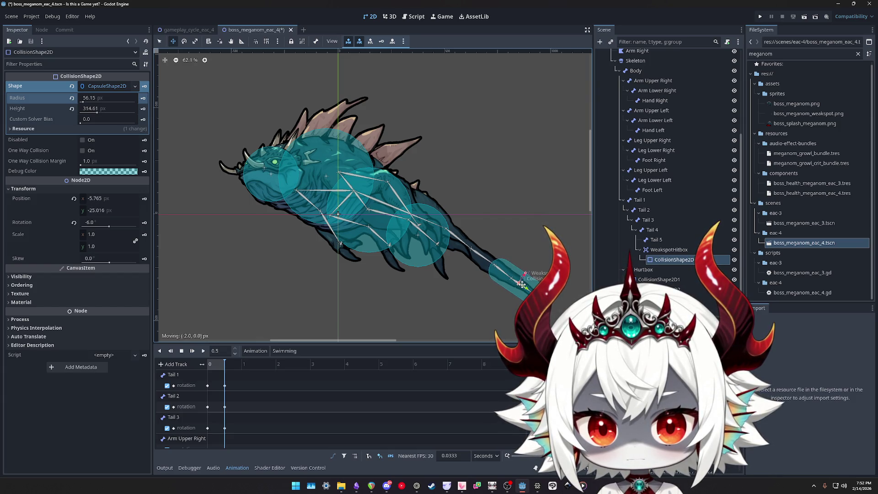
pyautogui.moveTo(522, 284); pyautogui.dragTo(521, 284)
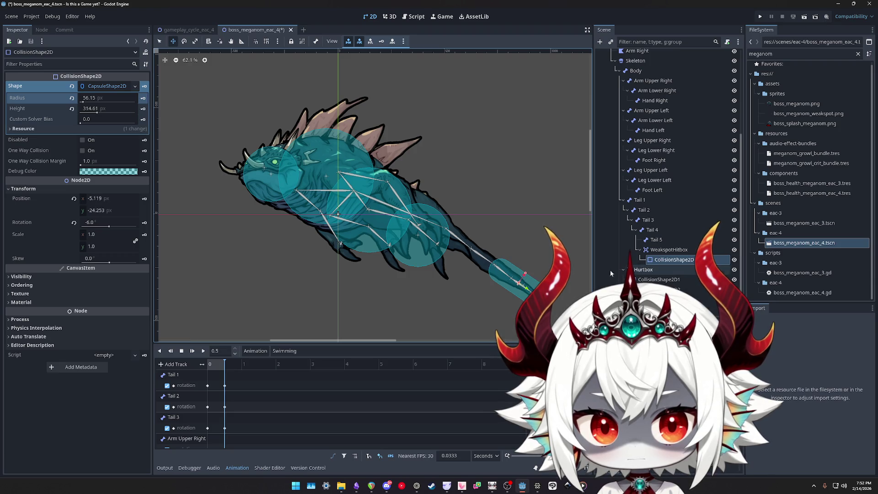
pyautogui.moveTo(225, 364)
pyautogui.mouseDown()
pyautogui.moveTo(202, 361)
pyautogui.moveTo(236, 364)
pyautogui.moveTo(208, 363)
pyautogui.mouseUp()
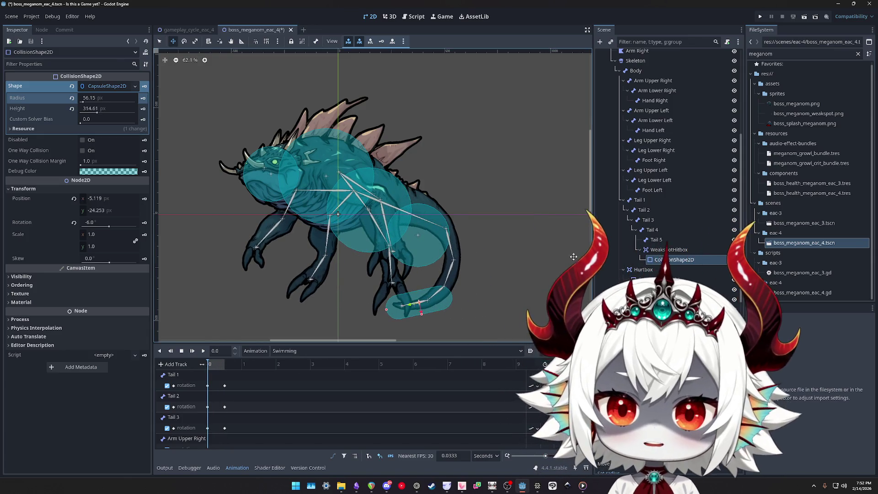
# Save boss_meganom_eac_4.tscn with Hurtbox and WeakspotHitbox shapes hidden, then open the Commit panel
pyautogui.moveTo(210, 364)
pyautogui.mouseDown()
pyautogui.moveTo(225, 363)
pyautogui.moveTo(202, 365)
pyautogui.moveTo(227, 369)
pyautogui.moveTo(210, 369)
pyautogui.mouseUp()
pyautogui.hotkey('ctrl', 's')
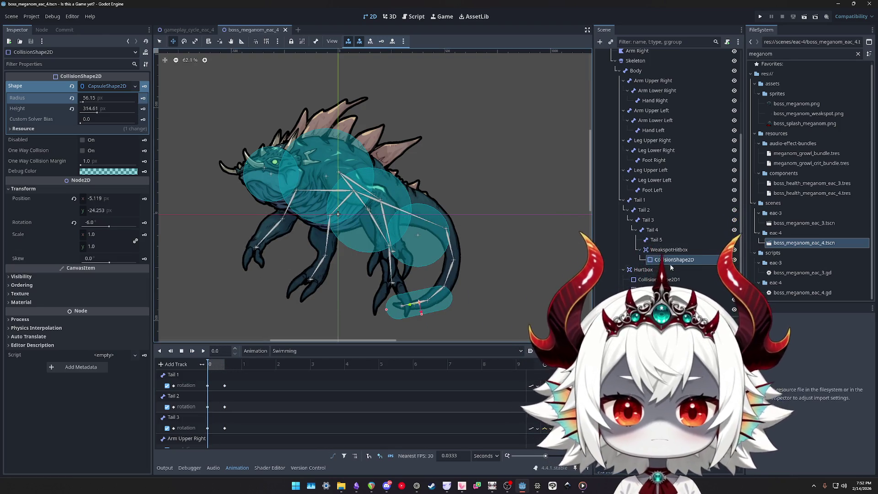
pyautogui.click(734, 269)
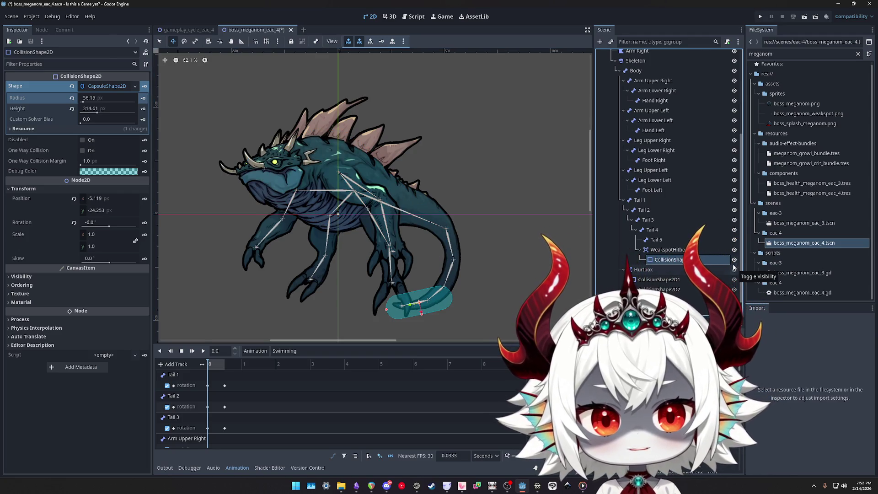
pyautogui.click(734, 250)
pyautogui.hotkey('ctrl', 's')
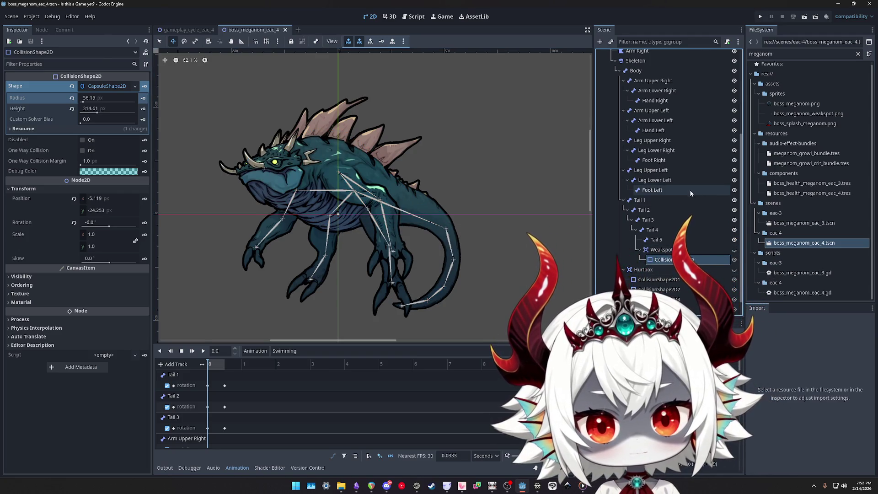
pyautogui.click(64, 29)
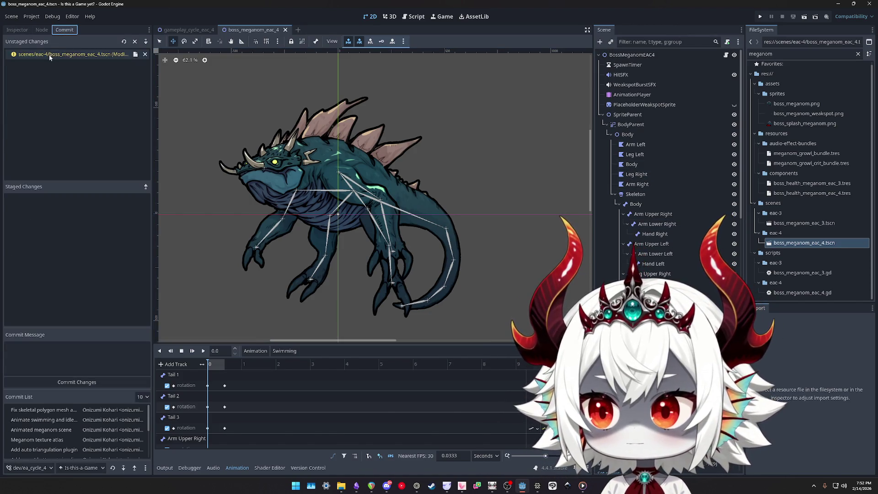
# Stage boss_meganom_eac_4.tscn and commit it as 'Adjust hitboxes to align with swimming animation'
pyautogui.doubleClick(68, 51)
pyautogui.click(52, 363)
pyautogui.write('Hitbox adjustments for')
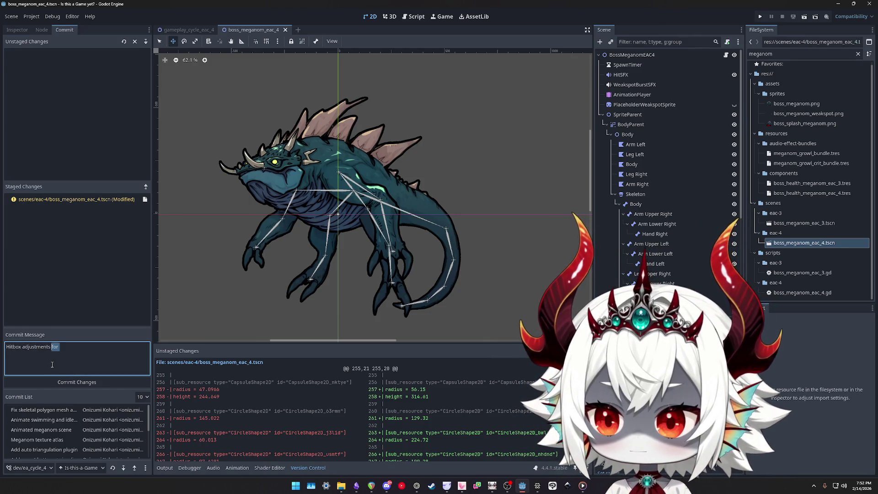
pyautogui.hotkey('ctrl', 'a')
pyautogui.write('Ad')
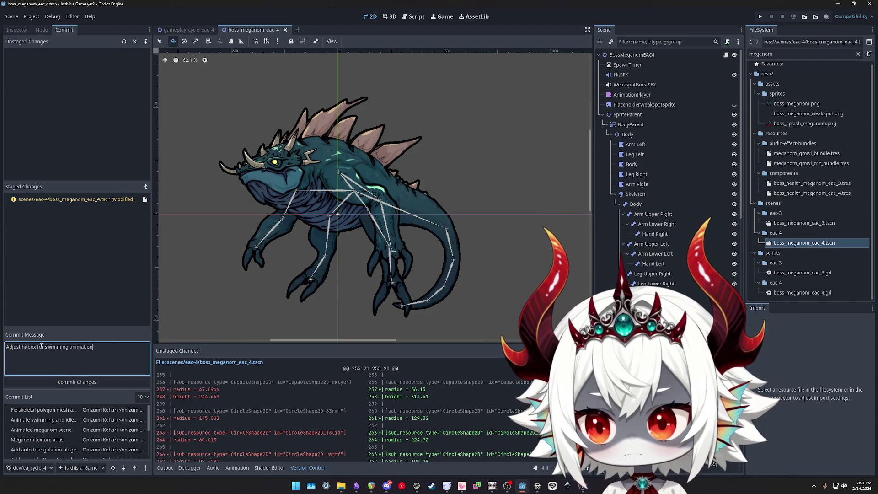
pyautogui.write('s')
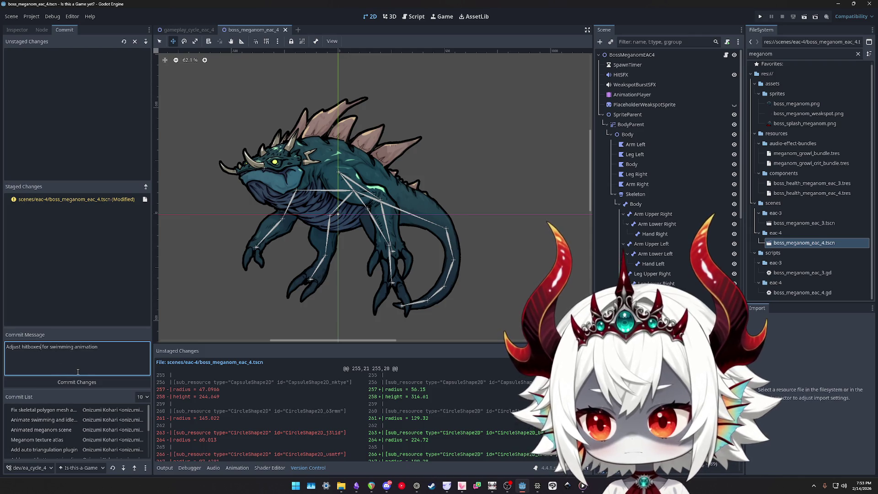
pyautogui.press('Delete')
pyautogui.press('Delete')
pyautogui.press('Delete')
pyautogui.write('to alig')
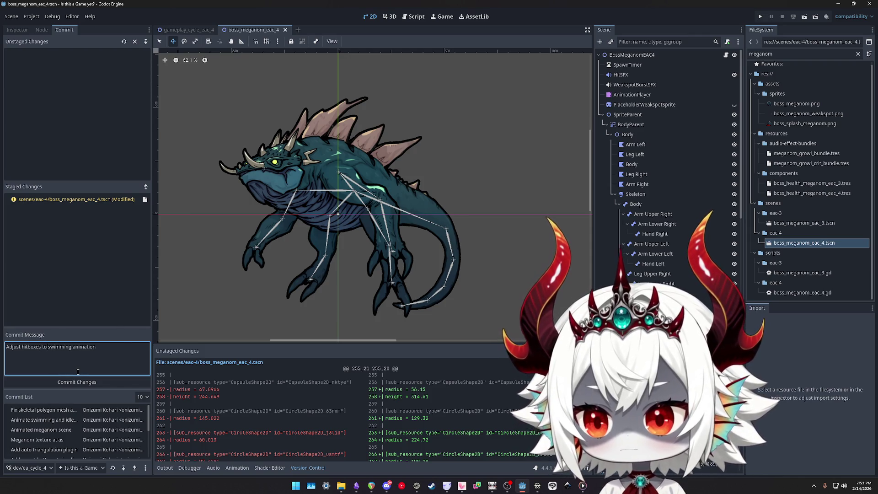
pyautogui.write('n with')
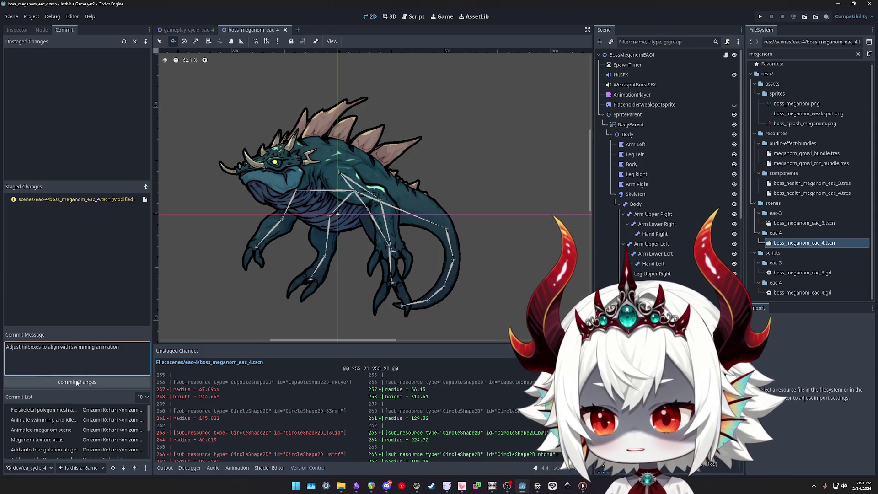
pyautogui.click(77, 383)
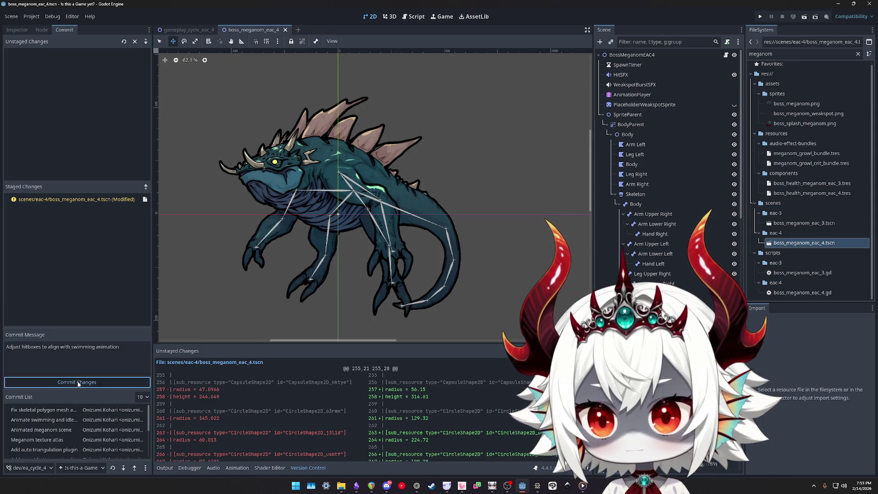
# Select the PlaceholderWeakspotSprite node in the scene tree
pyautogui.scroll(-5, 668, 173)
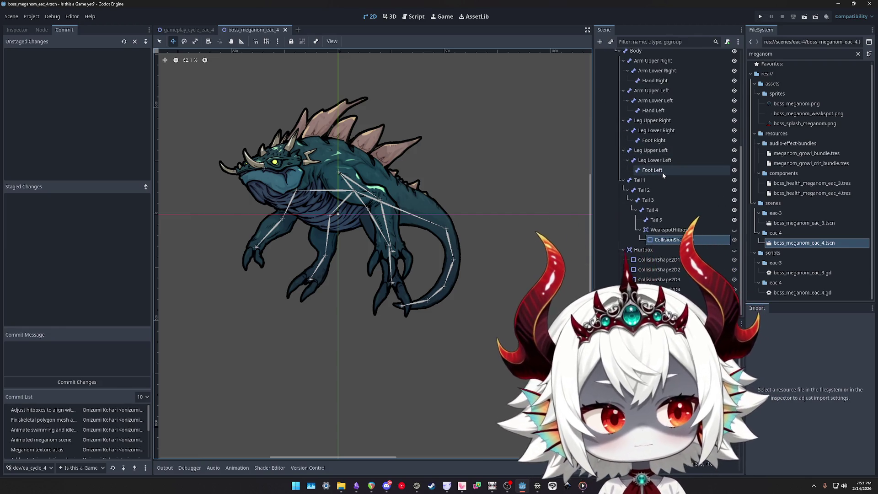
pyautogui.scroll(5, 663, 172)
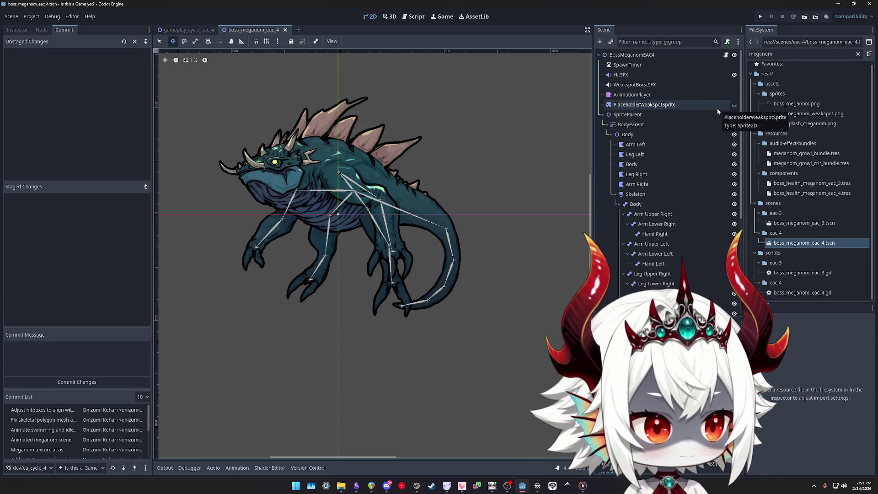
pyautogui.click(716, 109)
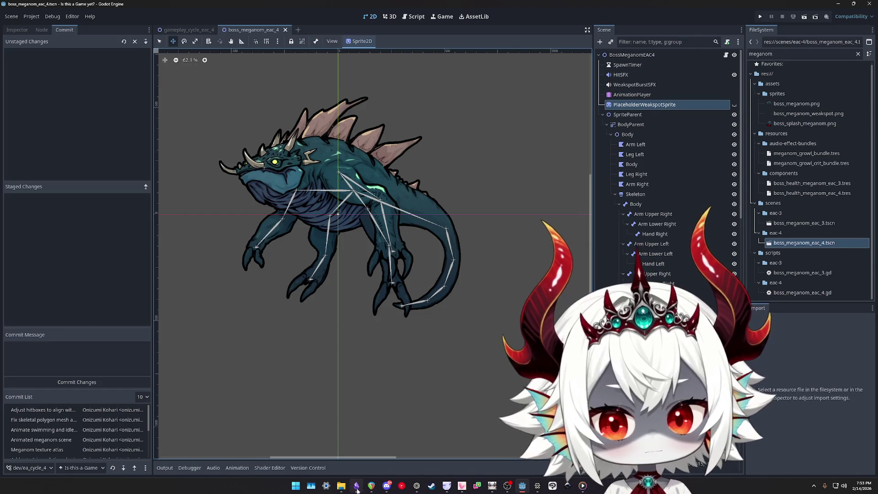
# Reword the 'Get sprite from polygon' item to 'Fix alpha blending with polygon sprites' and tick it
pyautogui.click(357, 485)
pyautogui.click(412, 278)
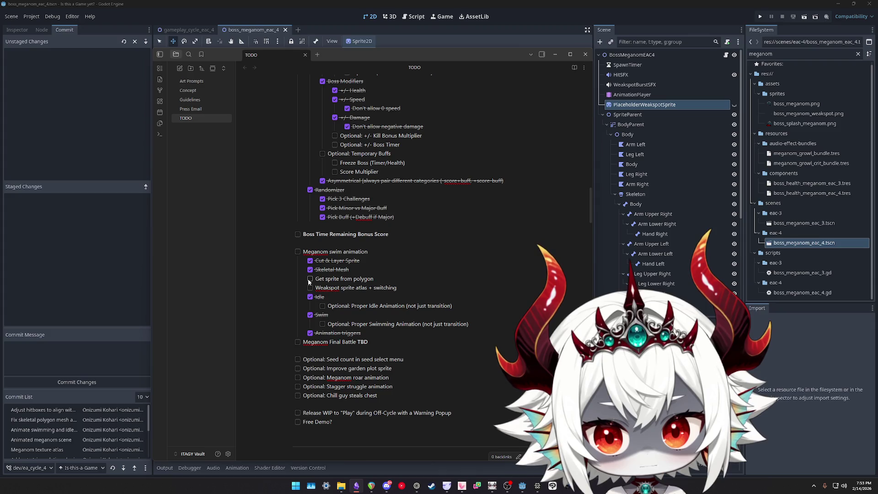
pyautogui.moveTo(379, 280); pyautogui.dragTo(319, 281)
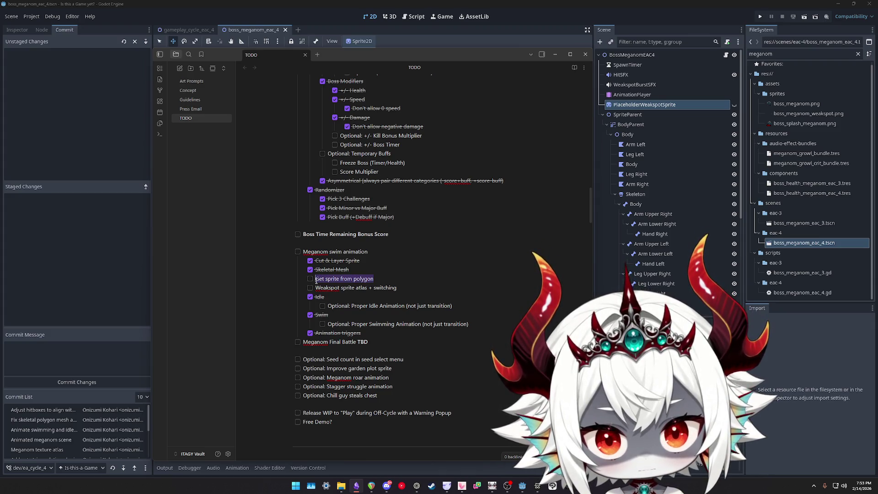
pyautogui.click(390, 283)
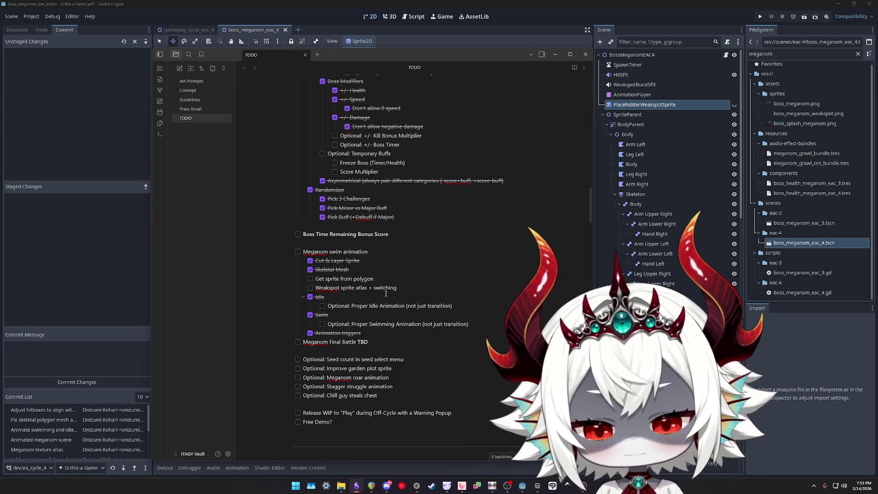
pyautogui.hotkey('ctrl', 'shift', 'Left')
pyautogui.hotkey('ctrl', 'shift', 'Left')
pyautogui.hotkey('ctrl', 'shift', 'Left')
pyautogui.write('Fix')
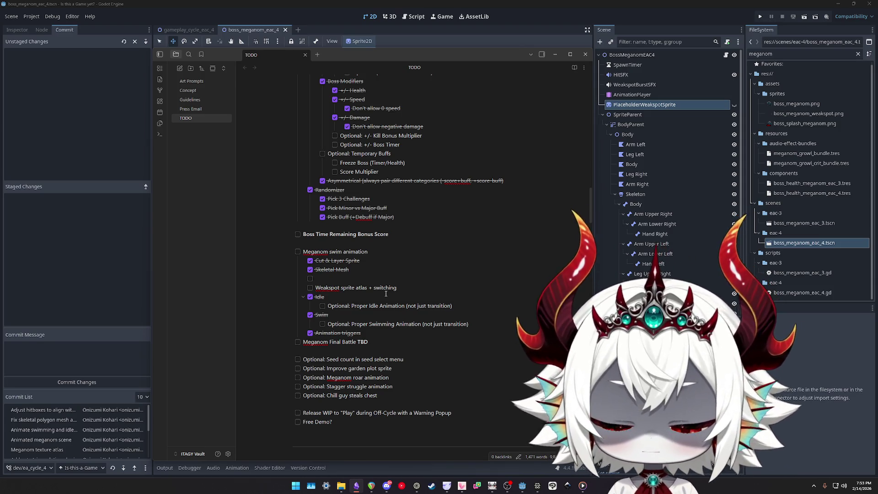
pyautogui.write('Fix alpha blending with skeleton')
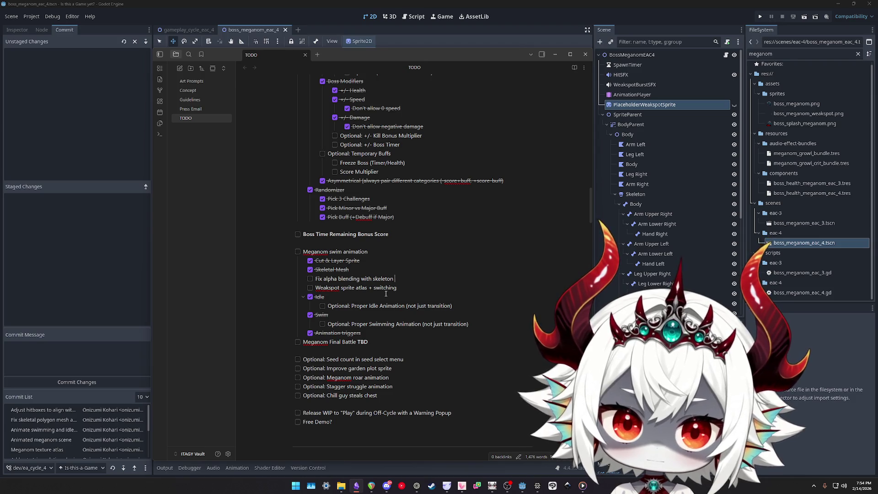
pyautogui.hotkey('ctrl', 'shift', 'Left')
pyautogui.write('polygon sprites')
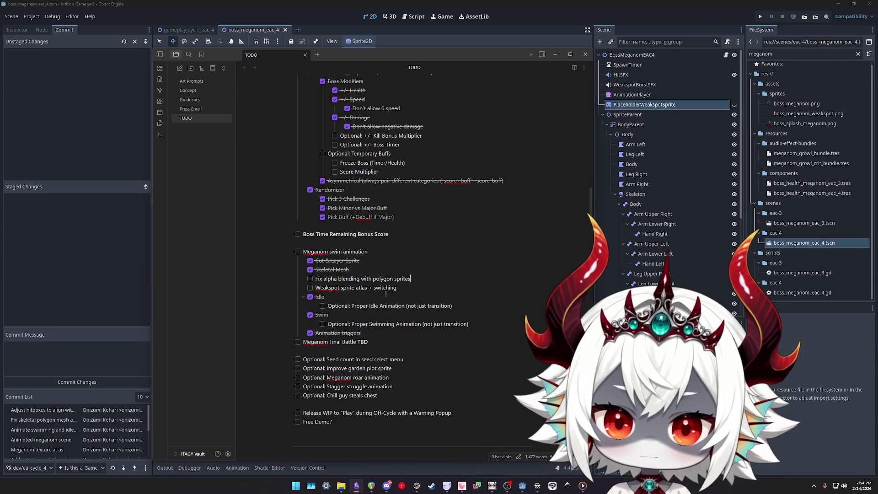
pyautogui.press('Return')
# Add an open checkbox task 'Fix hitflash with new blend' below it, then return to Godot
pyautogui.press('Up')
pyautogui.hotkey('ctrl', 'Return')
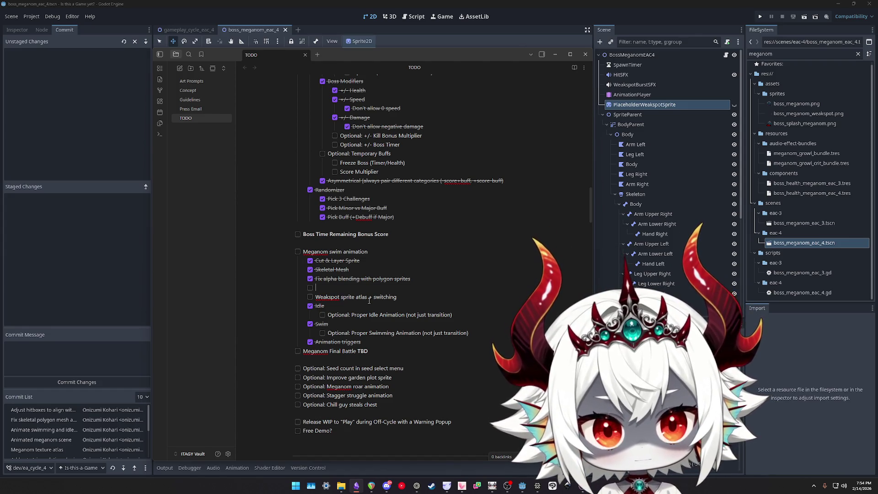
pyautogui.write('Fix hitflash')
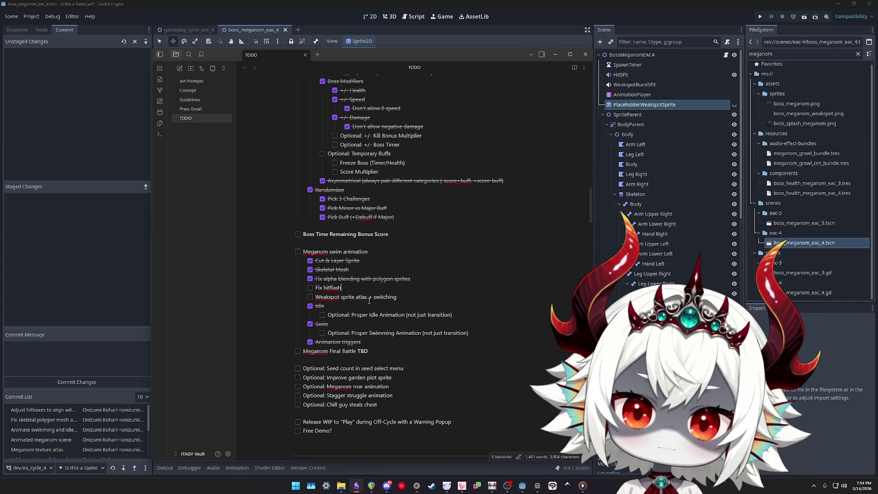
pyautogui.write(' with new blend')
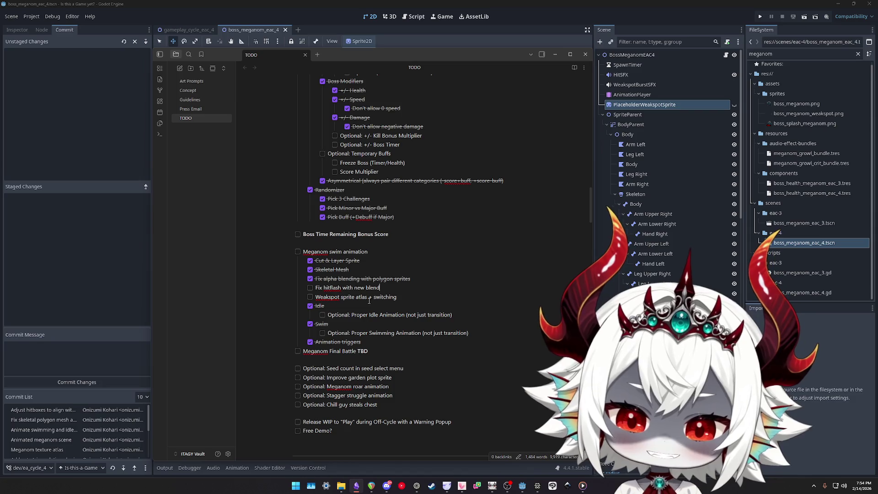
pyautogui.click(628, 117)
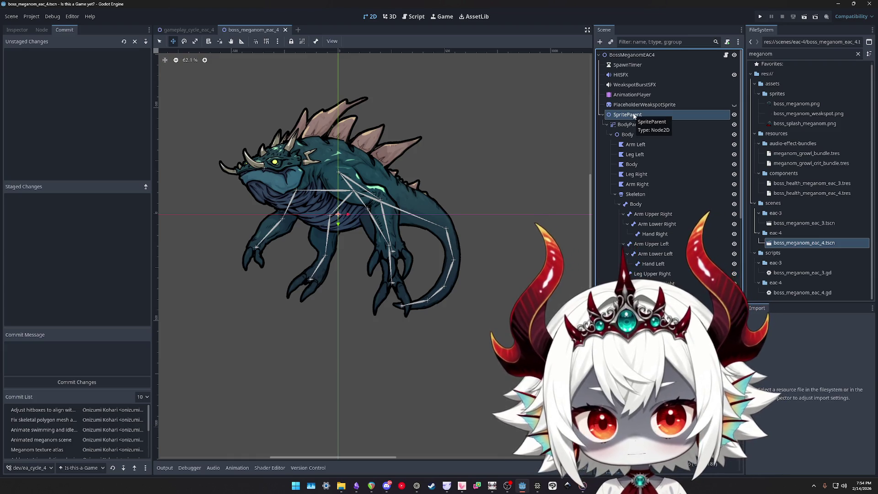
# Show the hitflash_alpha_fix shader code and look over the Body and BodyParent nodes in the boss scene
pyautogui.click(634, 115)
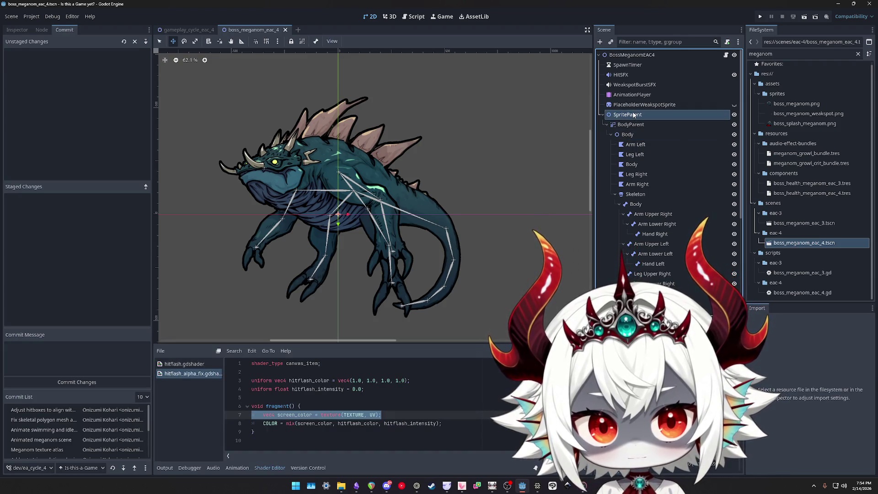
pyautogui.click(185, 30)
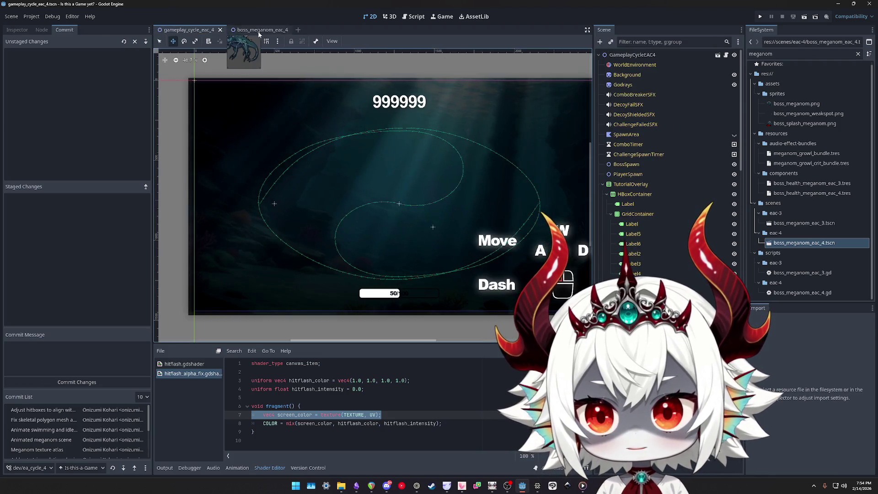
pyautogui.click(251, 30)
pyautogui.click(629, 135)
pyautogui.click(609, 134)
pyautogui.click(608, 134)
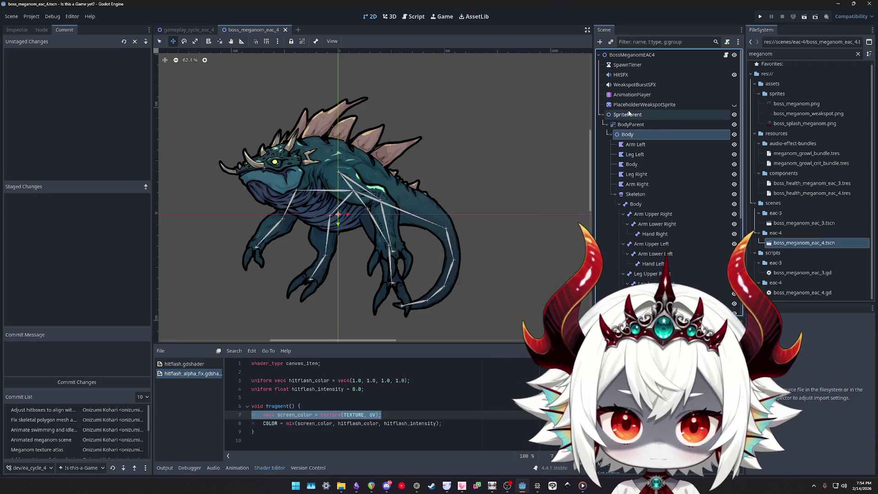
pyautogui.click(726, 55)
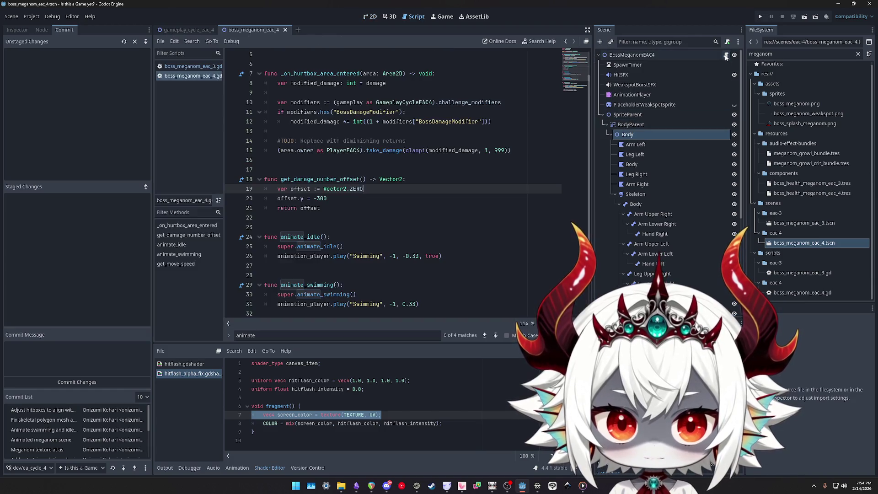
pyautogui.click(630, 124)
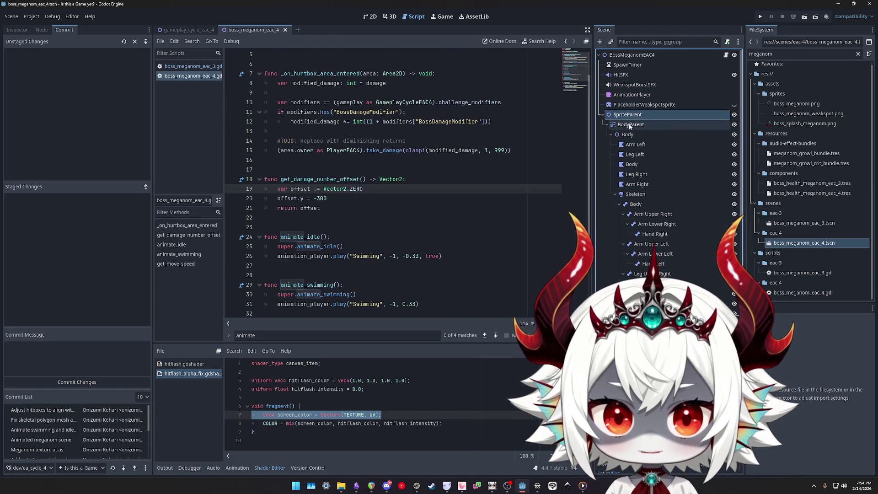
# Search boss_meganom_eac_3.gd for 'sprite', step through the matches, and return to the 2D view
pyautogui.click(219, 66)
pyautogui.hotkey('ctrl', 'f')
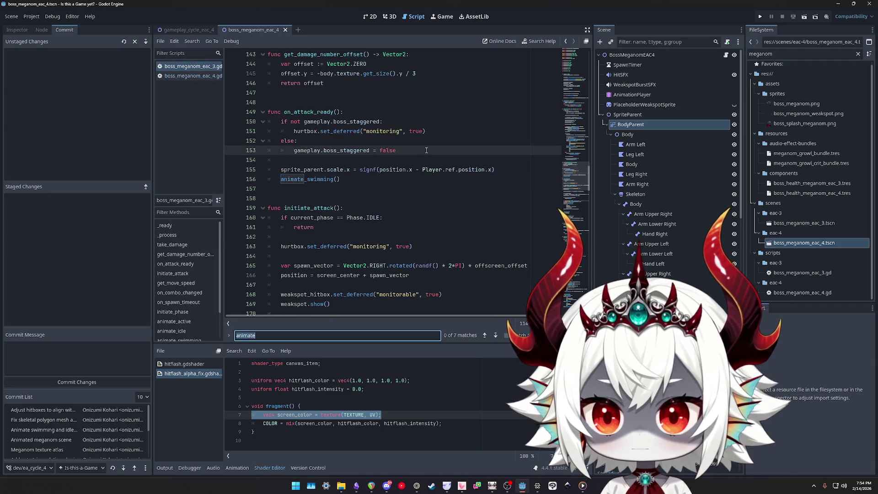
pyautogui.write('sprite')
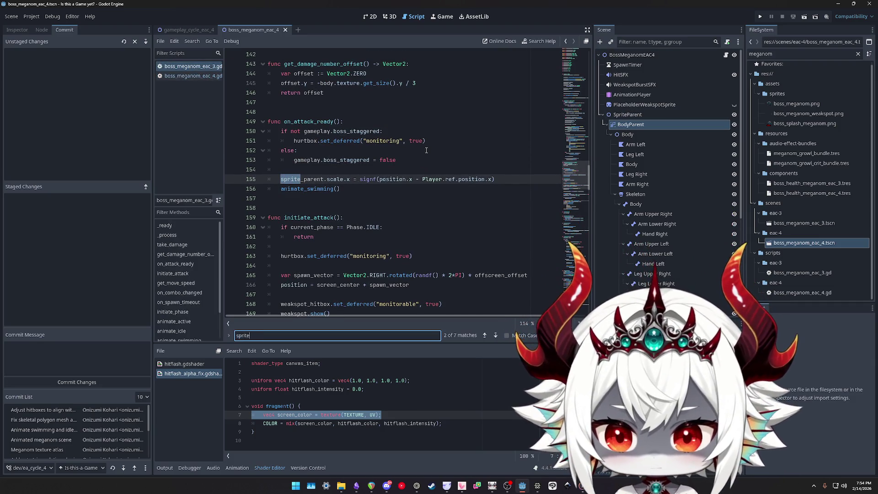
pyautogui.press('Return')
pyautogui.press('Return')
pyautogui.press('Return')
pyautogui.press('Return')
pyautogui.press('Return')
pyautogui.press('Return')
pyautogui.press('Return')
pyautogui.press('Return')
pyautogui.press('Return')
pyautogui.press('Return')
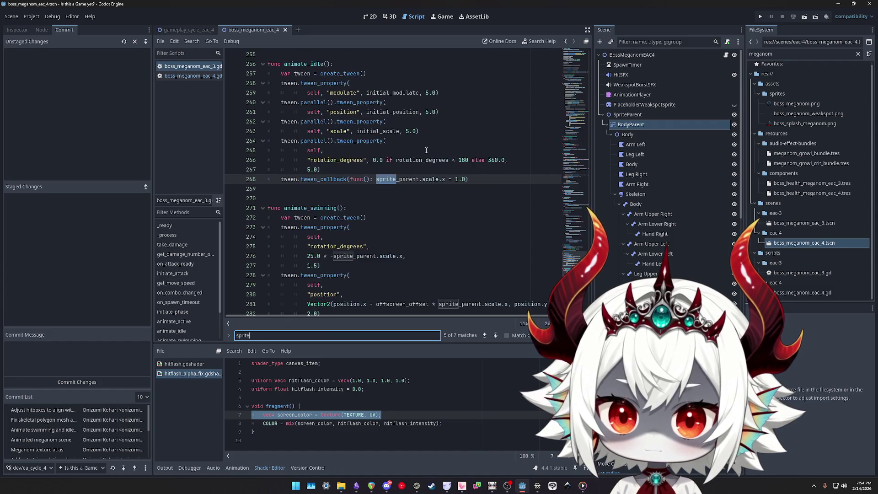
pyautogui.press('Return')
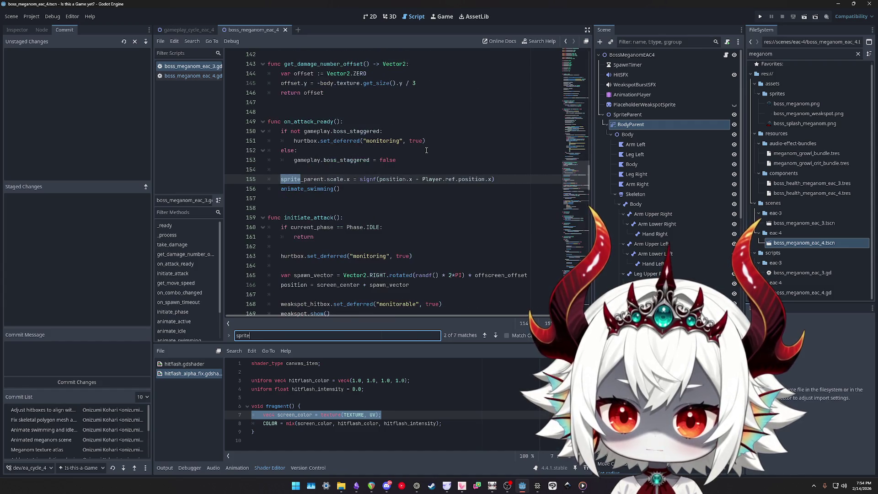
pyautogui.click(370, 17)
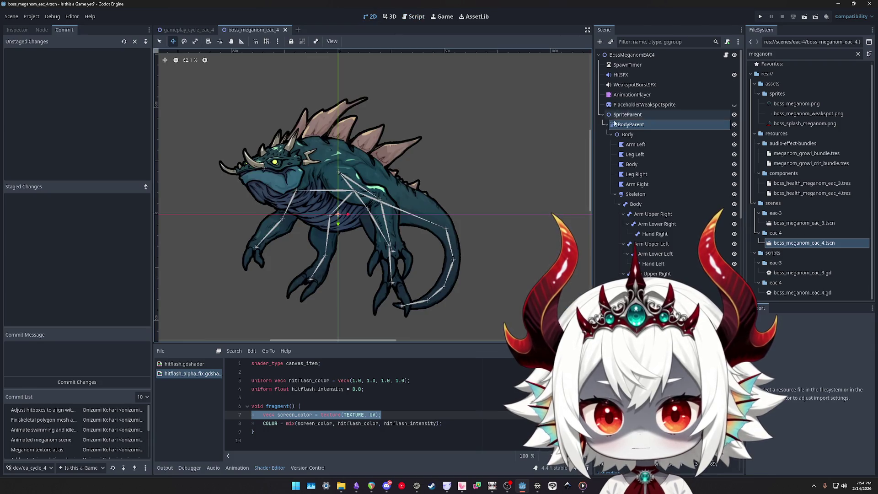
# Trial-scale the BodyParent sprite wider, then cancel to restore its original size
pyautogui.click(17, 29)
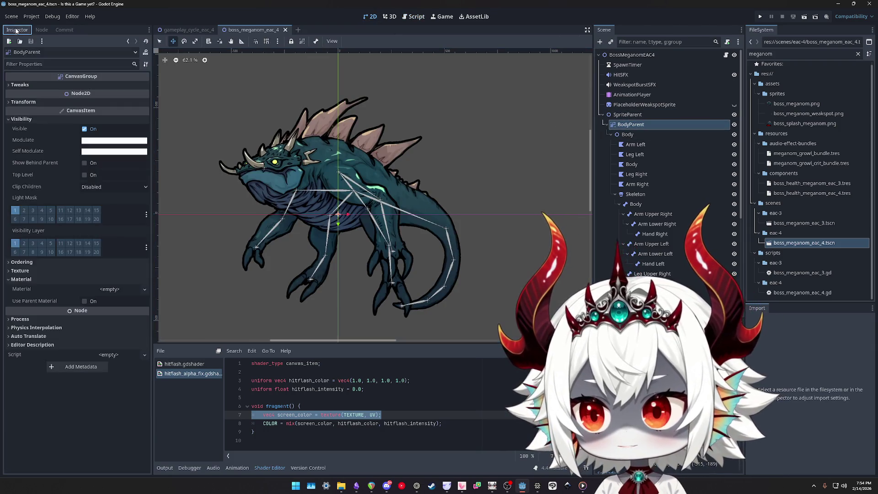
pyautogui.click(23, 102)
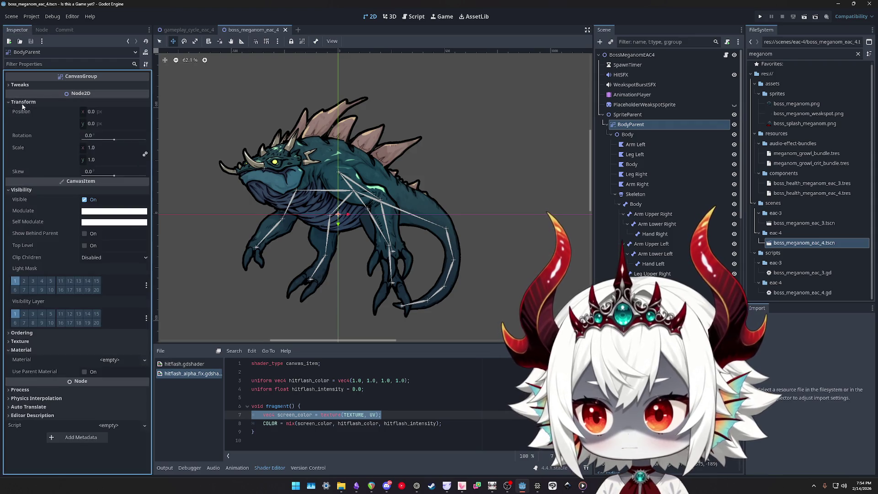
pyautogui.press('s')
pyautogui.moveTo(449, 234); pyautogui.dragTo(446, 231)
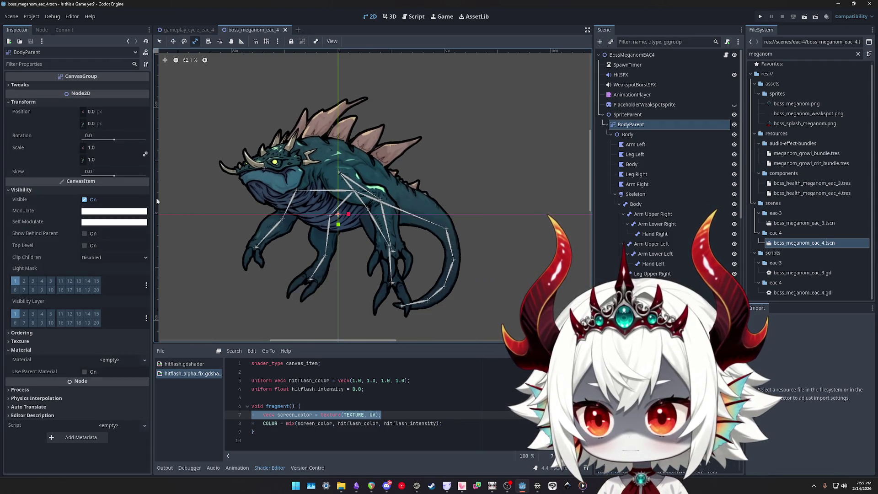
pyautogui.moveTo(396, 250); pyautogui.dragTo(443, 251)
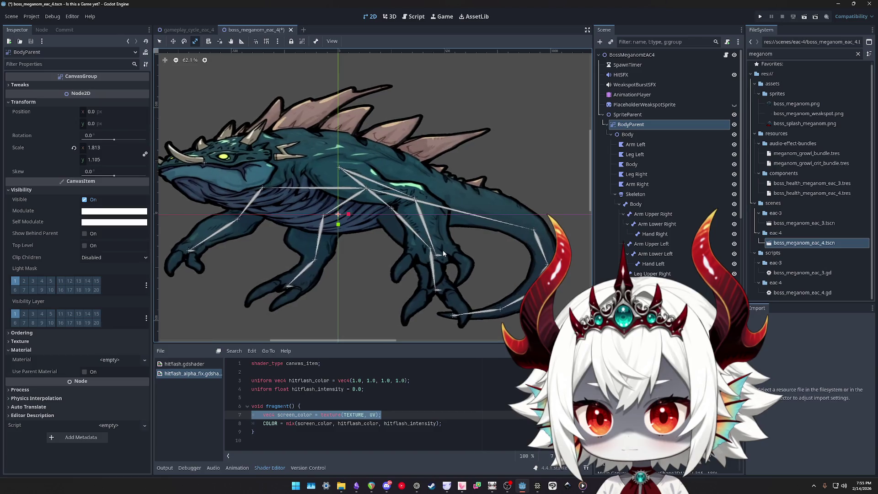
pyautogui.press('Escape')
pyautogui.moveTo(105, 145)
pyautogui.mouseDown()
pyautogui.moveTo(137, 144)
pyautogui.moveTo(106, 145)
pyautogui.moveTo(115, 159)
pyautogui.moveTo(134, 163)
pyautogui.mouseUp()
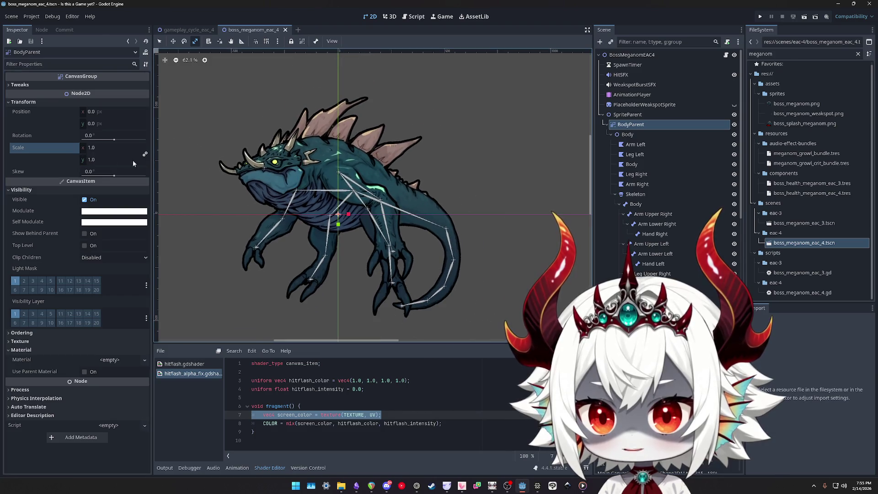
# Confirm Body uses the hitflash_alpha_fix shader material and save the boss scene
pyautogui.click(628, 114)
pyautogui.click(626, 134)
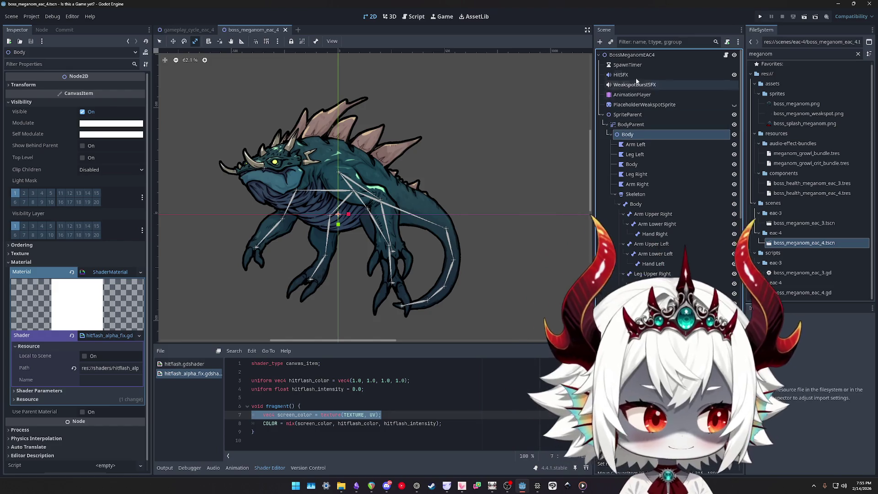
pyautogui.hotkey('ctrl', 's')
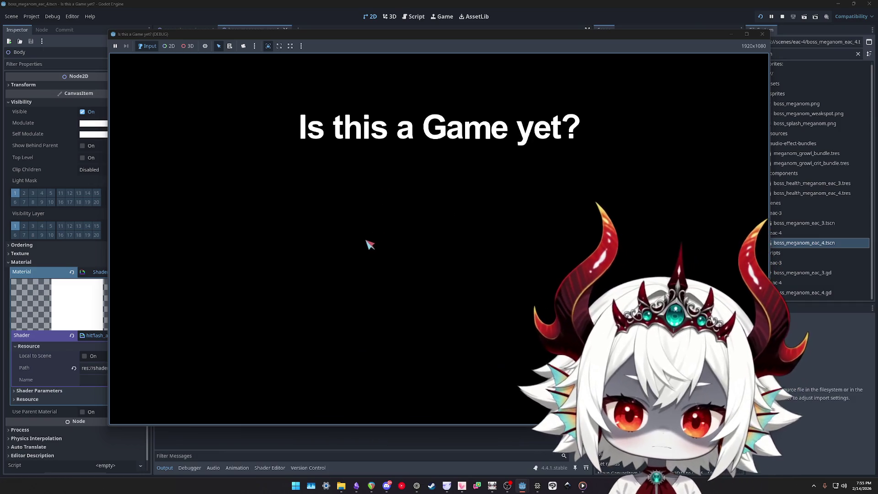
# Dismiss the welcome message, start the boss fight, and pop numbered bubbles 1 through 12
pyautogui.click(439, 211)
pyautogui.click(439, 212)
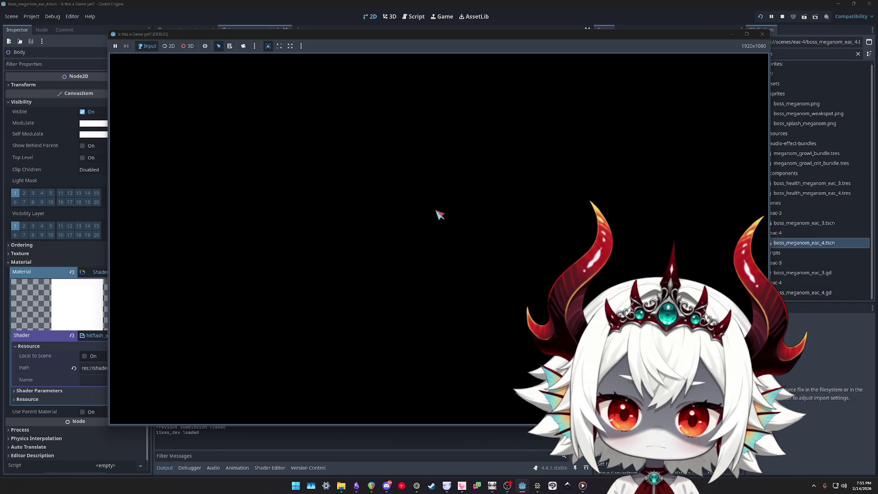
pyautogui.click(439, 237)
pyautogui.click(246, 280)
pyautogui.click(265, 225)
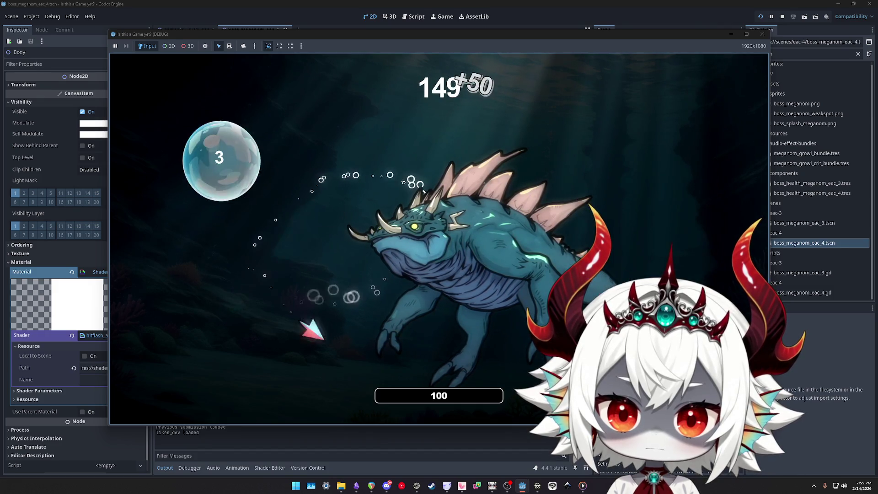
pyautogui.click(221, 160)
pyautogui.click(247, 247)
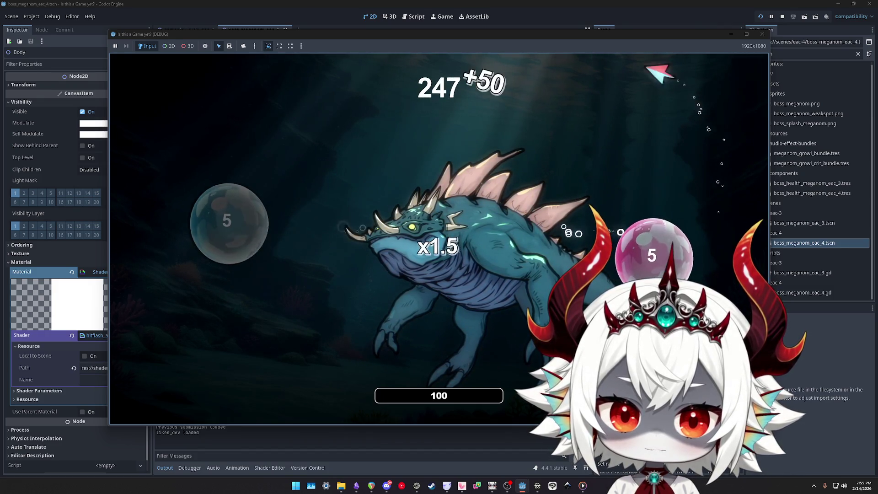
pyautogui.click(228, 223)
pyautogui.click(241, 157)
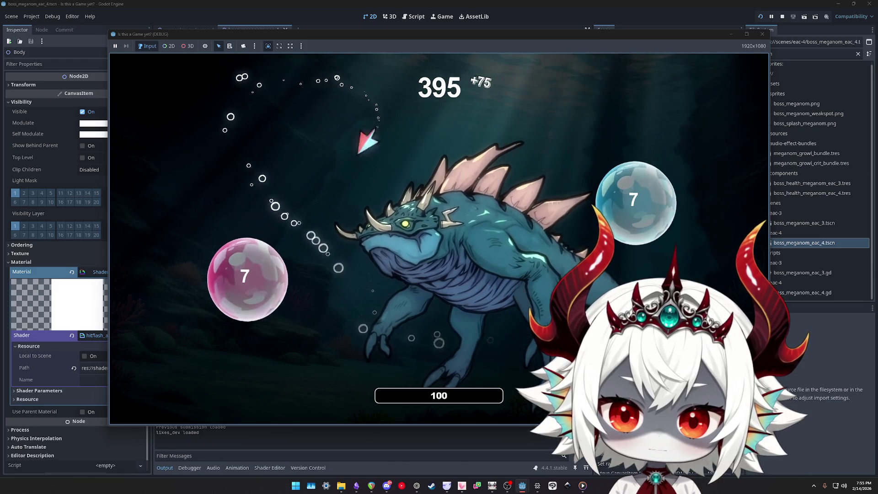
pyautogui.click(245, 274)
pyautogui.click(245, 196)
pyautogui.click(235, 245)
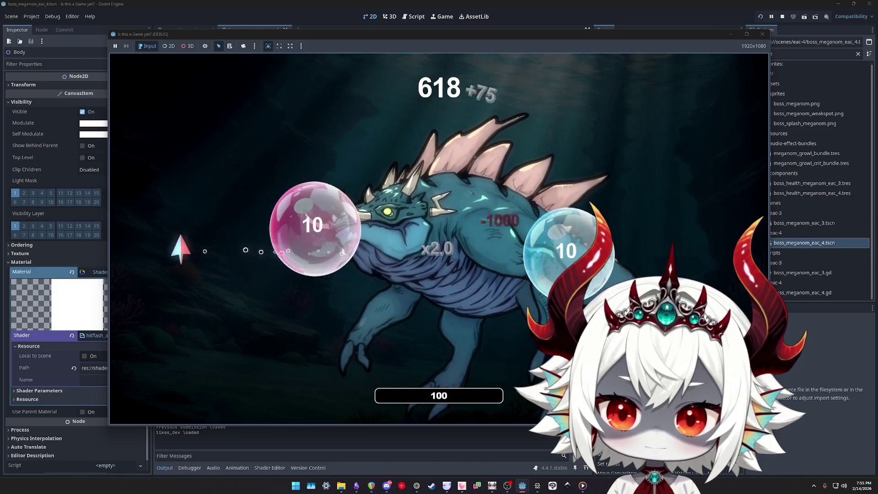
pyautogui.click(151, 259)
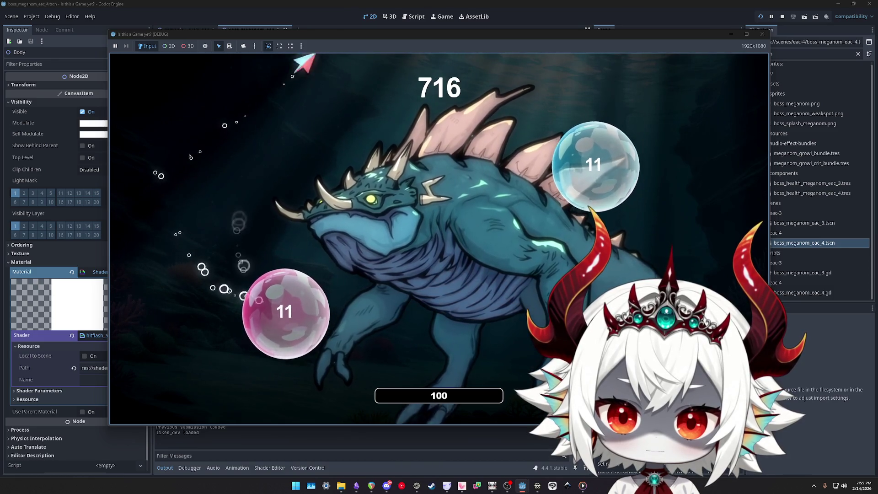
pyautogui.click(294, 136)
pyautogui.click(137, 356)
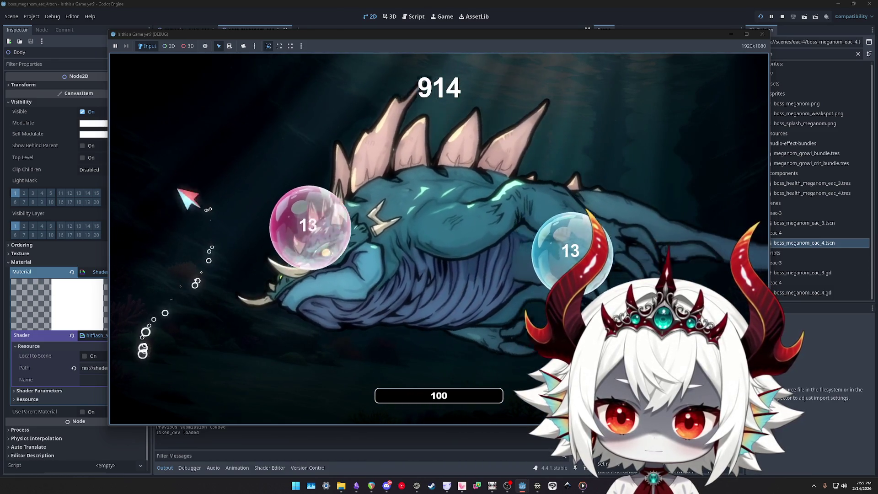
# Pop bubbles 13 through 26, then pause the game
pyautogui.click(311, 215)
pyautogui.click(283, 238)
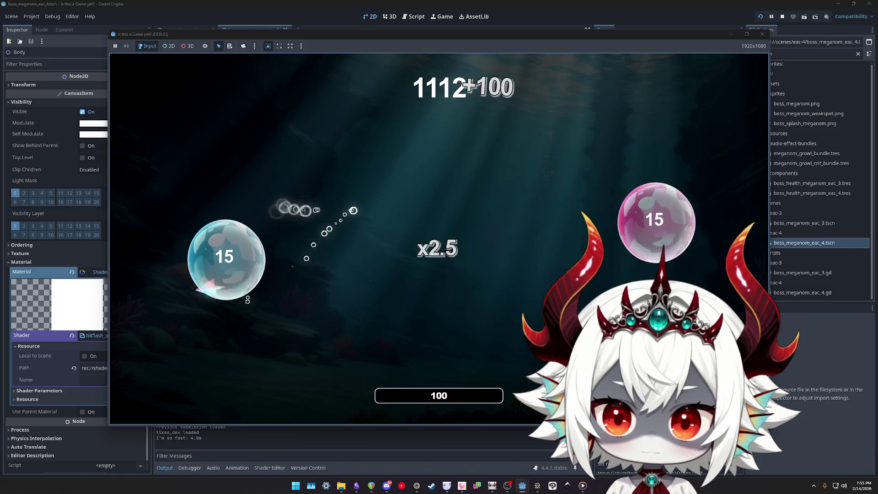
pyautogui.click(236, 255)
pyautogui.click(201, 183)
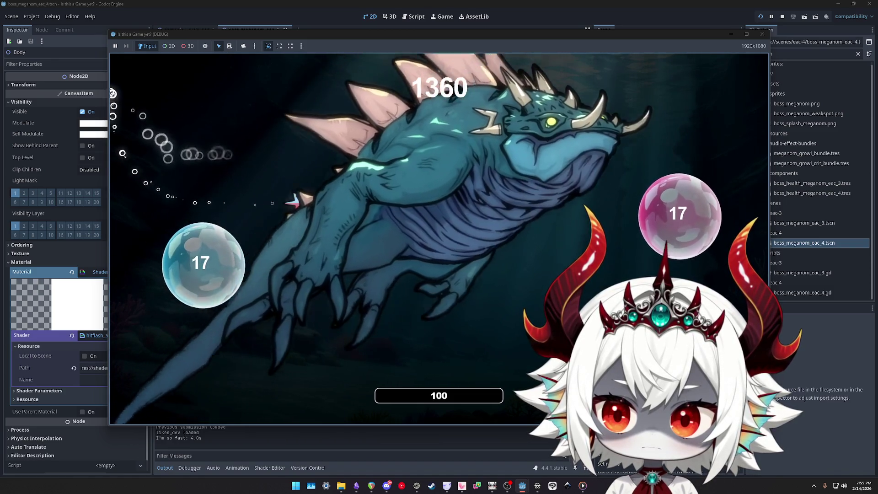
pyautogui.click(201, 265)
pyautogui.click(288, 197)
pyautogui.click(320, 187)
pyautogui.click(235, 235)
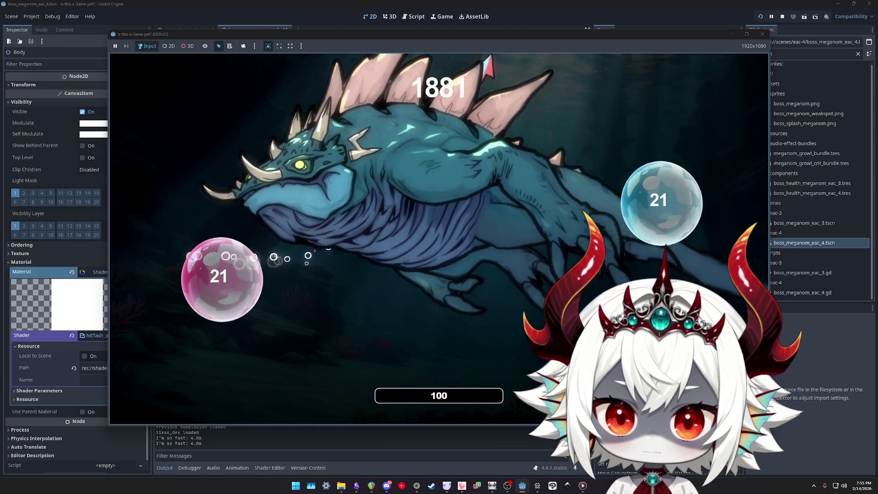
pyautogui.click(238, 264)
pyautogui.click(314, 355)
pyautogui.click(249, 249)
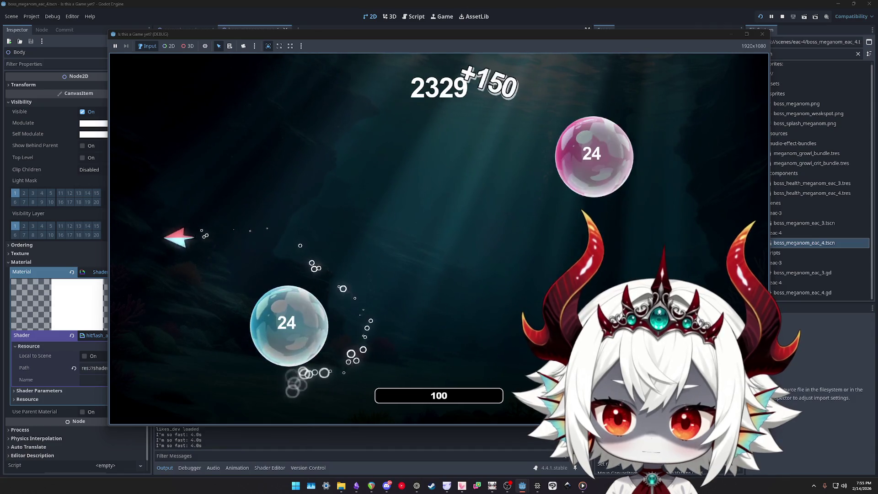
pyautogui.click(289, 320)
pyautogui.click(245, 166)
pyautogui.click(237, 178)
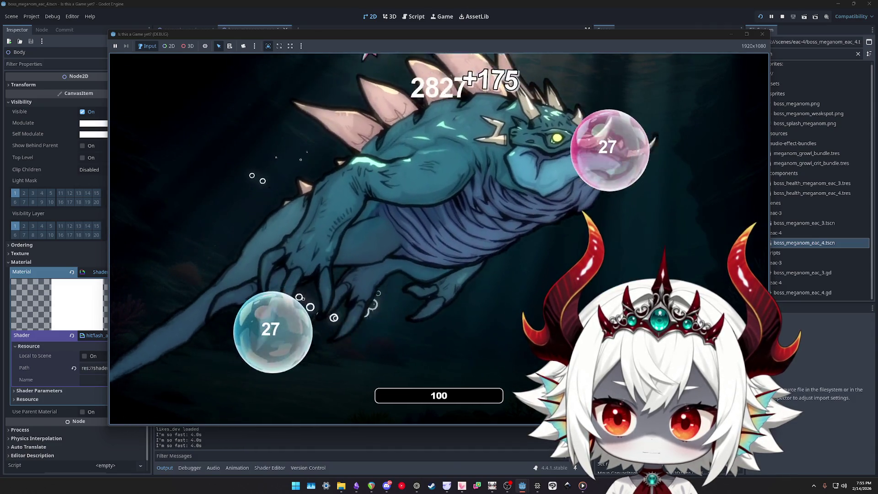
pyautogui.press('Escape')
pyautogui.press('Escape')
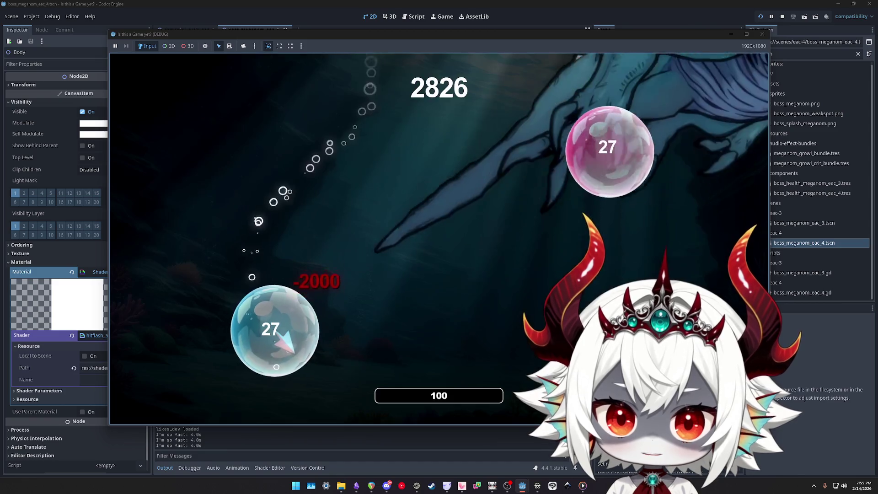
pyautogui.press('Escape')
# Rewrite the hitflash task as 'Fix hitflash visuals'
pyautogui.click(356, 486)
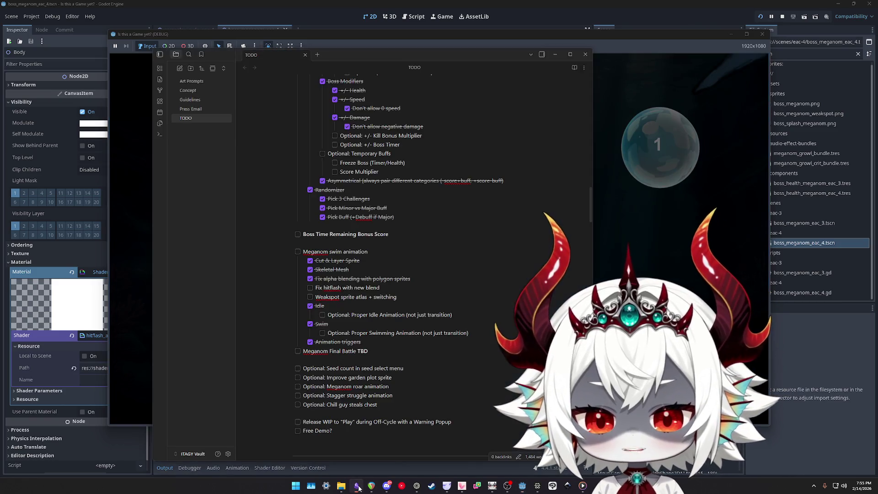
pyautogui.tripleClick(411, 287)
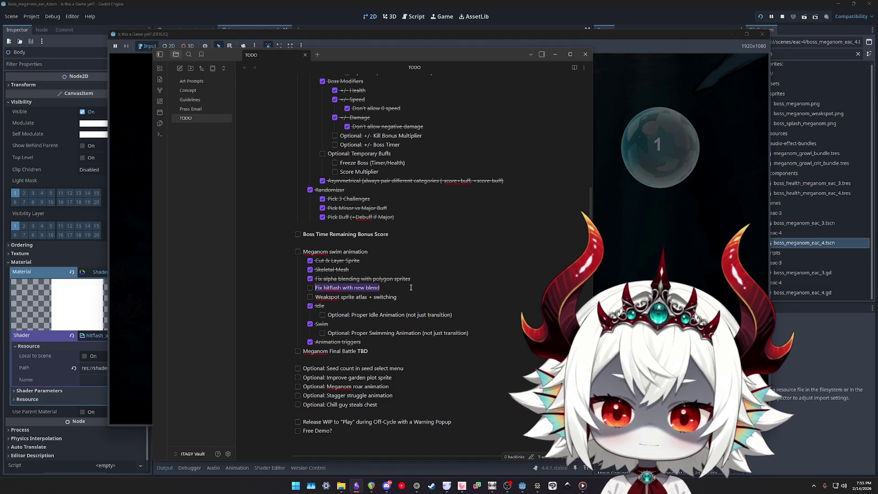
pyautogui.write('Hitflash looks weird')
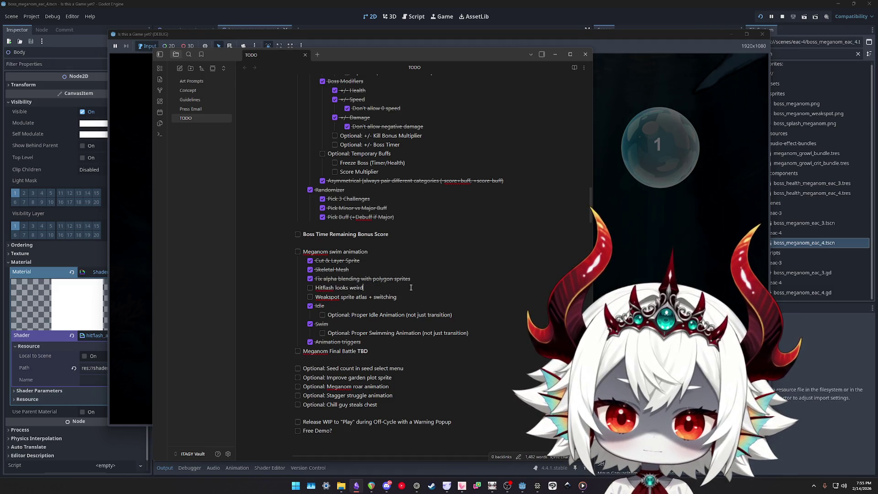
pyautogui.tripleClick(411, 288)
pyautogui.write('Fix h')
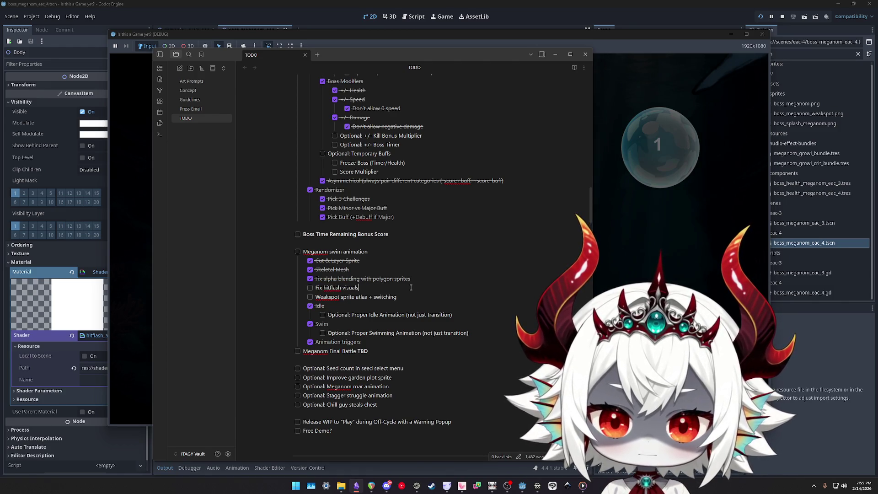
# Add a new task 'Fix hurtbox not connecting' below it
pyautogui.press('Return')
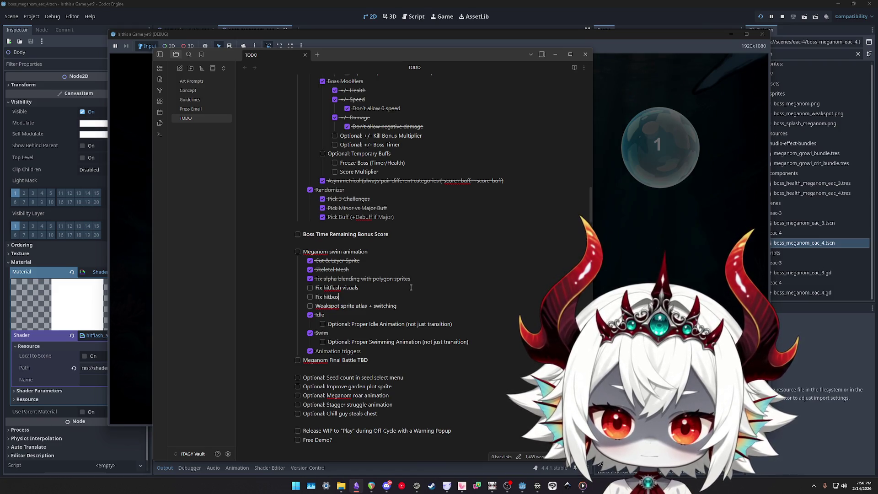
pyautogui.press('BackSpace')
pyautogui.press('BackSpace')
pyautogui.press('BackSpace')
pyautogui.write('urt')
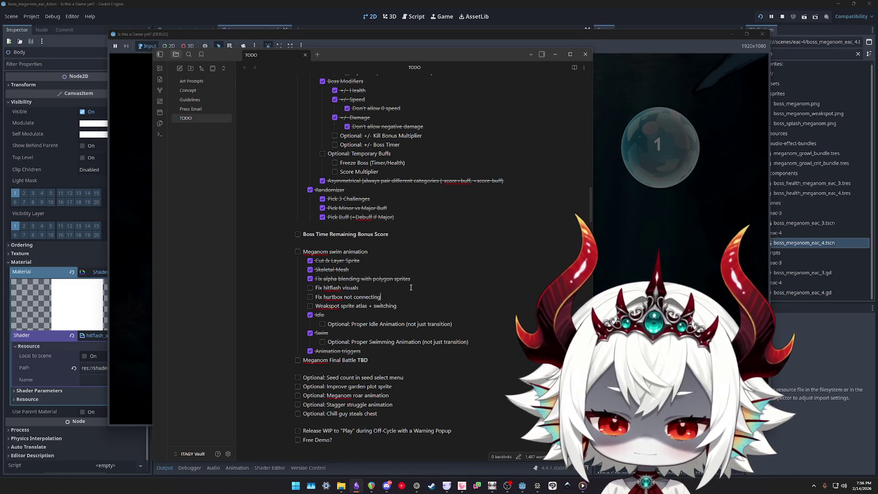
pyautogui.hotkey('ctrl', 'shift', 'Left')
pyautogui.hotkey('ctrl', 'shift', 'Left')
pyautogui.press('End')
# Add a task 'Fix meganom sprite layer', then return to the game
pyautogui.press('Return')
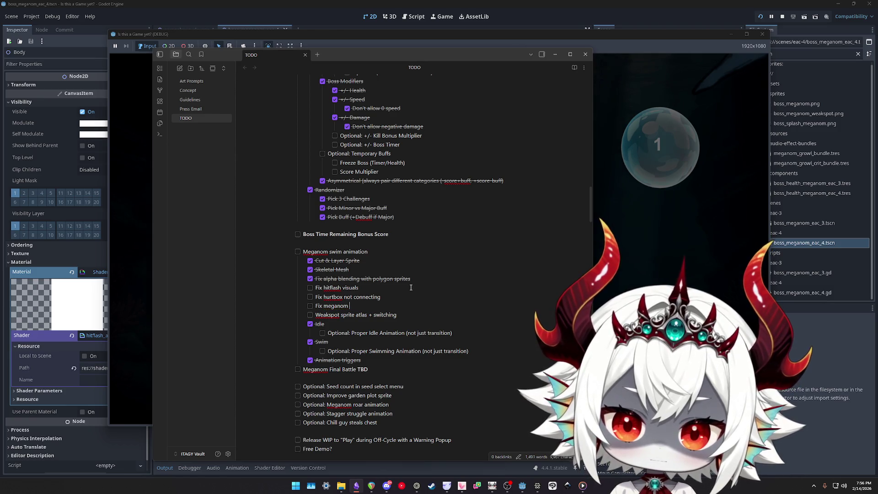
pyautogui.hotkey('ctrl', 'shift', 'Left')
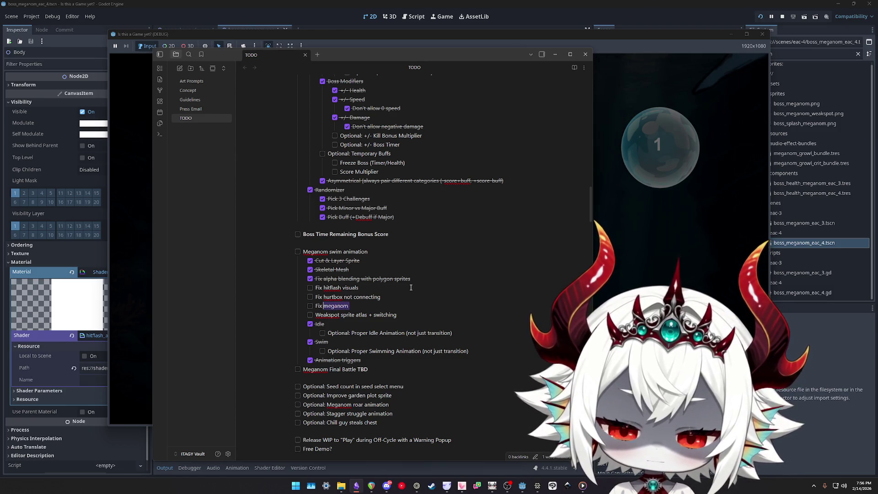
pyautogui.write('M')
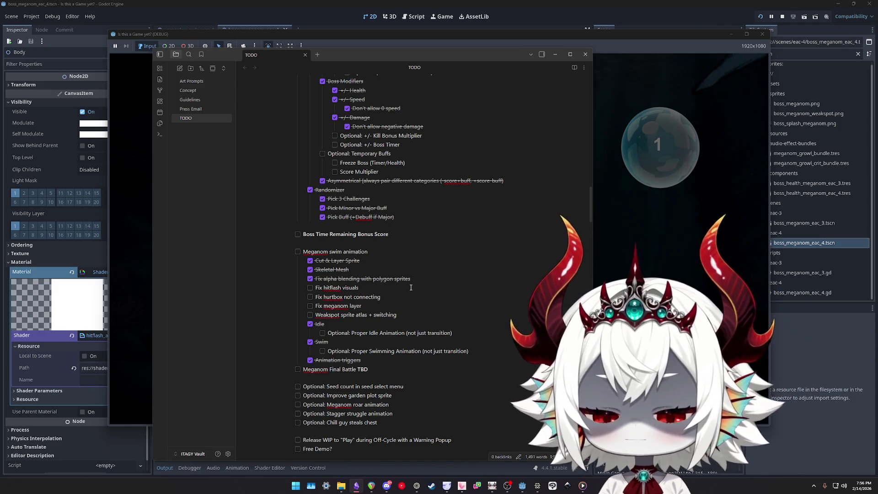
pyautogui.write('sprite')
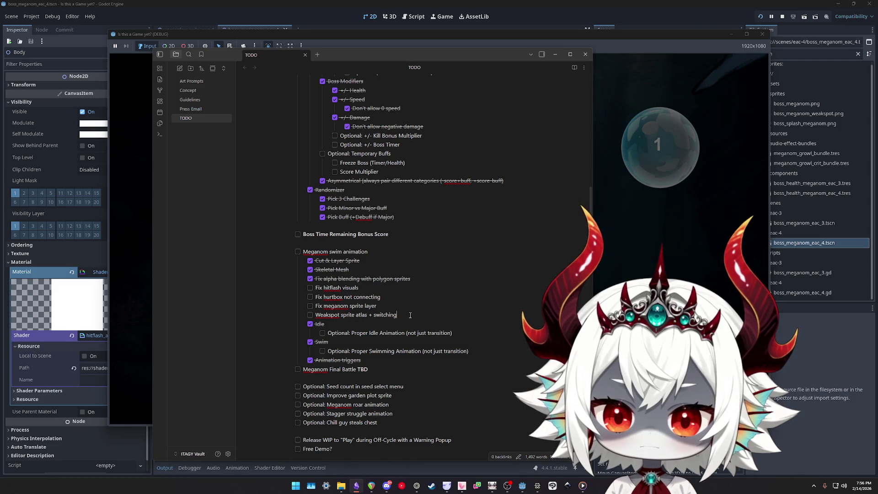
pyautogui.click(586, 54)
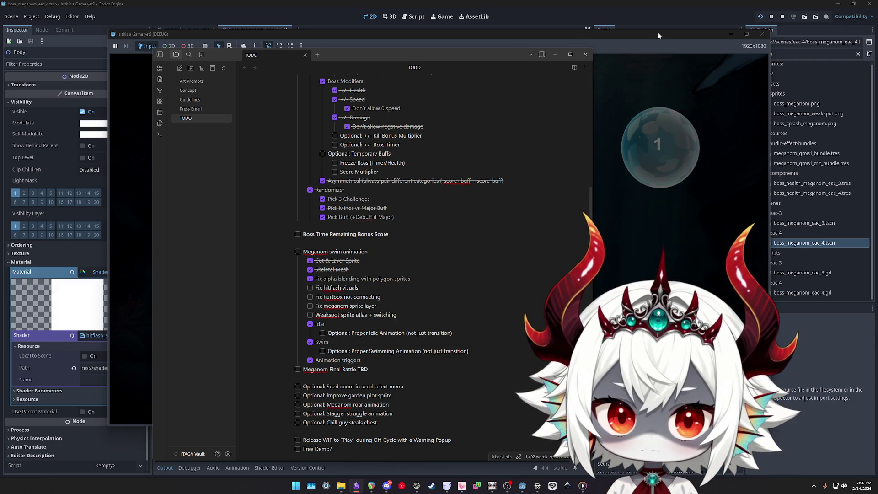
# Resume the game, take the first Swarm Challenge card, then restart and pause the run
pyautogui.click(444, 176)
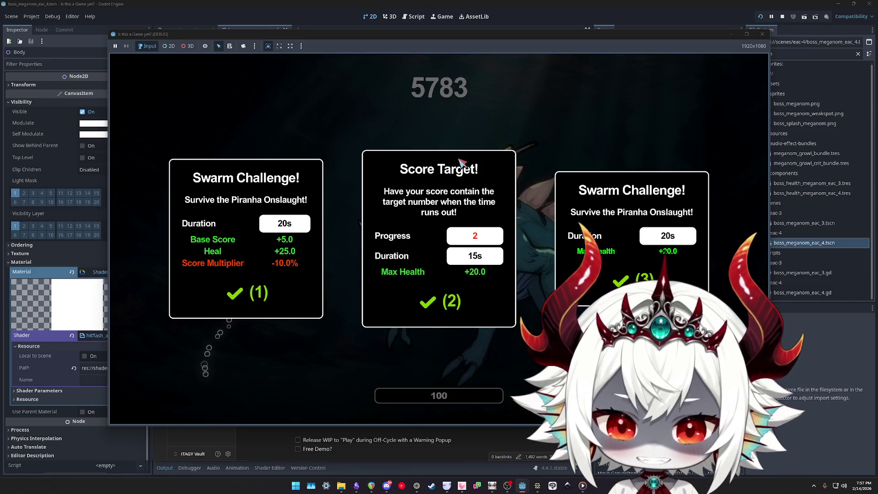
pyautogui.press('1')
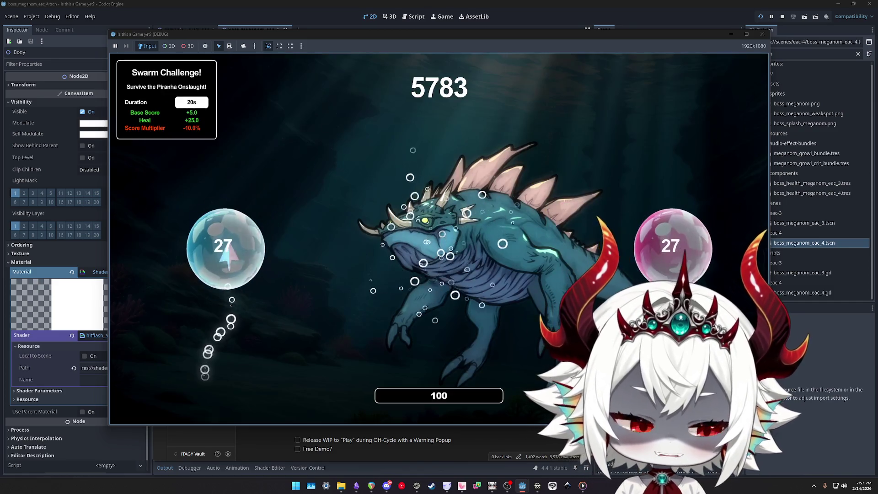
pyautogui.press('Escape')
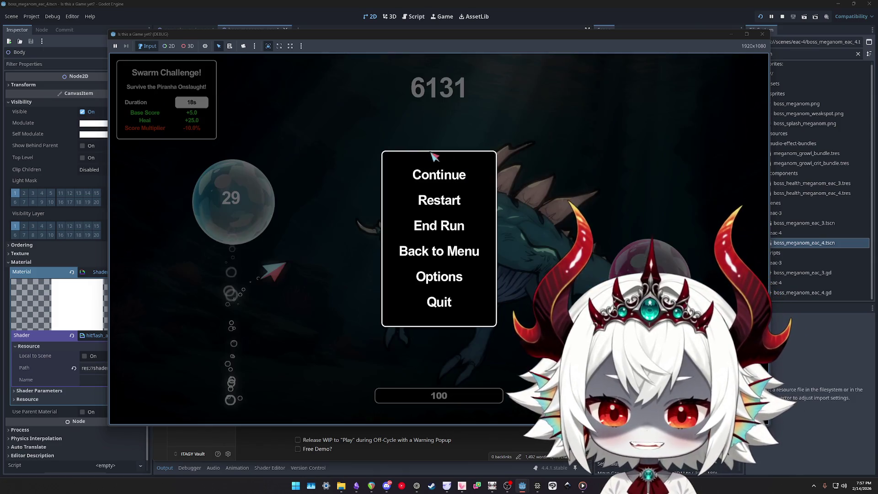
pyautogui.click(437, 200)
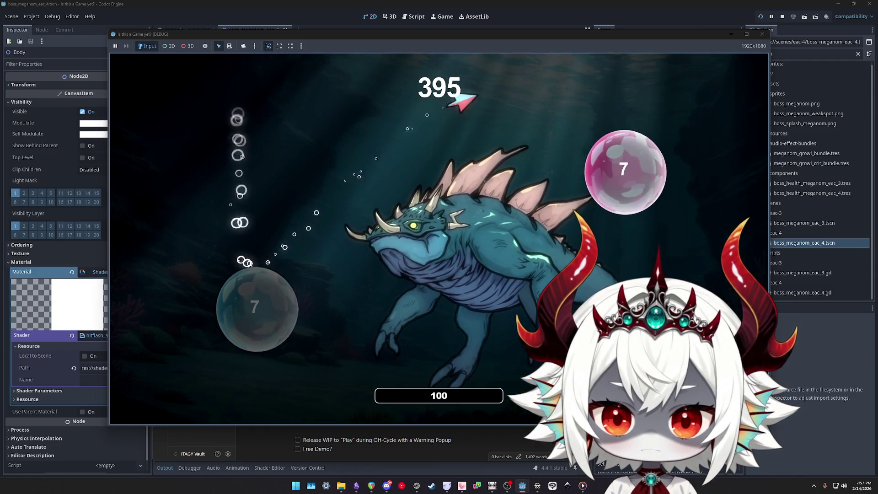
pyautogui.press('Escape')
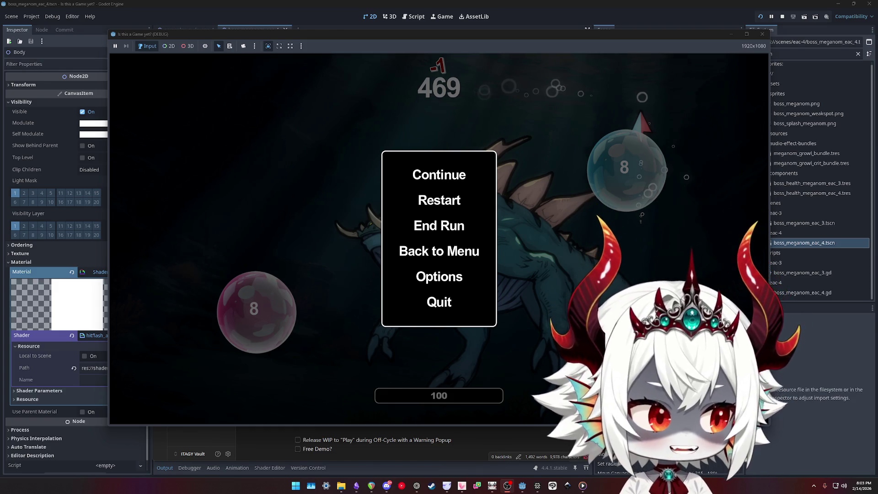
# Resume, take the third Swarm Challenge lowering Boss Speed by 10%, restart, and return to the editor
pyautogui.click(442, 178)
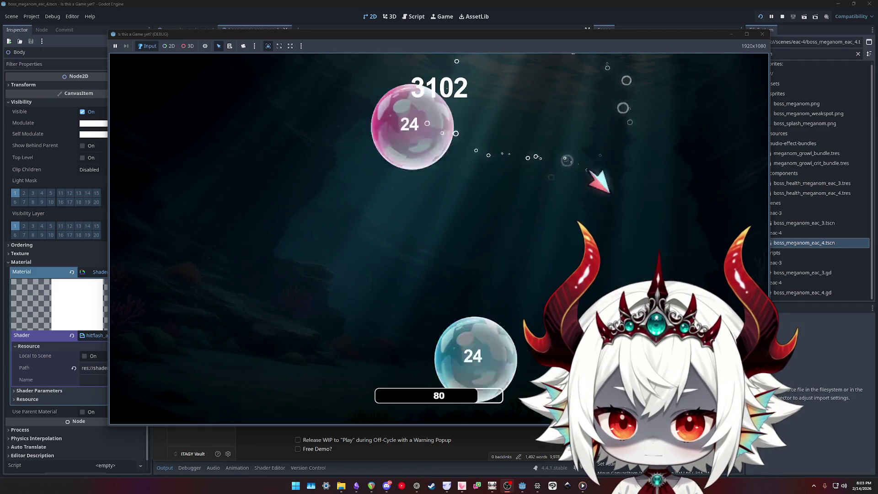
pyautogui.press('3')
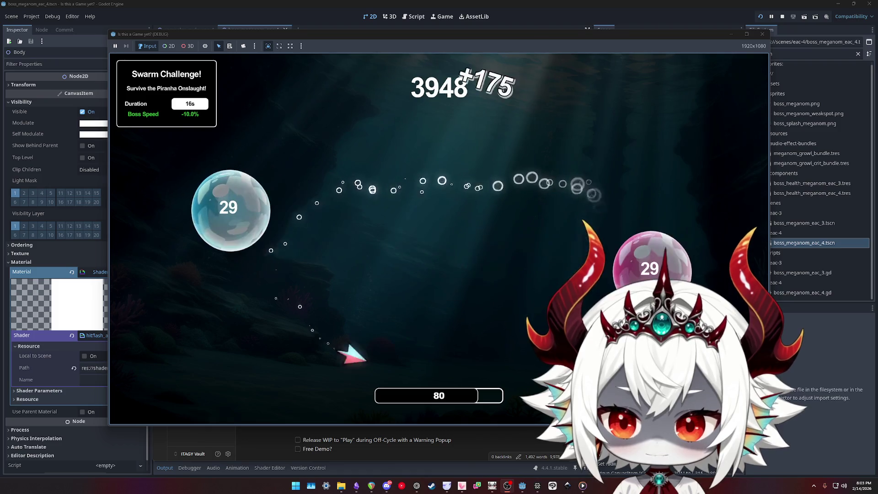
pyautogui.press('Escape')
pyautogui.click(439, 198)
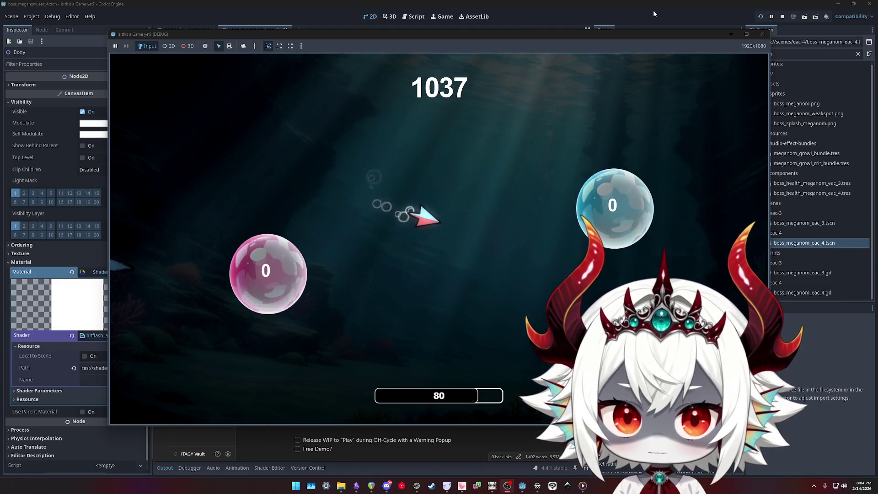
pyautogui.click(686, 17)
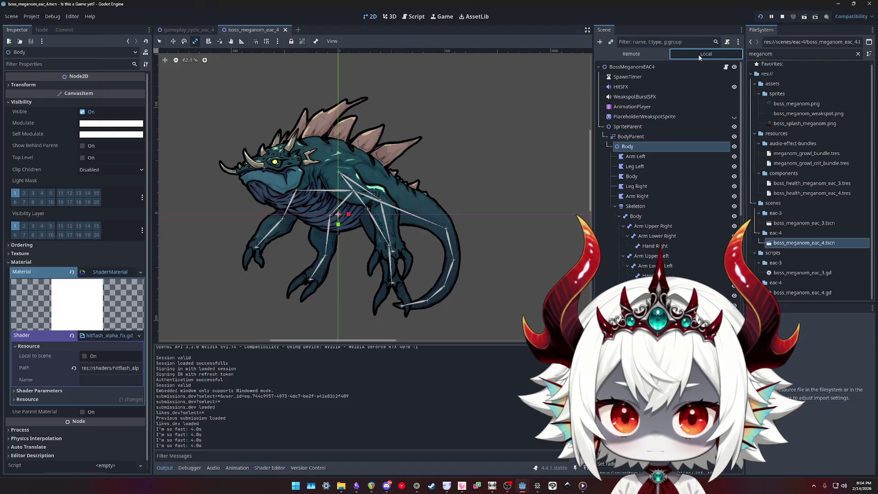
# In the Remote scene tree, expand GameplayCycleEAC4 and inspect BossSpawn's live properties
pyautogui.click(643, 55)
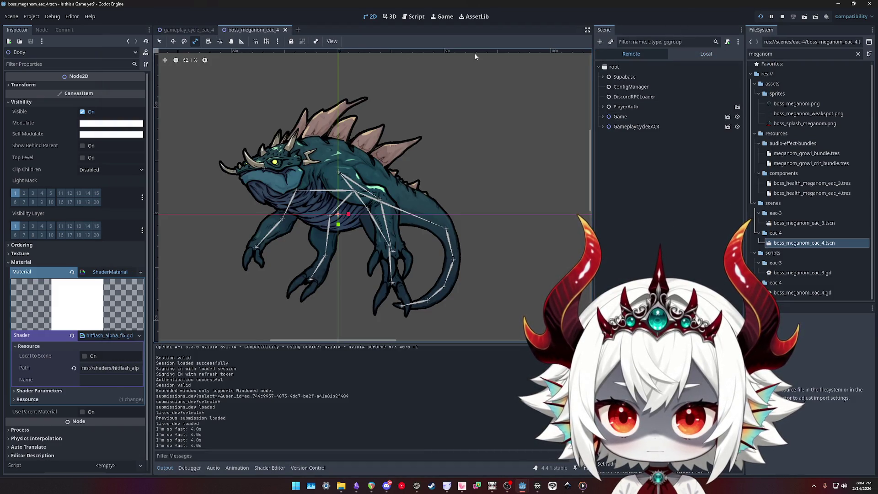
pyautogui.click(441, 16)
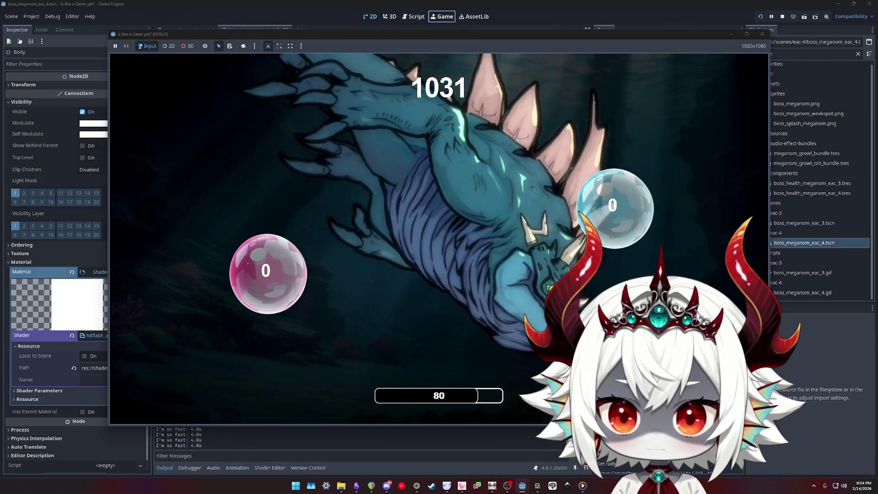
pyautogui.click(575, 9)
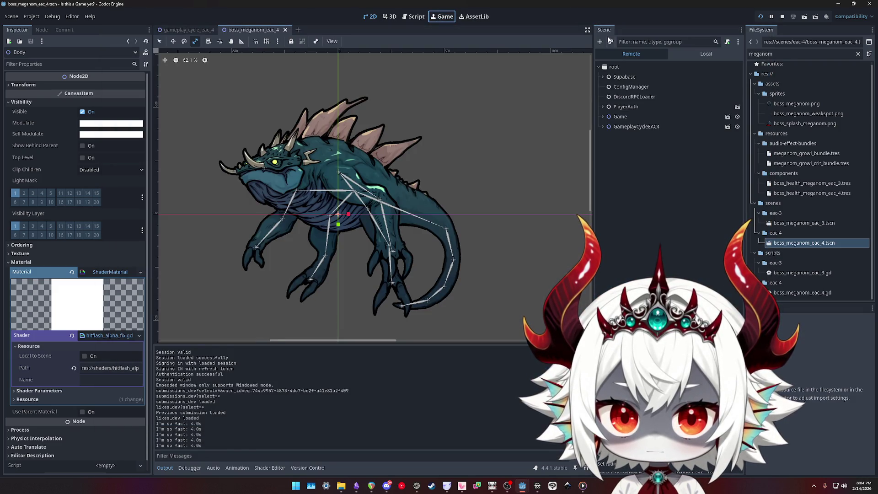
pyautogui.click(634, 56)
pyautogui.click(616, 128)
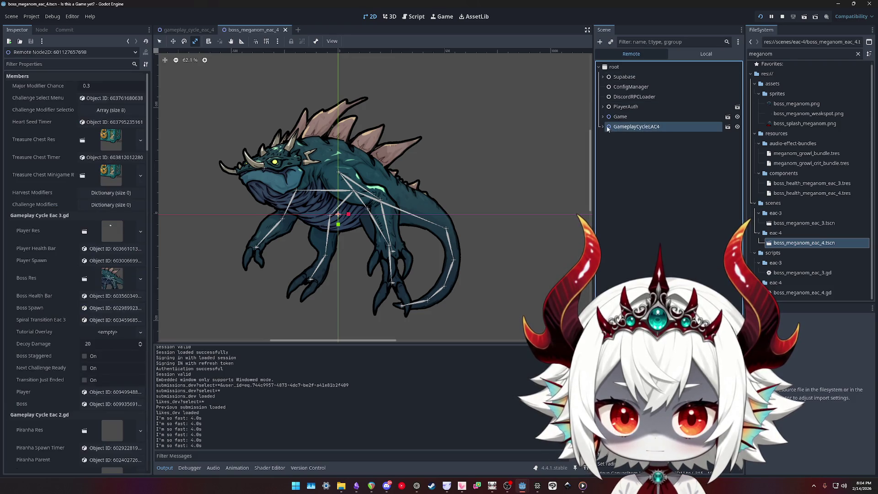
pyautogui.click(603, 127)
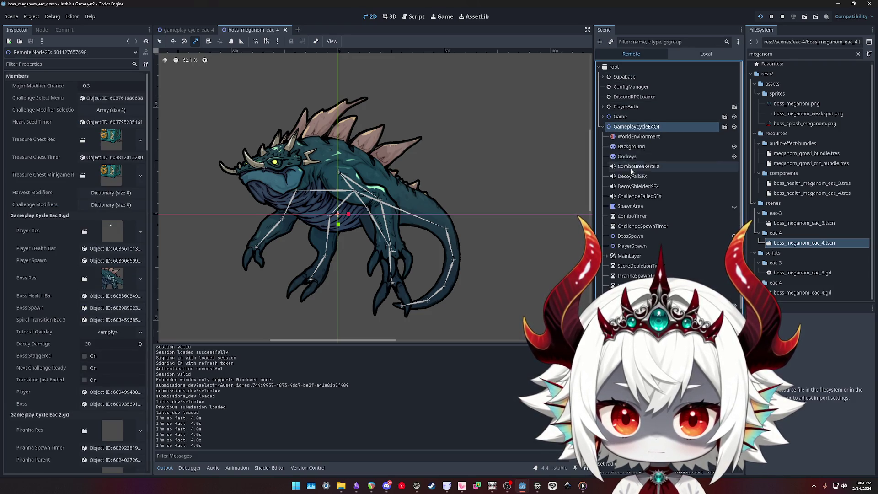
pyautogui.scroll(-1, 632, 174)
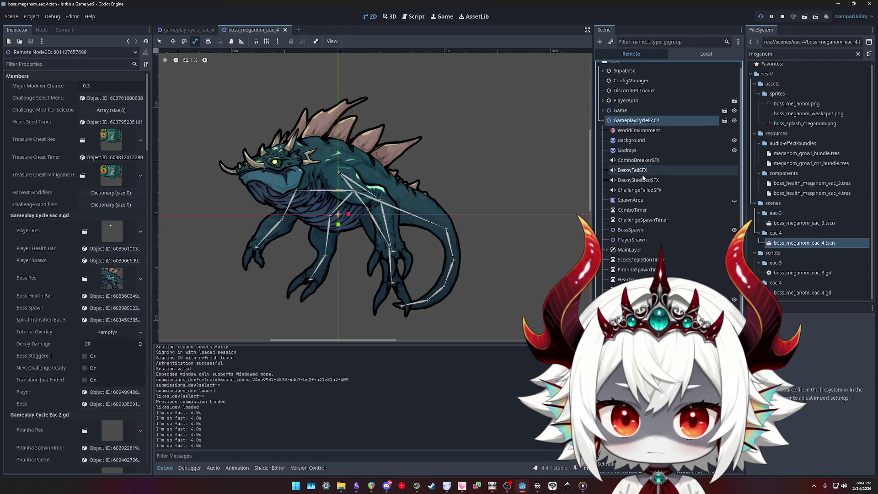
pyautogui.click(629, 231)
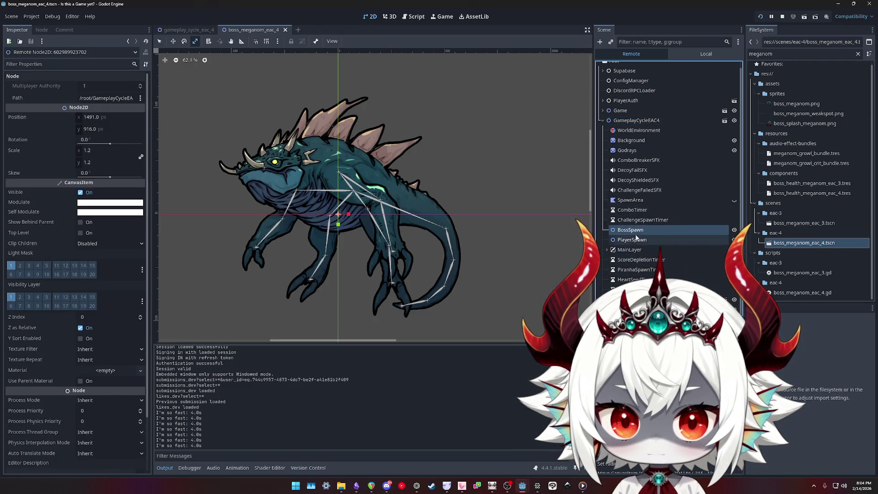
# Toggle between Local and Remote trees, check the game window, and end on the Local tree
pyautogui.click(698, 55)
pyautogui.click(655, 54)
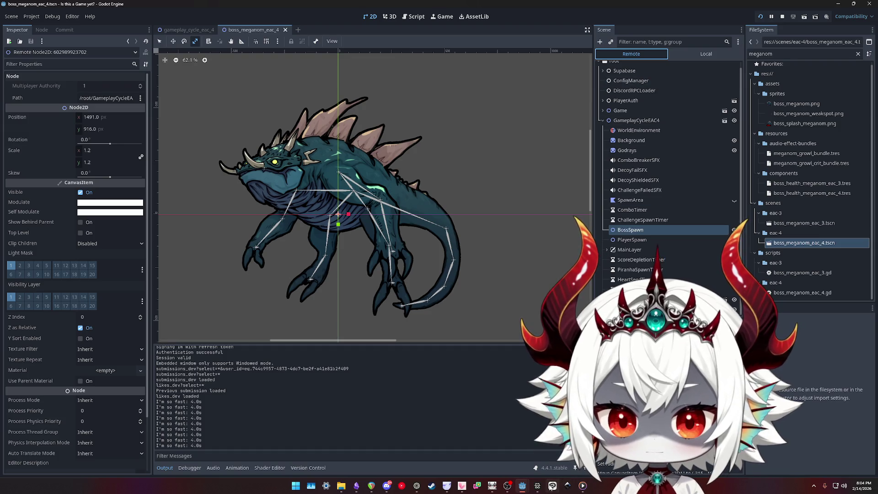
pyautogui.moveTo(520, 488)
pyautogui.click(485, 448)
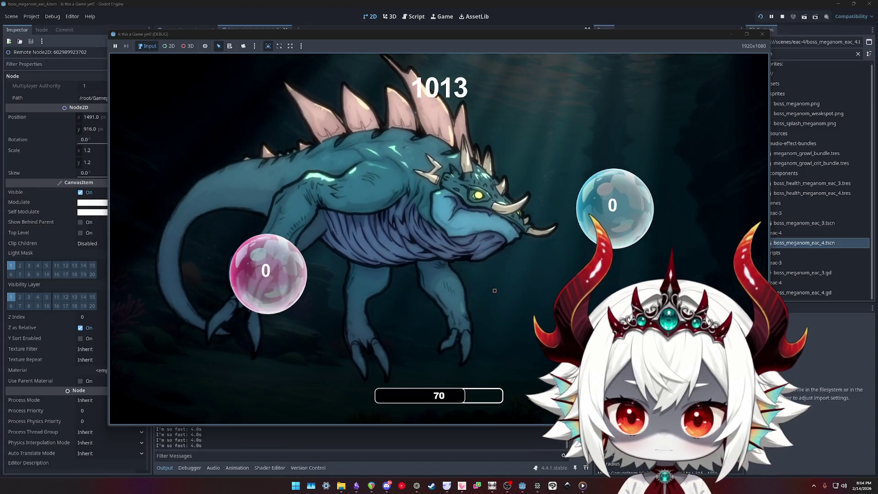
pyautogui.click(829, 338)
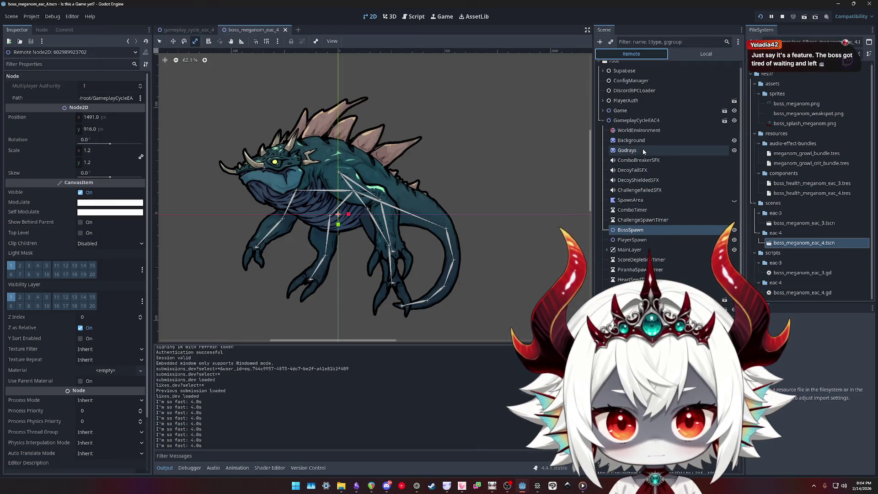
pyautogui.click(706, 54)
pyautogui.click(638, 55)
pyautogui.click(706, 54)
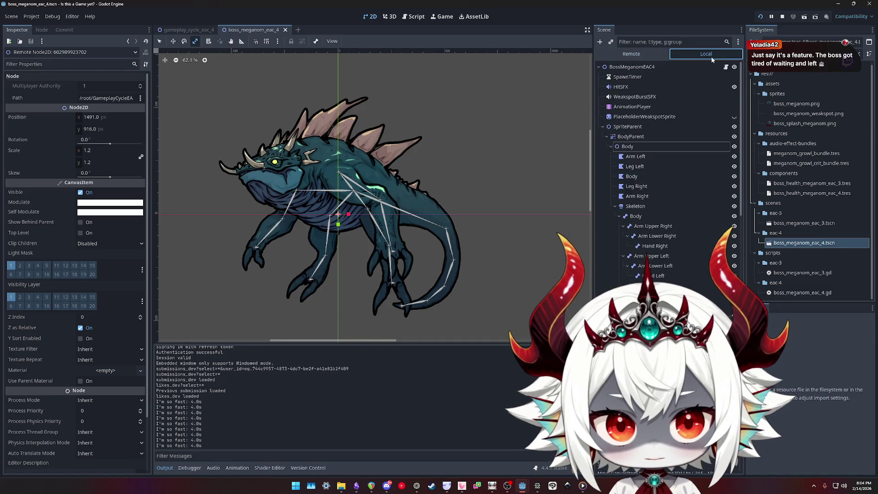
# Inspect the Body and Leg Right polygons, glance at the game, then stop the running game
pyautogui.click(645, 177)
pyautogui.click(639, 187)
pyautogui.click(640, 177)
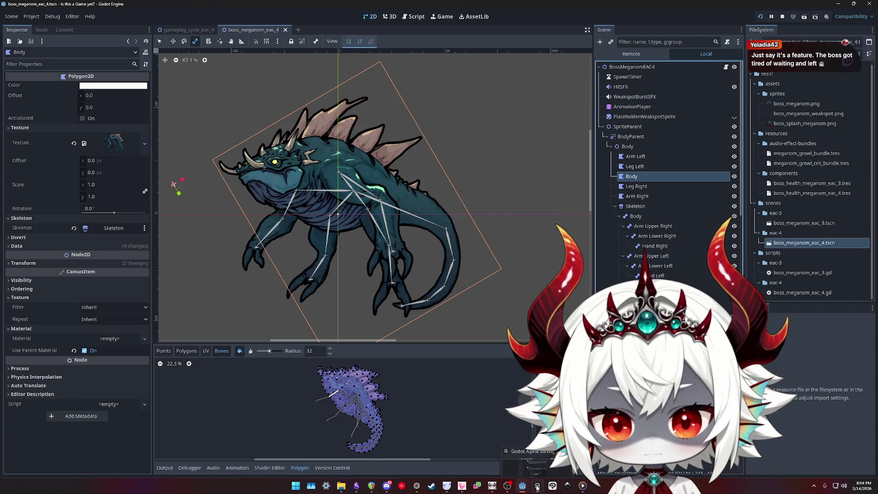
pyautogui.click(548, 451)
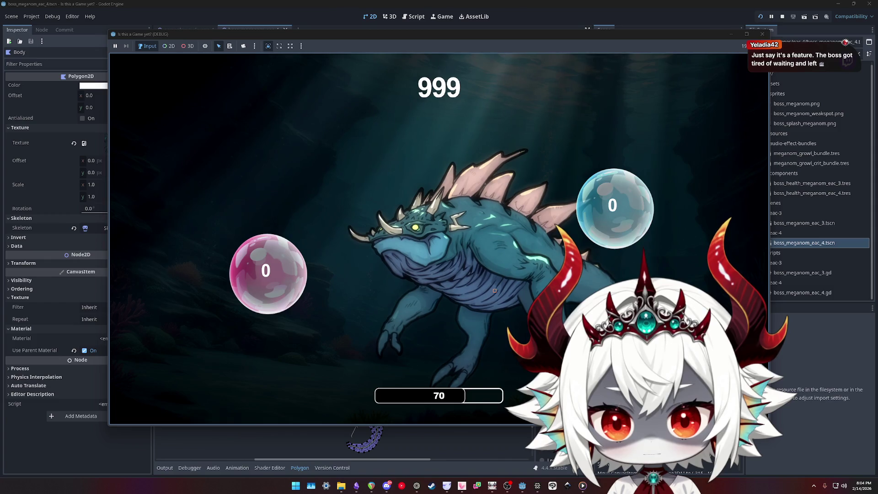
pyautogui.click(796, 341)
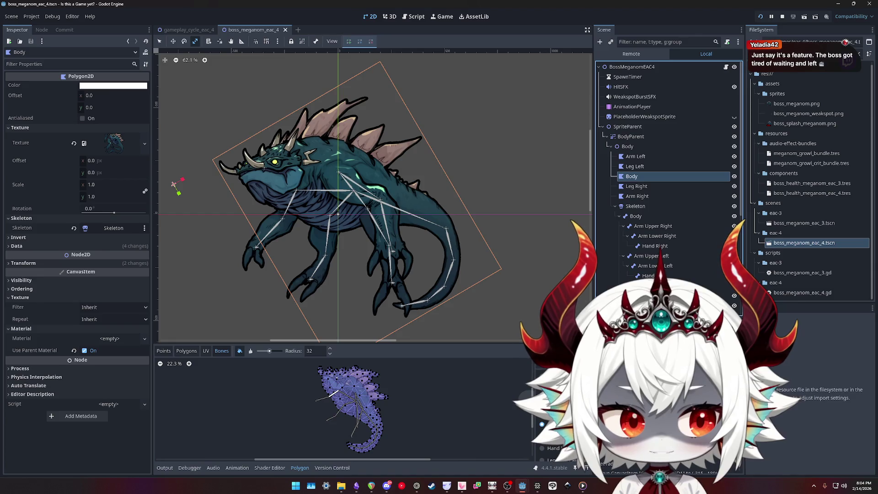
pyautogui.click(779, 17)
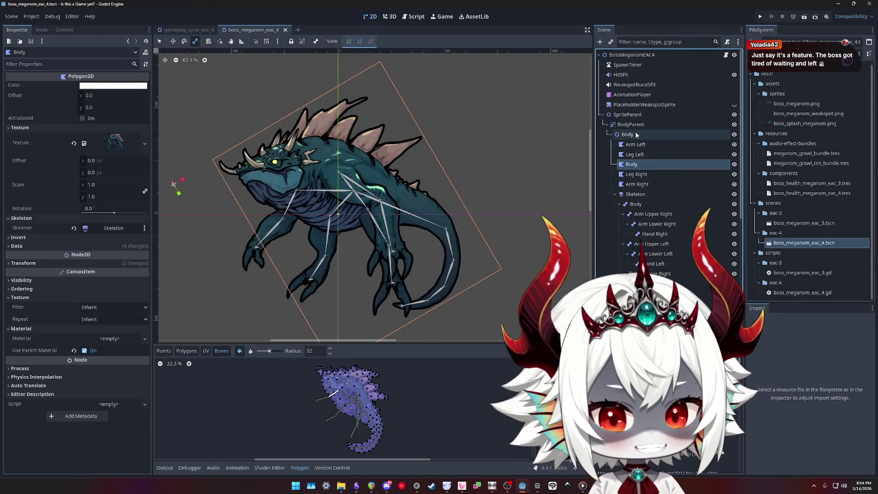
# Make the Hurtbox collision circles visible, save the scene, and run the project again
pyautogui.click(637, 135)
pyautogui.click(633, 145)
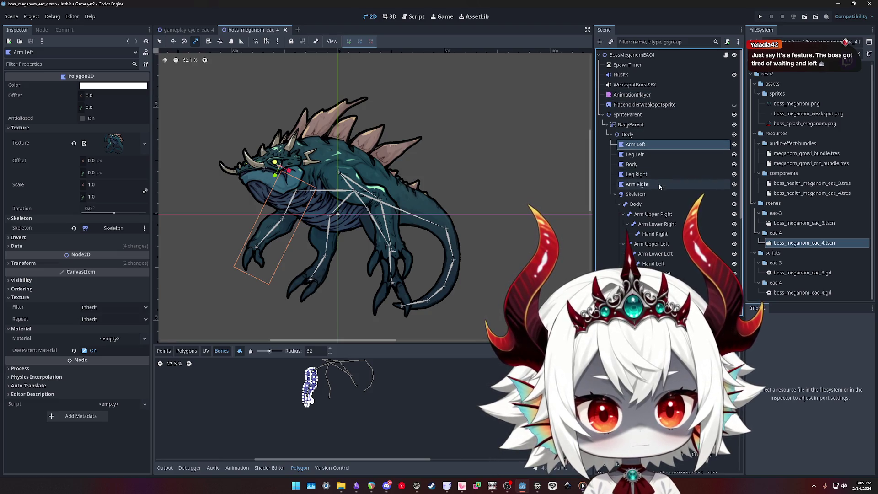
pyautogui.scroll(-5, 661, 192)
pyautogui.click(647, 253)
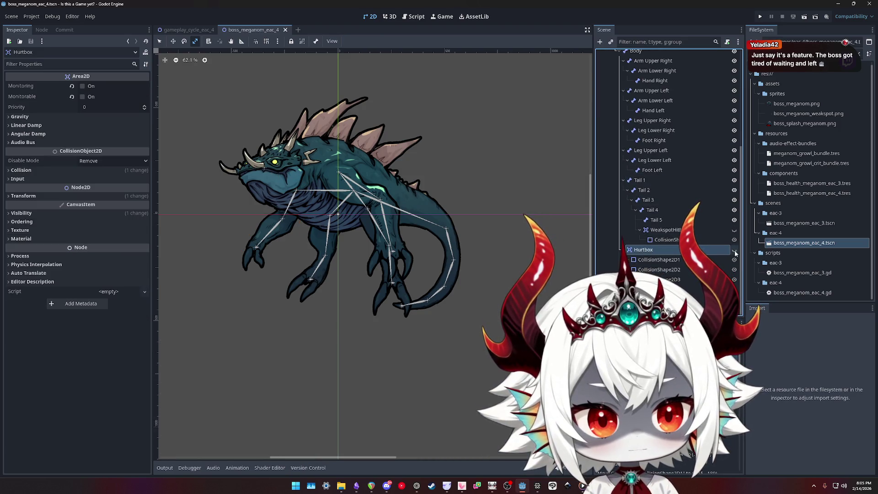
pyautogui.click(734, 250)
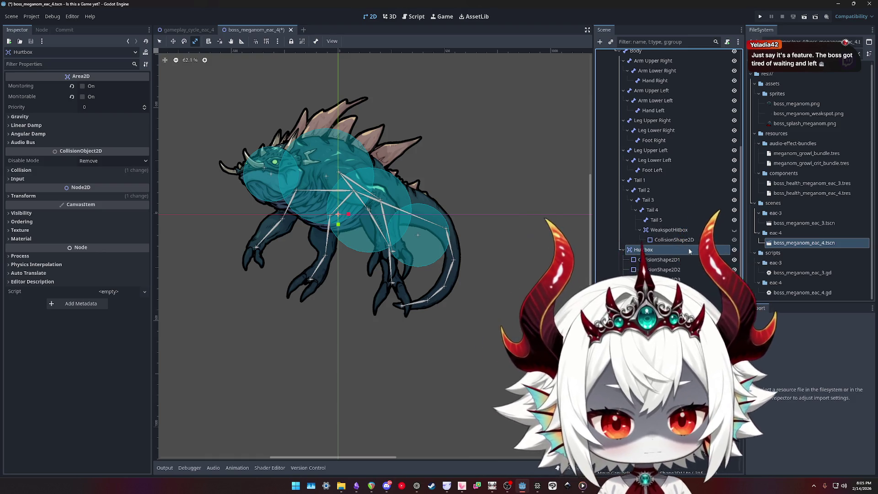
pyautogui.hotkey('ctrl', 's')
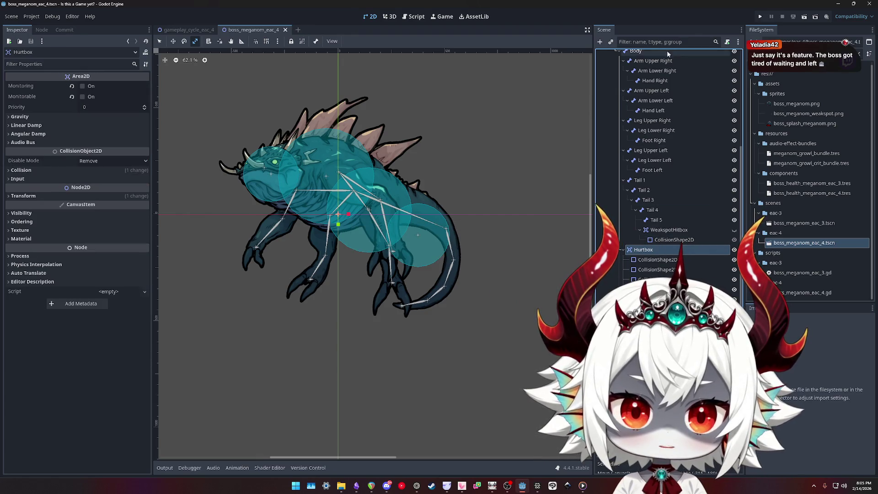
pyautogui.click(761, 17)
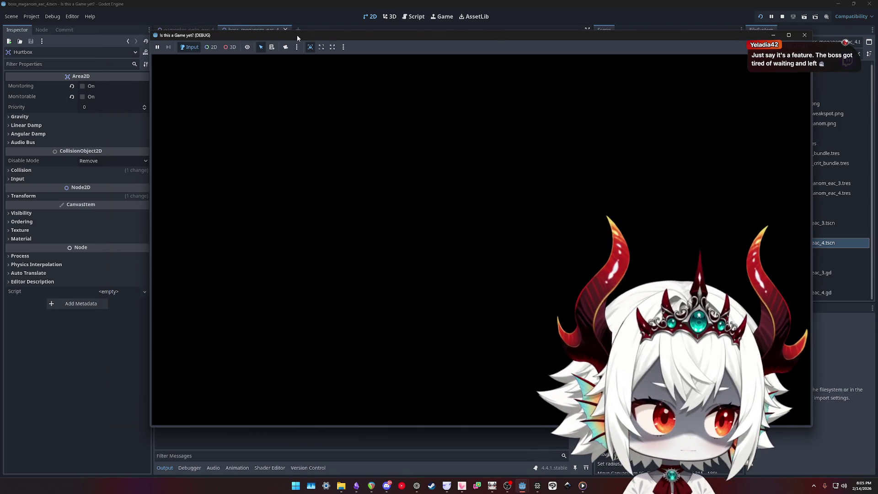
# Reposition the running game window and flip between the 2D editor and the game view
pyautogui.moveTo(297, 35)
pyautogui.mouseDown()
pyautogui.moveTo(322, 42)
pyautogui.moveTo(251, 202)
pyautogui.moveTo(254, 240)
pyautogui.moveTo(245, 90)
pyautogui.moveTo(263, 101)
pyautogui.mouseUp()
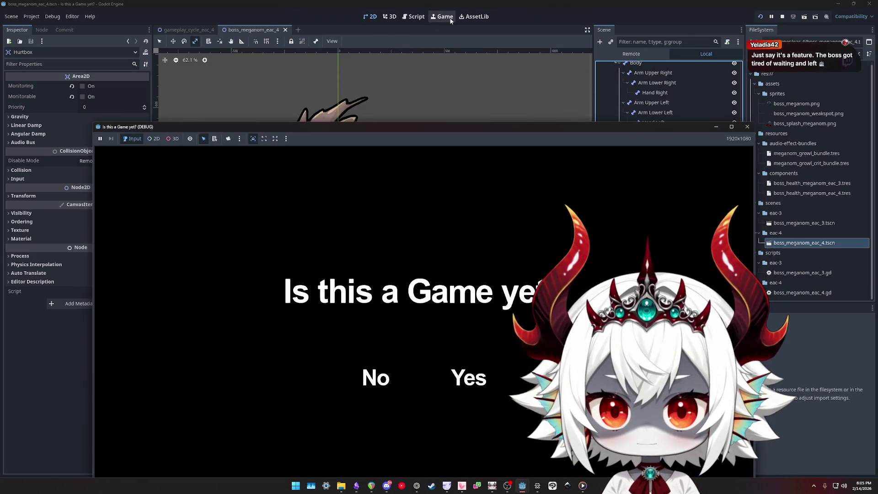
pyautogui.click(370, 16)
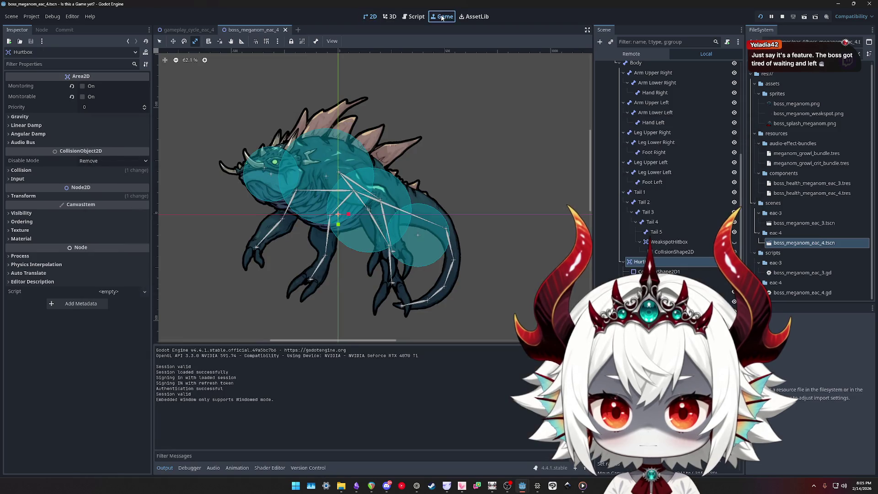
pyautogui.click(442, 17)
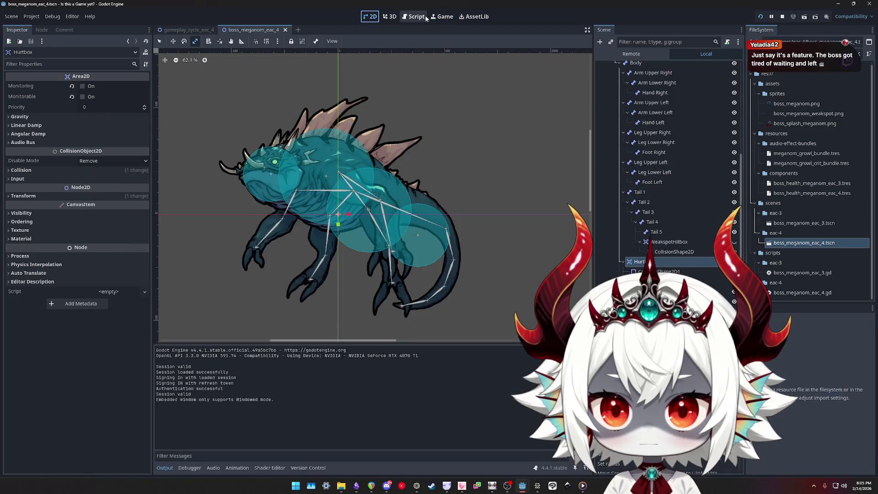
pyautogui.click(442, 17)
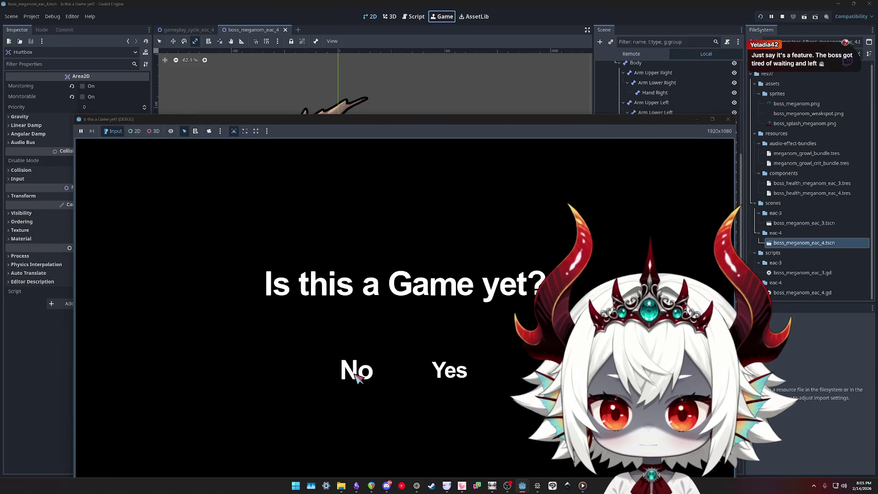
pyautogui.moveTo(374, 132)
pyautogui.mouseDown()
pyautogui.moveTo(386, 132)
pyautogui.moveTo(411, 194)
pyautogui.moveTo(386, 193)
pyautogui.moveTo(402, 80)
pyautogui.mouseUp()
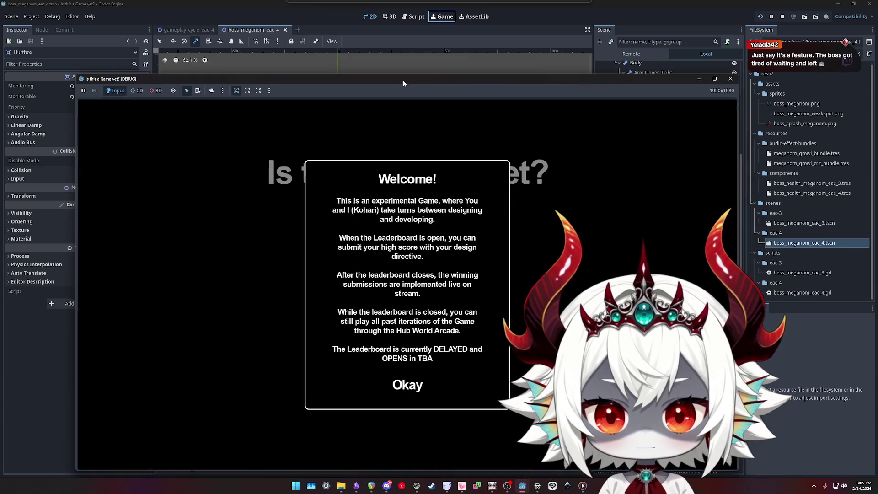
# Dismiss the game's welcome message, return to 2D and expand GameplayCycleEAC4 in the live tree
pyautogui.click(406, 384)
pyautogui.click(370, 17)
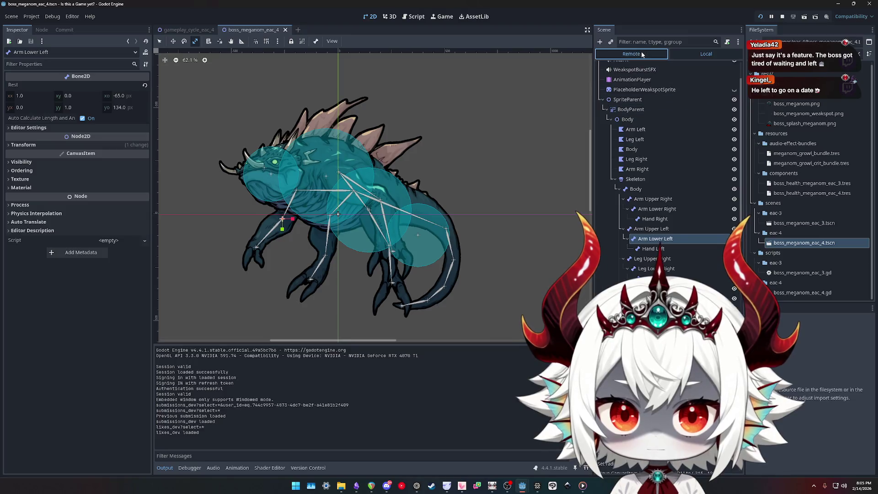
pyautogui.click(604, 126)
pyautogui.scroll(-1, 640, 147)
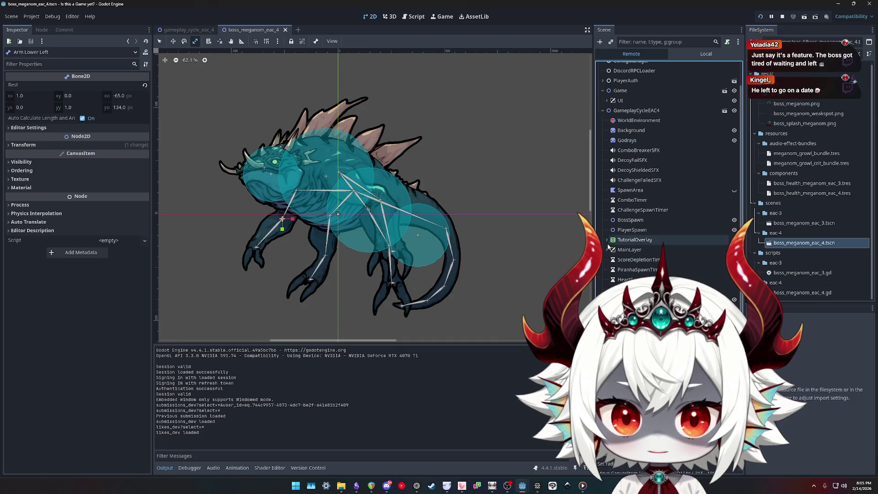
# Inspect BossSpawn and then a live Area2D node of the boss in the remote tree
pyautogui.scroll(-1, 650, 259)
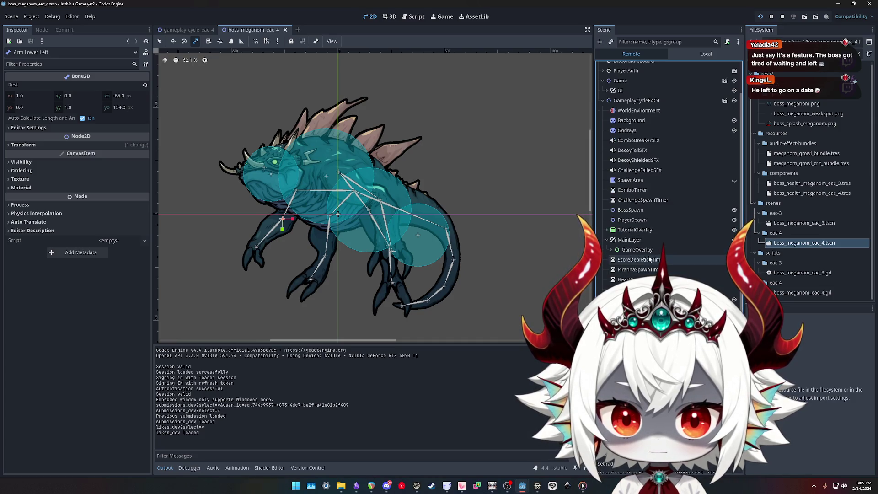
pyautogui.scroll(-5, 649, 253)
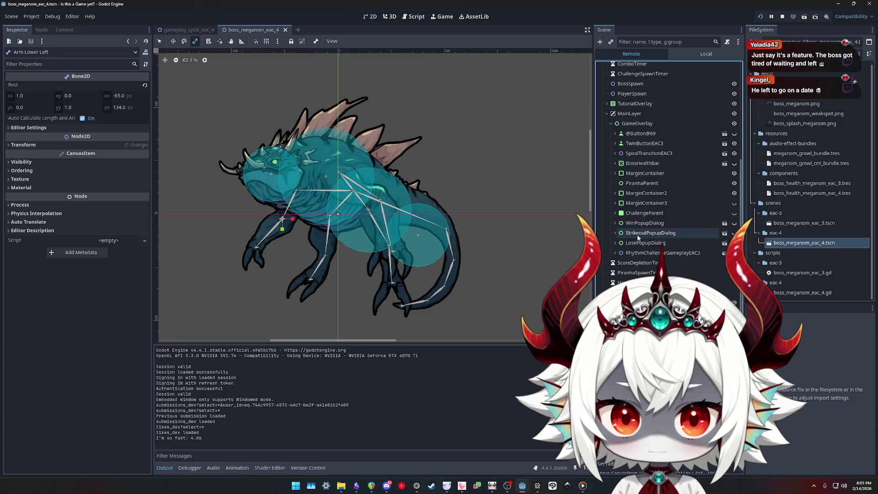
pyautogui.scroll(4, 636, 254)
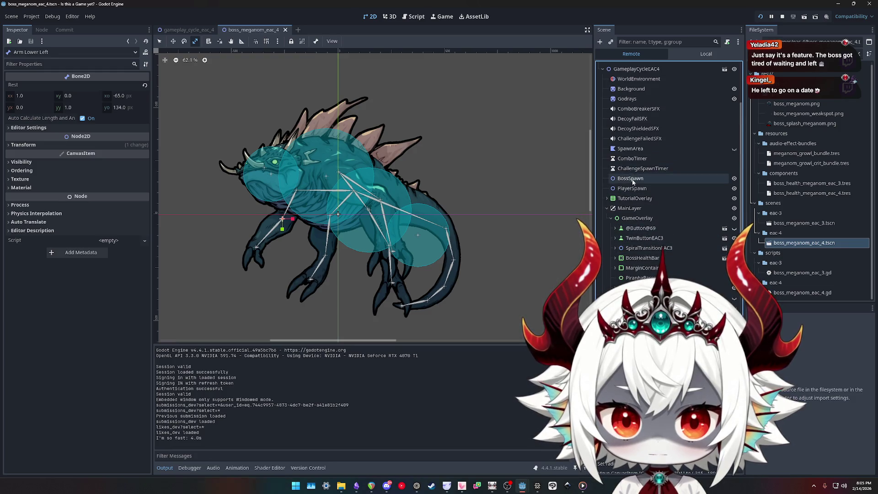
pyautogui.click(632, 179)
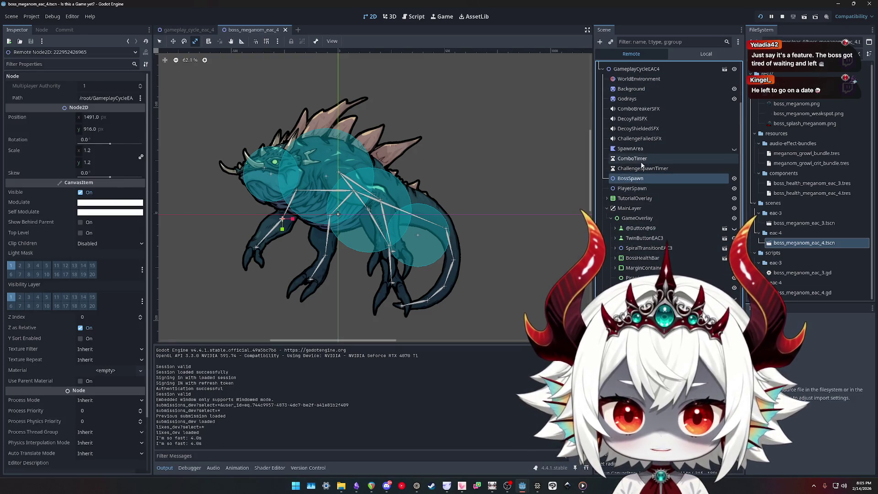
pyautogui.scroll(-4, 647, 192)
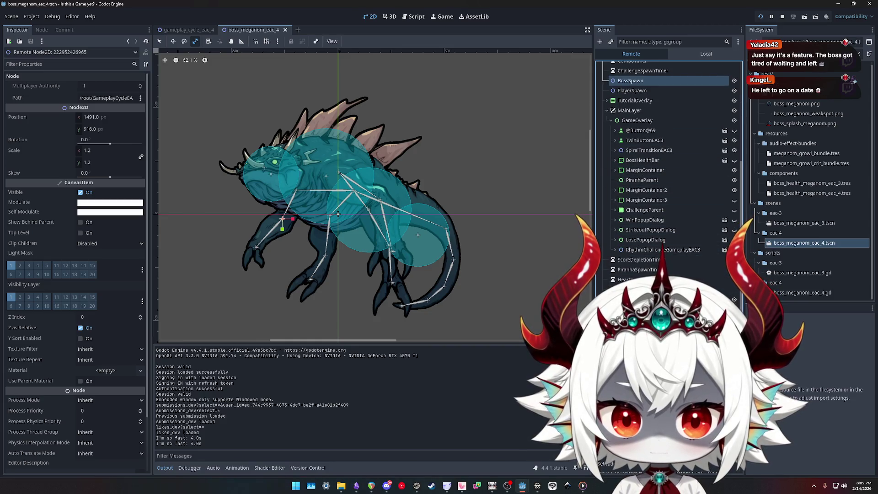
pyautogui.scroll(-3, 651, 249)
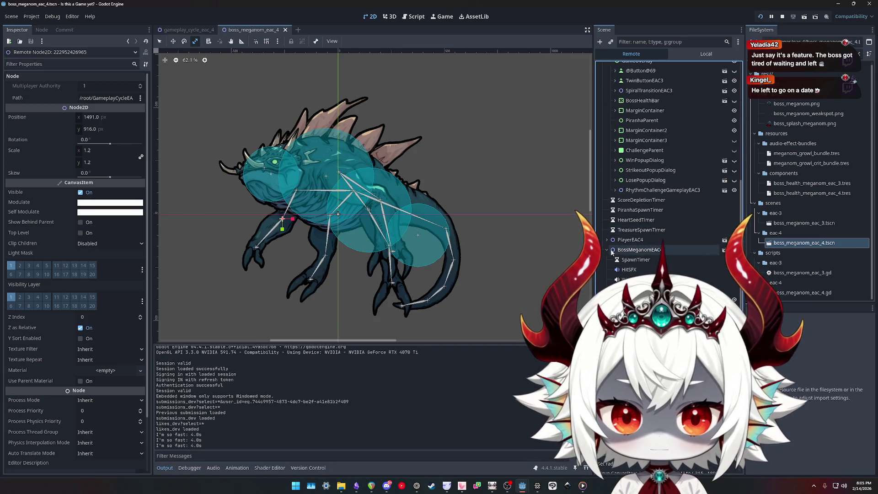
pyautogui.scroll(-1, 656, 270)
pyautogui.scroll(-1, 643, 262)
pyautogui.scroll(-6, 645, 263)
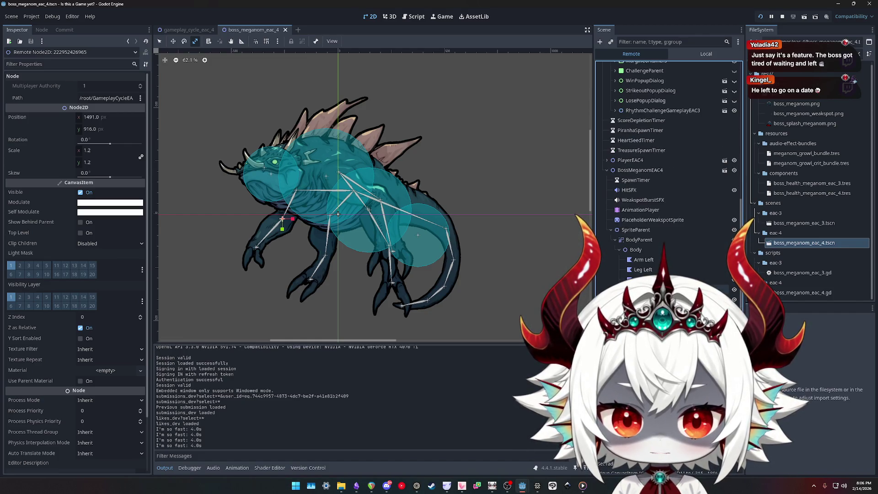
pyautogui.scroll(-1, 645, 263)
pyautogui.scroll(-8, 645, 263)
pyautogui.click(645, 289)
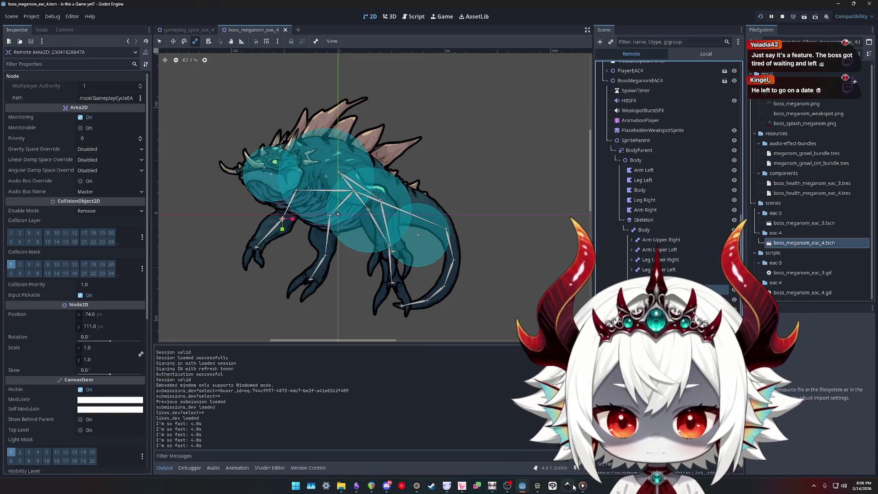
# Move the game window to the top-left and inspect the boss Hurtbox's first collision shape
pyautogui.moveTo(568, 486)
pyautogui.click(552, 460)
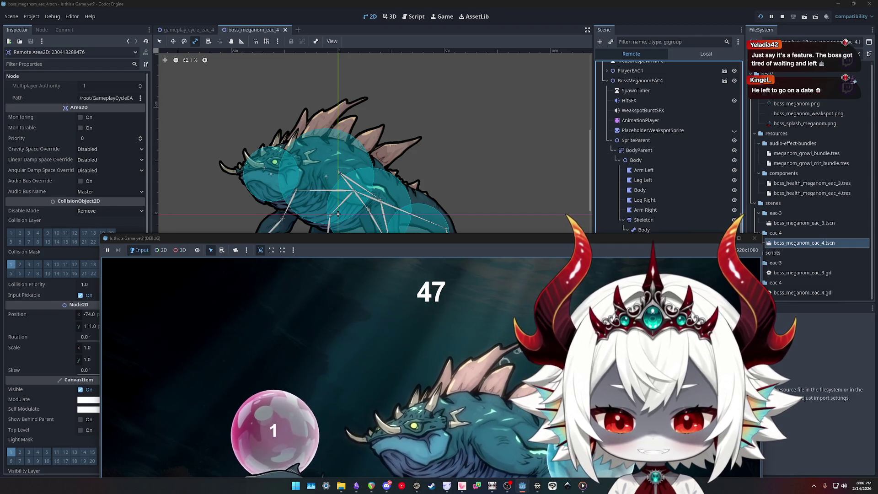
pyautogui.moveTo(624, 240)
pyautogui.mouseDown()
pyautogui.moveTo(549, 146)
pyautogui.moveTo(345, 40)
pyautogui.mouseUp()
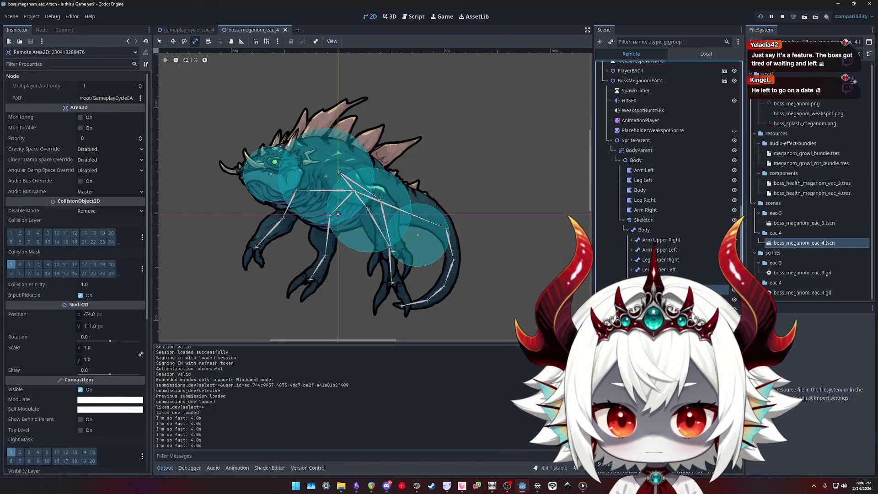
pyautogui.scroll(-3, 668, 183)
pyautogui.click(668, 259)
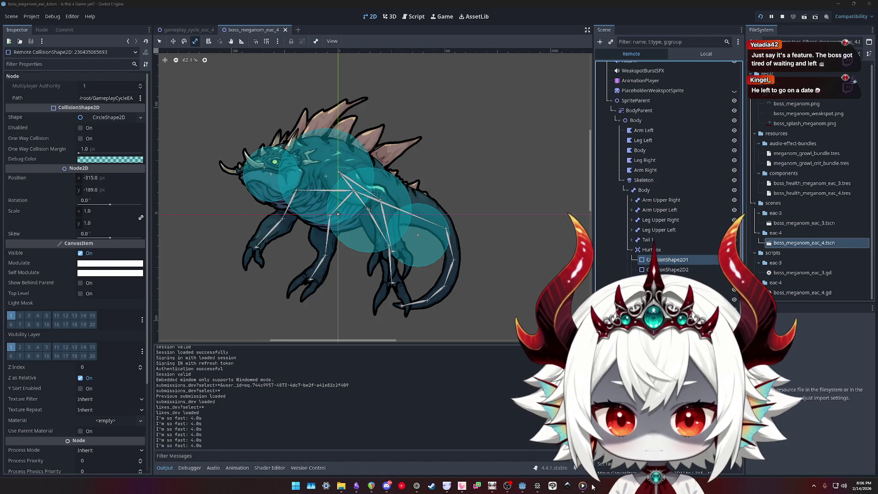
# Pause the running game and restart the run from the beginning
pyautogui.moveTo(526, 487)
pyautogui.click(478, 455)
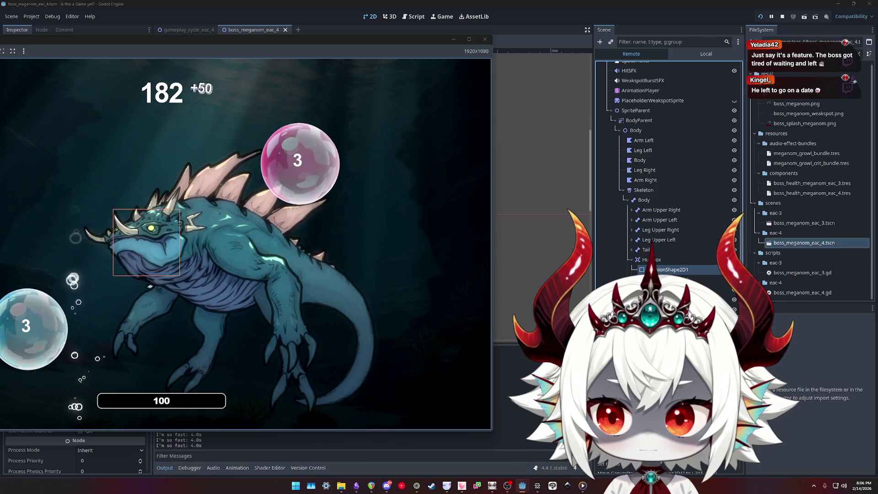
pyautogui.press('Escape')
pyautogui.click(141, 208)
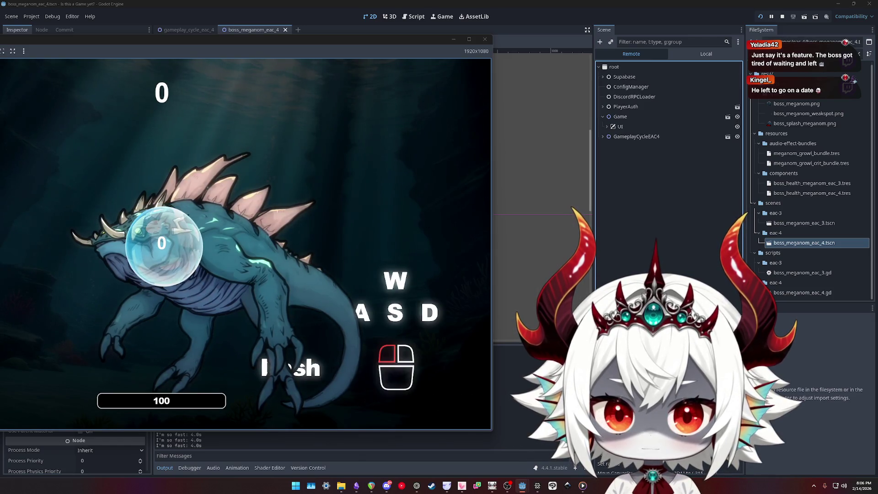
# Expand GameplayCycleEAC4 in the live scene tree, then bring the game window back up
pyautogui.click(603, 136)
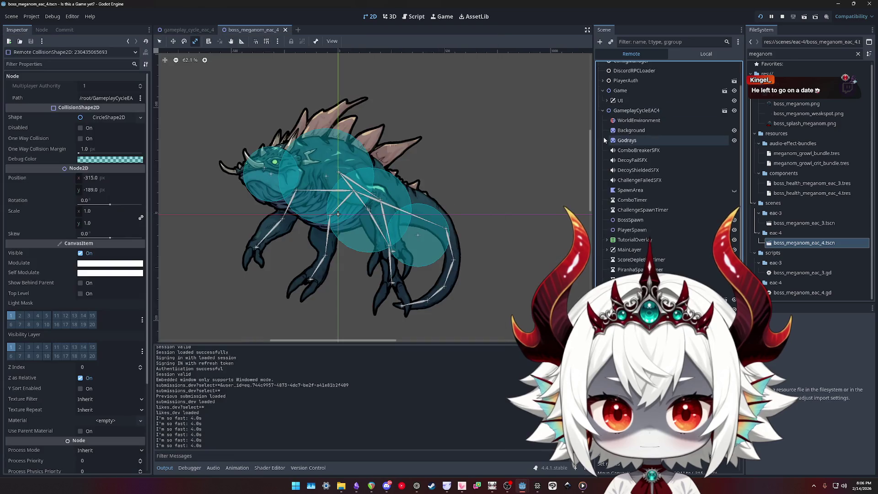
pyautogui.scroll(-3, 649, 182)
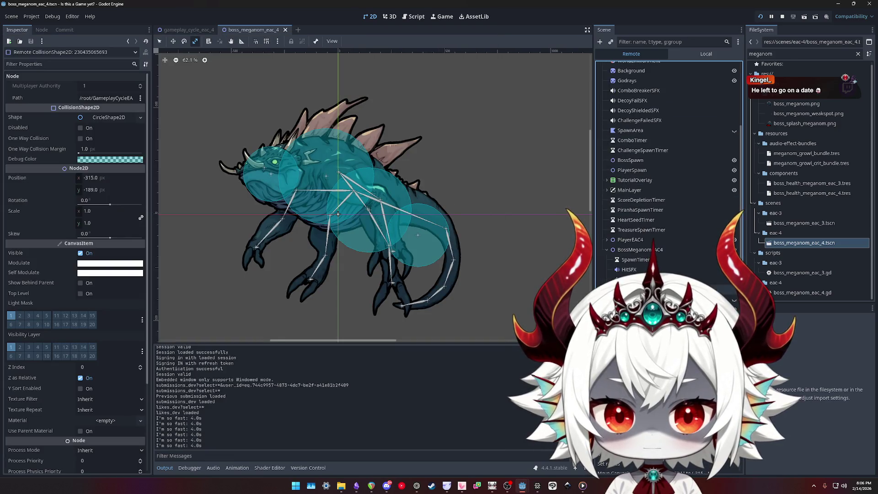
pyautogui.scroll(-2, 649, 183)
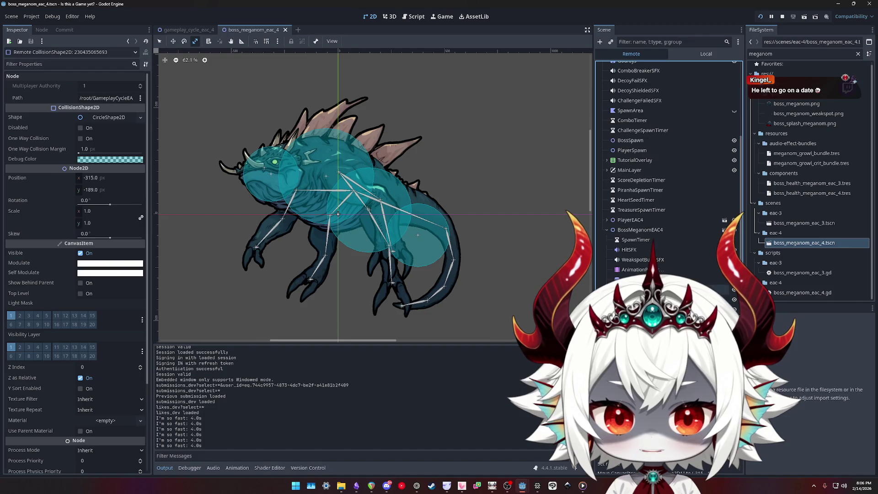
pyautogui.scroll(-3, 668, 183)
pyautogui.scroll(-1, 668, 183)
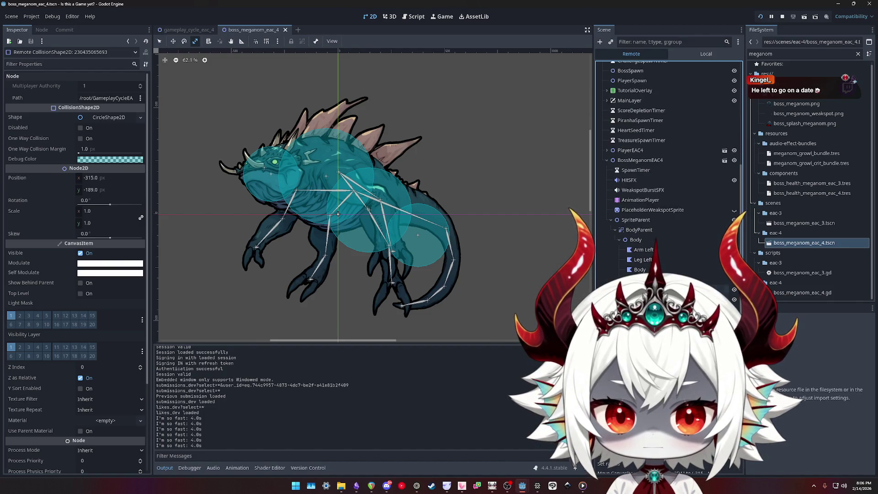
pyautogui.scroll(-4, 668, 183)
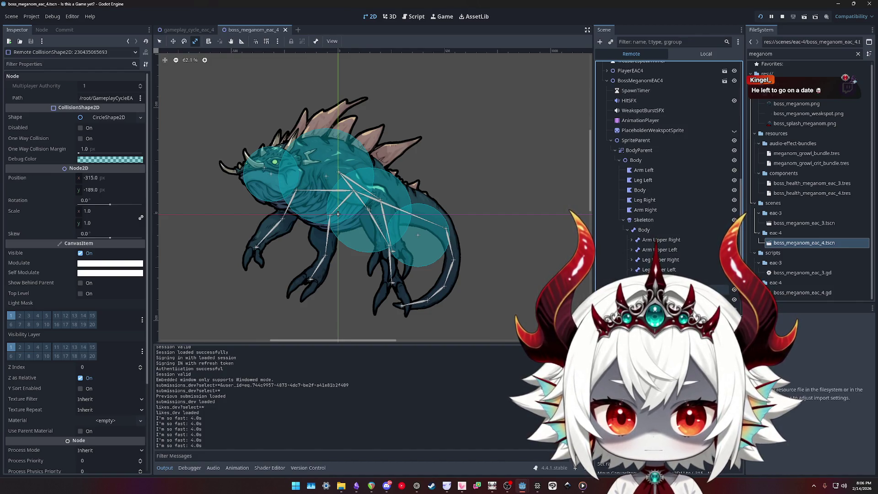
pyautogui.scroll(-2, 668, 183)
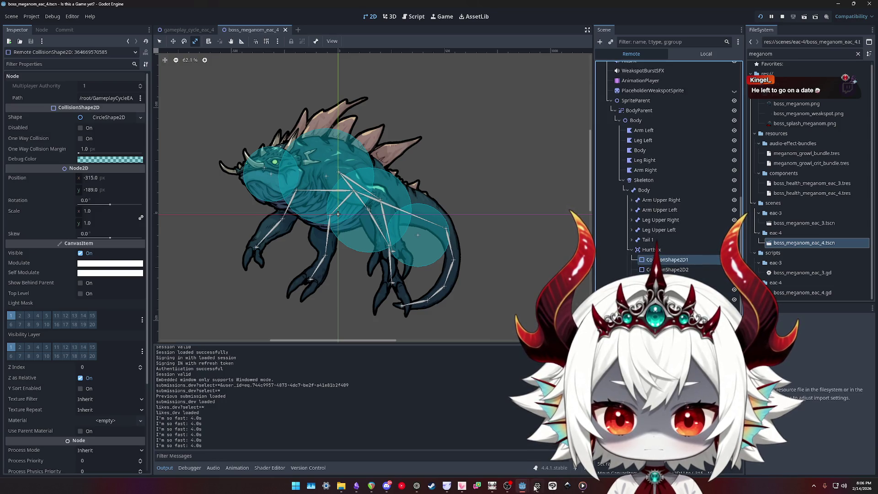
pyautogui.click(537, 486)
pyautogui.click(554, 465)
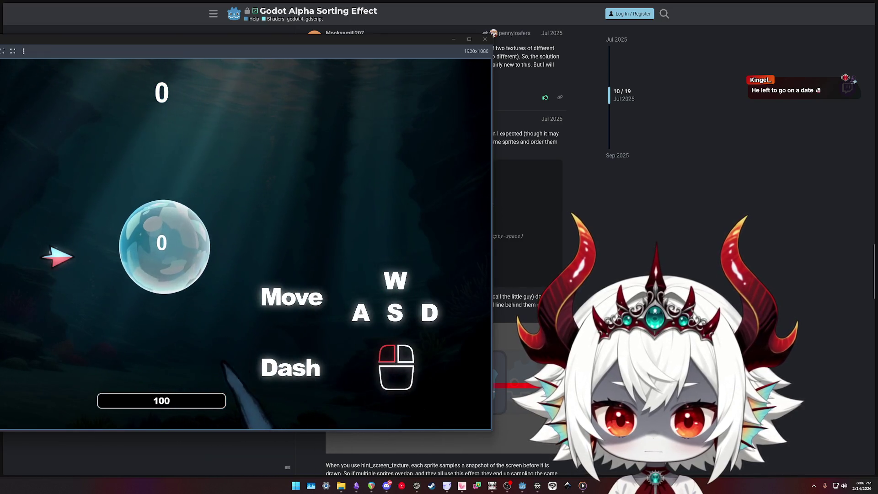
# Look over the Alpha Sorting Effect forum thread, then return to the Godot game window
pyautogui.click(537, 487)
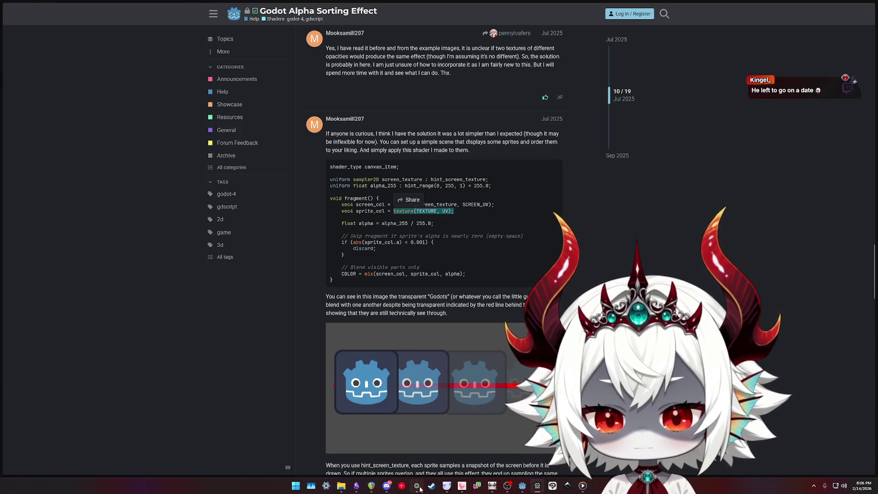
pyautogui.click(471, 442)
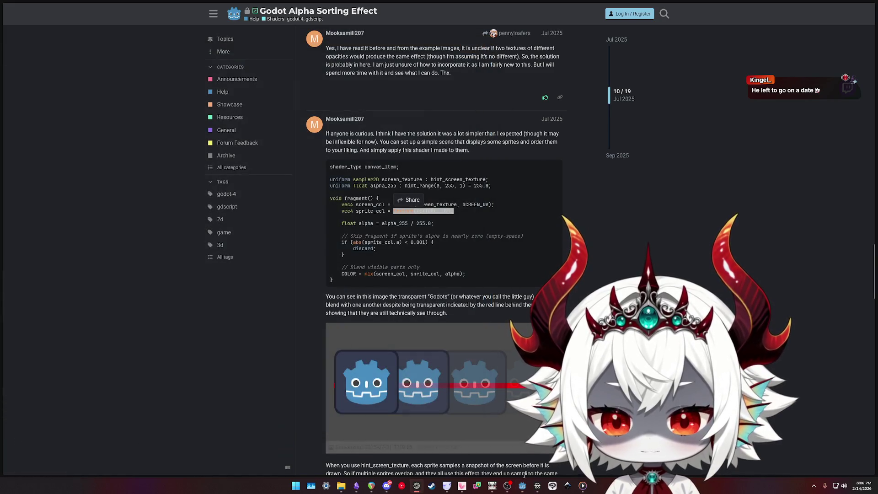
pyautogui.scroll(2, 663, 91)
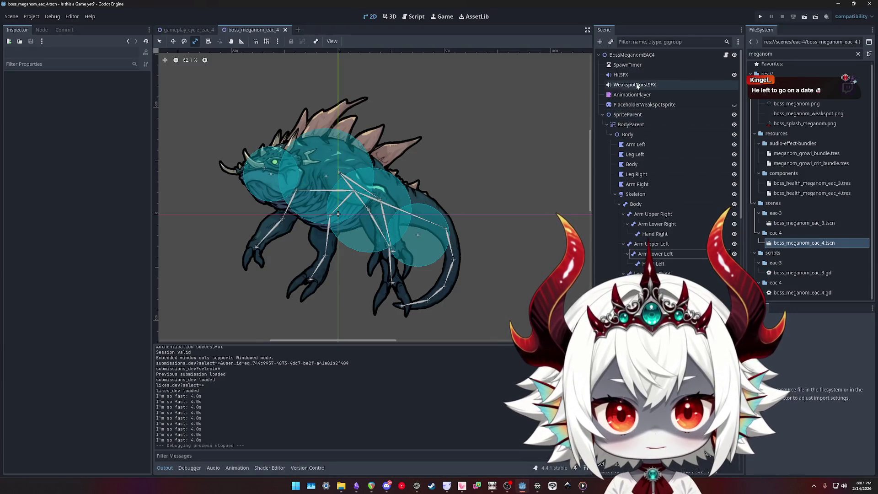
# Select the BossMeganomEAC4 root, check its Weakspot Hitbox, and open boss_meganom_eac_3.gd
pyautogui.click(632, 54)
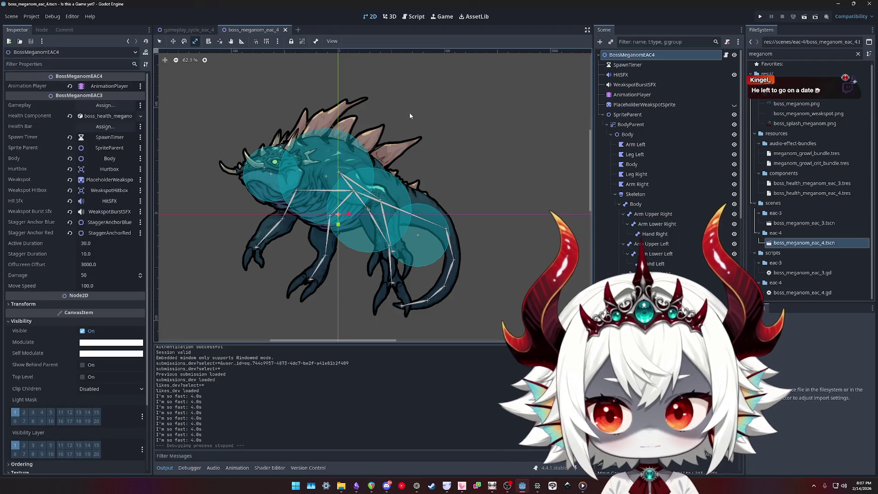
pyautogui.click(38, 191)
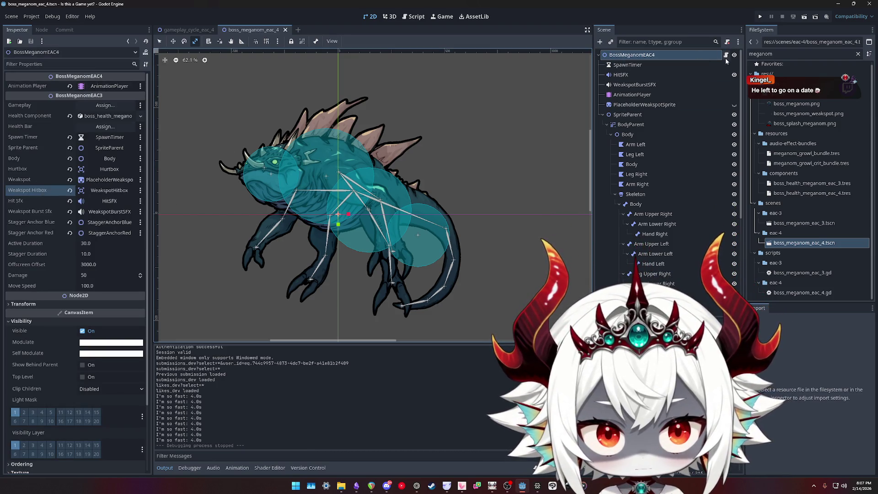
pyautogui.click(726, 56)
pyautogui.click(189, 67)
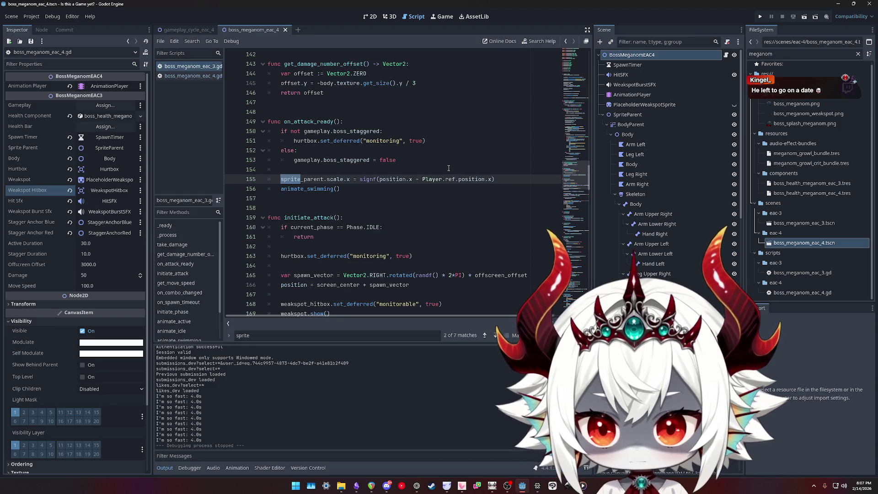
# Search for 'hurtbox', delete and restore hurtbox monitoring line 163, then run the project
pyautogui.hotkey('ctrl', 'f')
pyautogui.write('hurtbox')
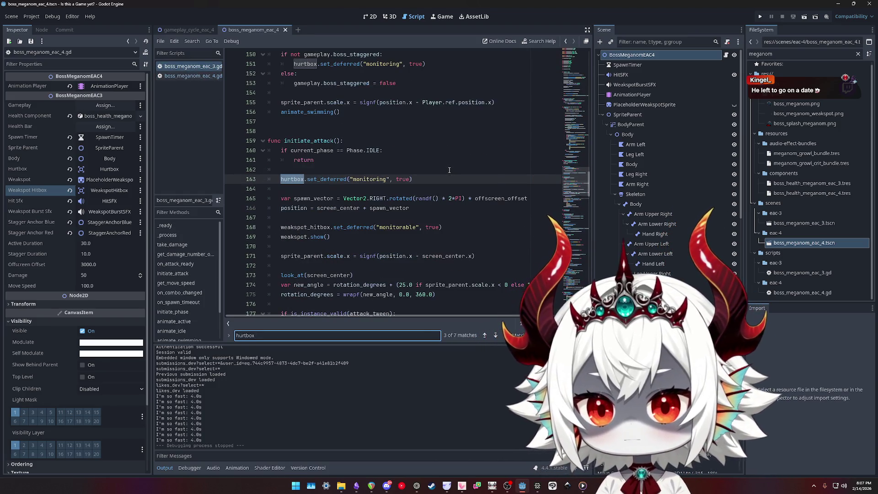
pyautogui.moveTo(429, 179); pyautogui.dragTo(247, 181)
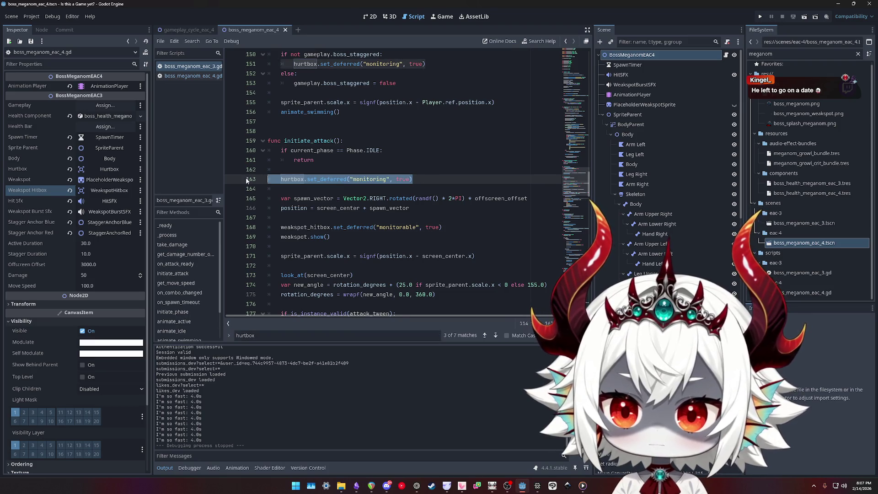
pyautogui.press('Return')
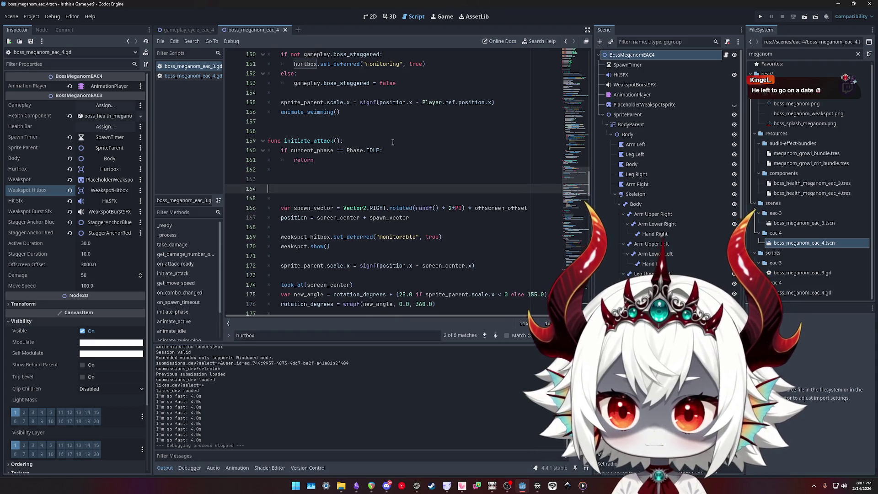
pyautogui.hotkey('ctrl', 'z')
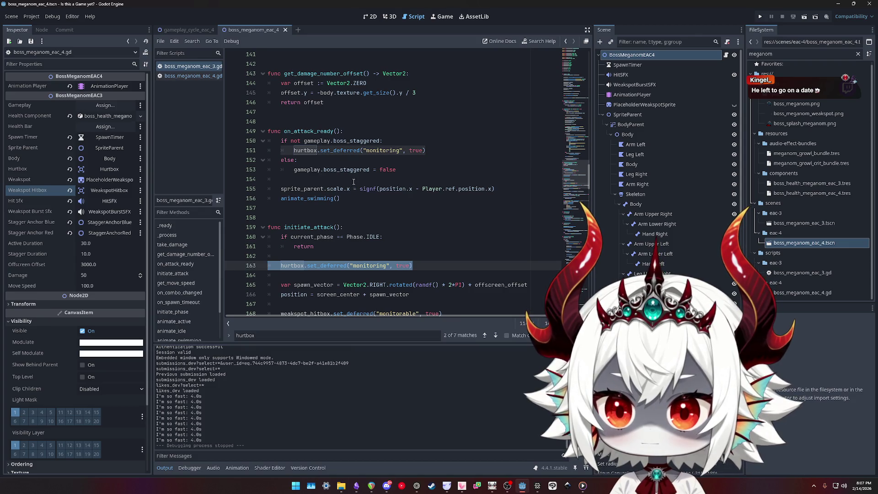
pyautogui.scroll(-1, 344, 187)
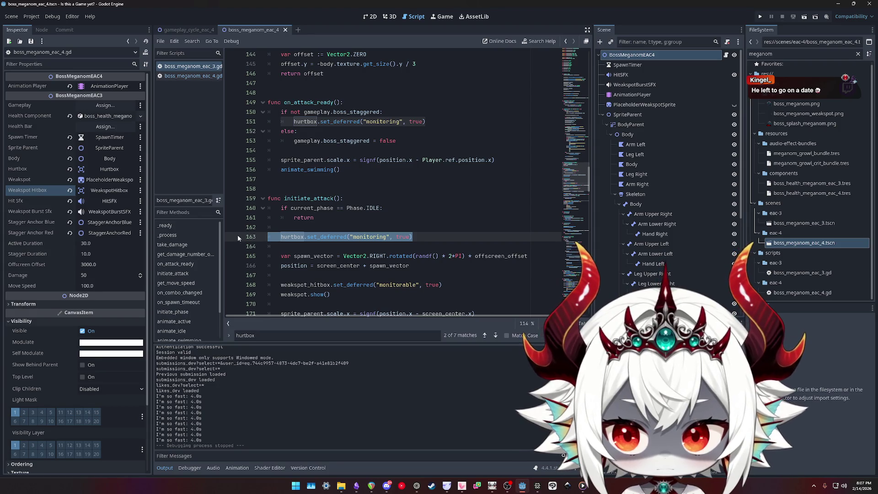
pyautogui.click(760, 16)
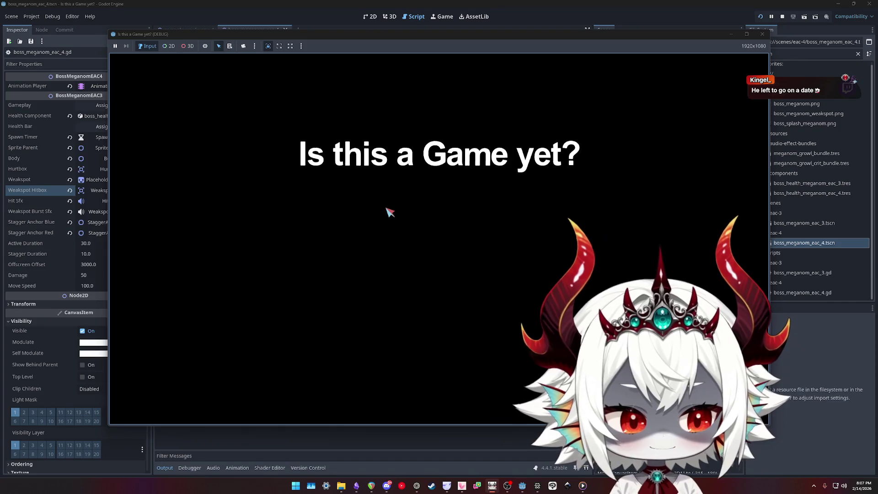
# Dismiss the welcome popup, start the boss fight and pop bubbles to score points
pyautogui.click(437, 338)
pyautogui.click(439, 210)
pyautogui.click(245, 156)
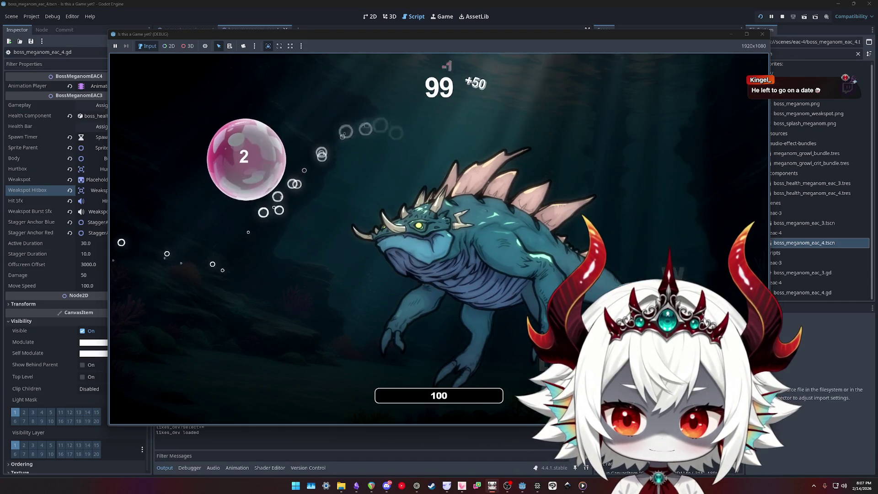
pyautogui.click(235, 172)
pyautogui.click(241, 173)
pyautogui.click(242, 173)
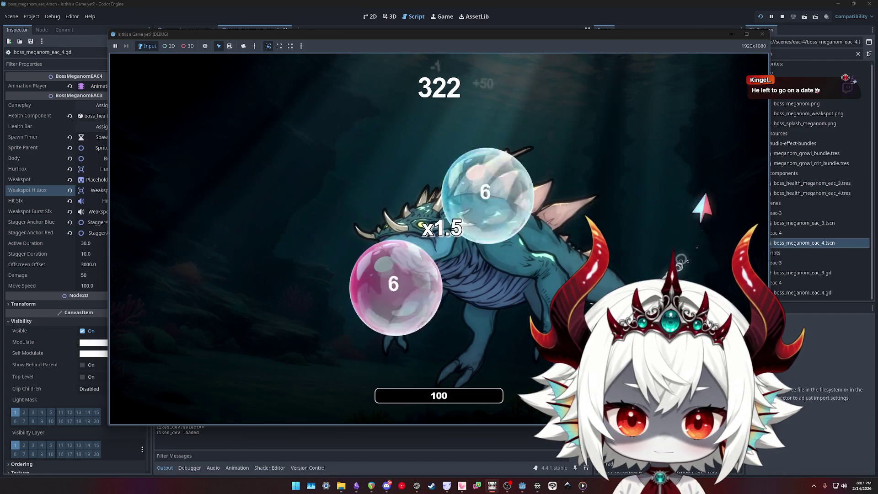
pyautogui.click(225, 304)
pyautogui.click(261, 180)
pyautogui.click(668, 224)
pyautogui.click(654, 137)
pyautogui.click(681, 265)
pyautogui.click(334, 201)
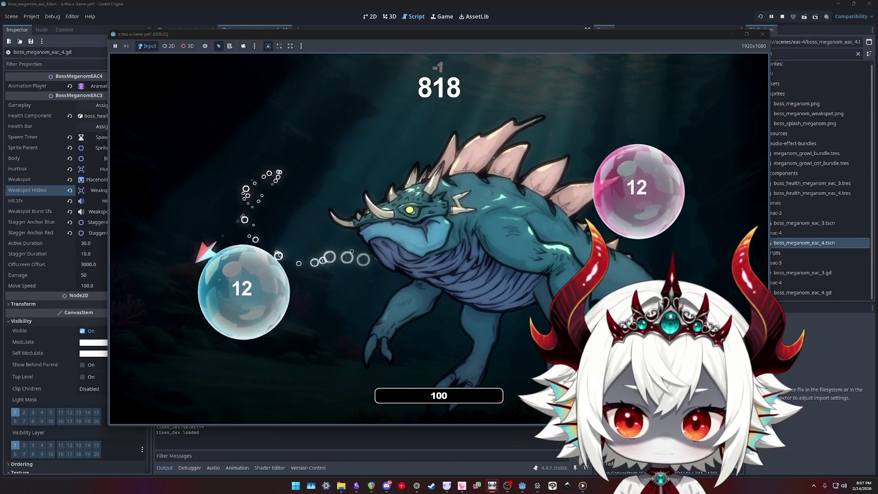
pyautogui.click(242, 288)
pyautogui.click(190, 192)
pyautogui.click(207, 201)
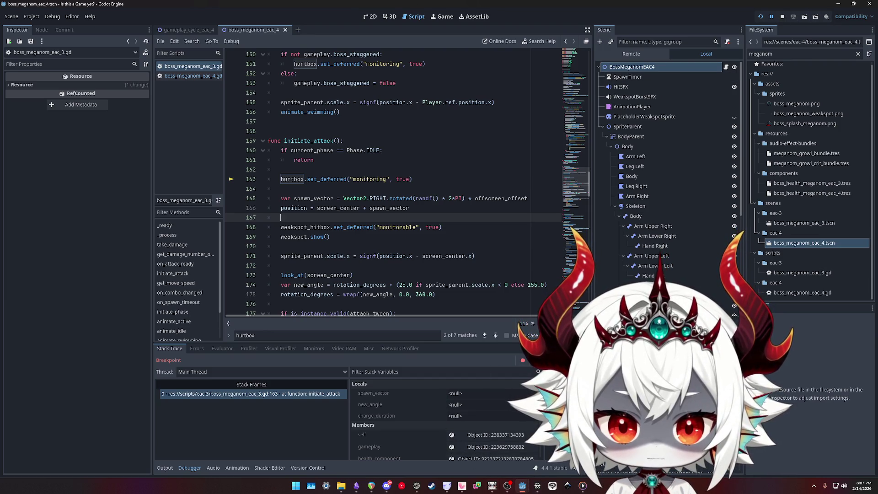
# Resume past the breakpoint with F12, pause the game and return to the script view
pyautogui.press('F12')
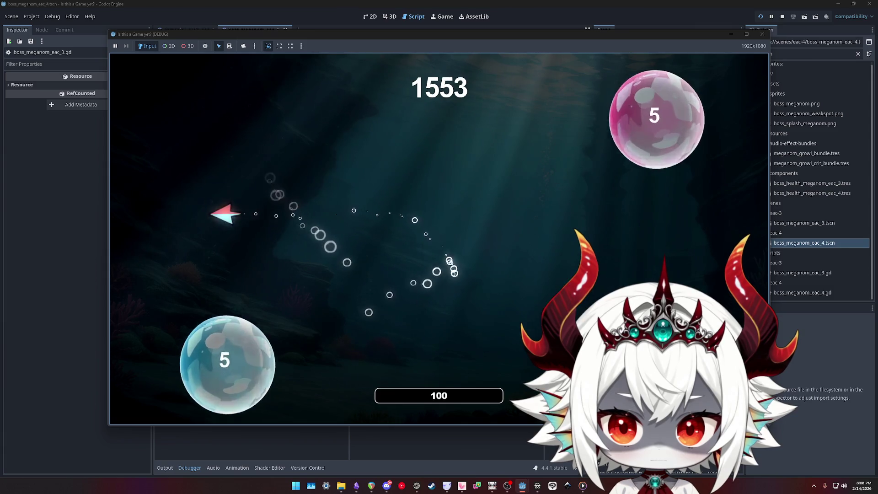
pyautogui.press('Escape')
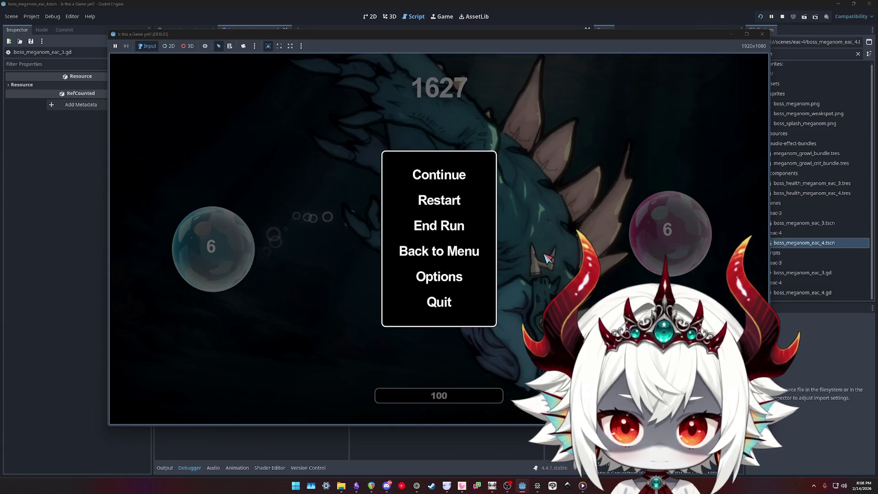
pyautogui.click(214, 450)
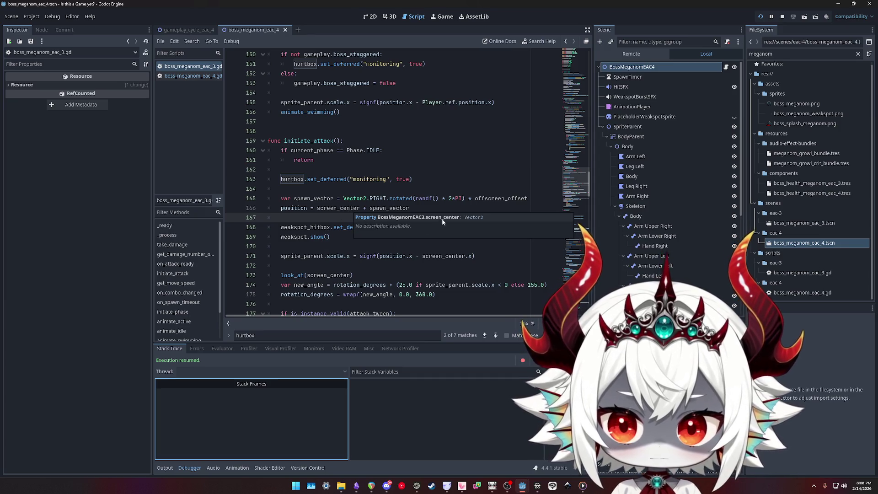
# Scroll to _on_hurtbox_area_entered at line 286 and select 'owner' on line 287
pyautogui.click(370, 256)
pyautogui.scroll(-4, 371, 241)
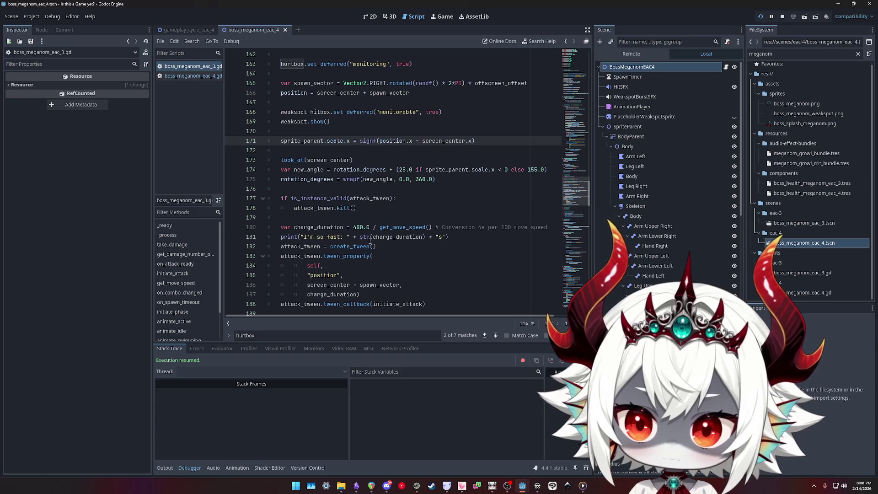
pyautogui.scroll(-4, 370, 240)
pyautogui.scroll(-9, 361, 234)
pyautogui.scroll(-3, 351, 228)
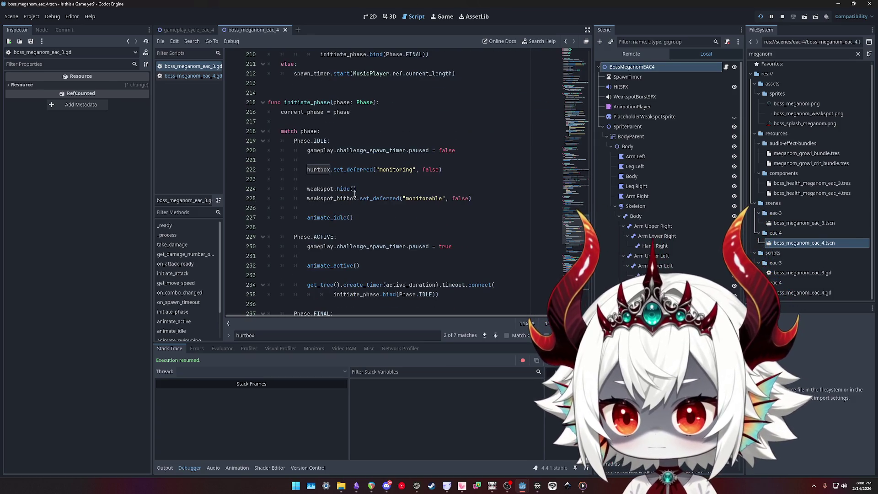
pyautogui.scroll(-1, 348, 185)
pyautogui.scroll(-6, 319, 142)
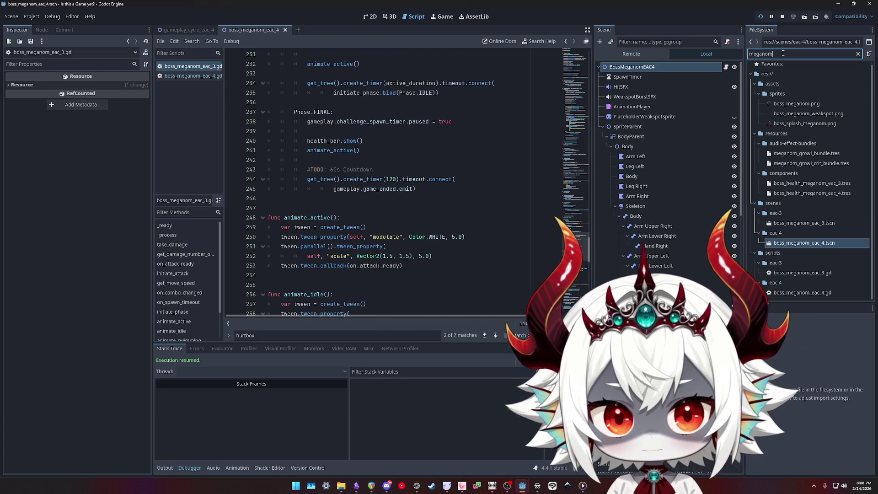
pyautogui.scroll(-4, 344, 136)
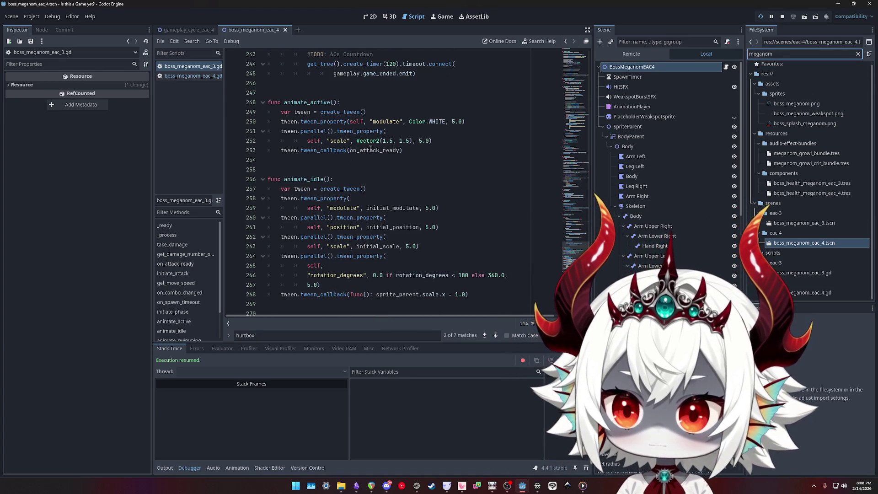
pyautogui.scroll(-12, 368, 150)
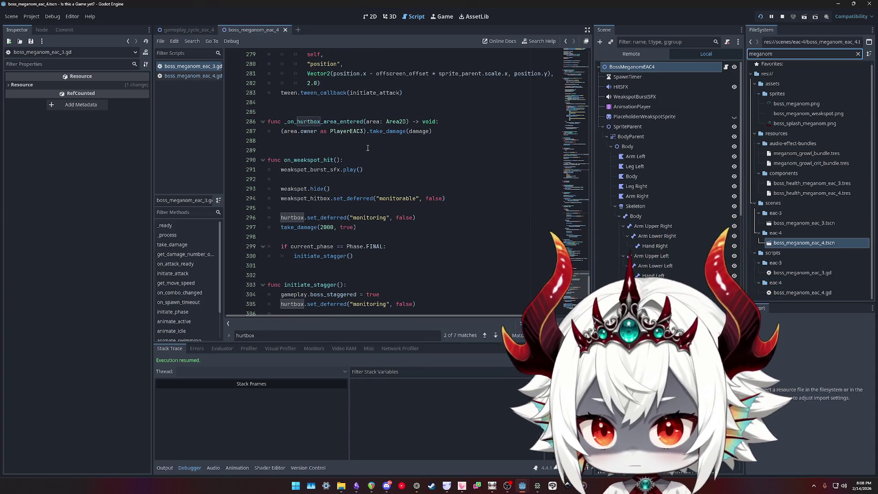
pyautogui.click(321, 121)
pyautogui.doubleClick(302, 132)
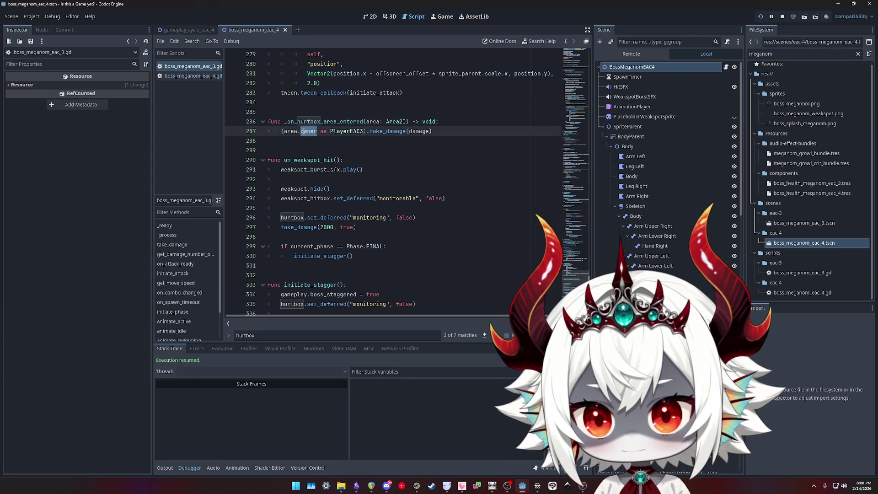
pyautogui.click(785, 55)
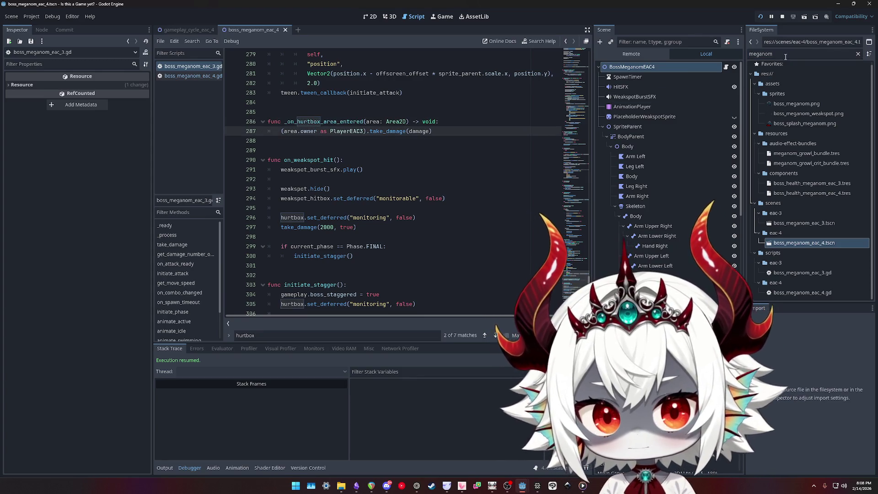
# Filter files for 'player', open player_eac_4.tscn, and open then close its script
pyautogui.hotkey('ctrl', 'a')
pyautogui.write('player')
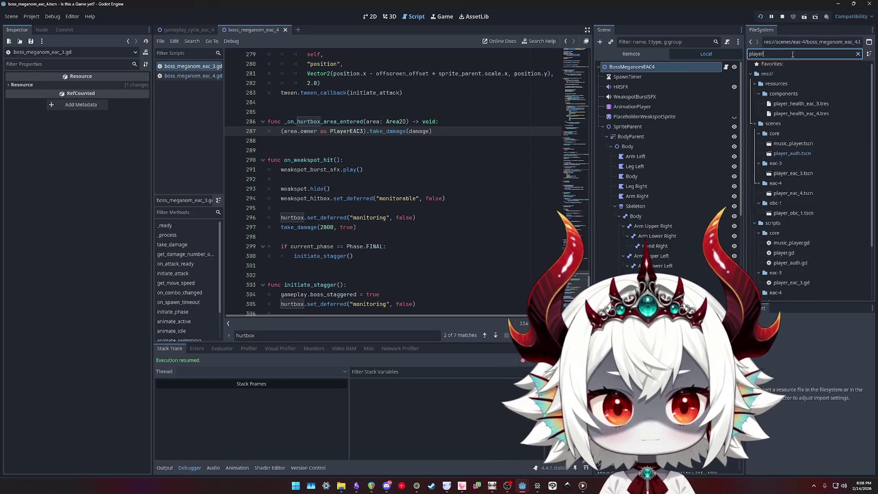
pyautogui.doubleClick(794, 194)
pyautogui.click(730, 68)
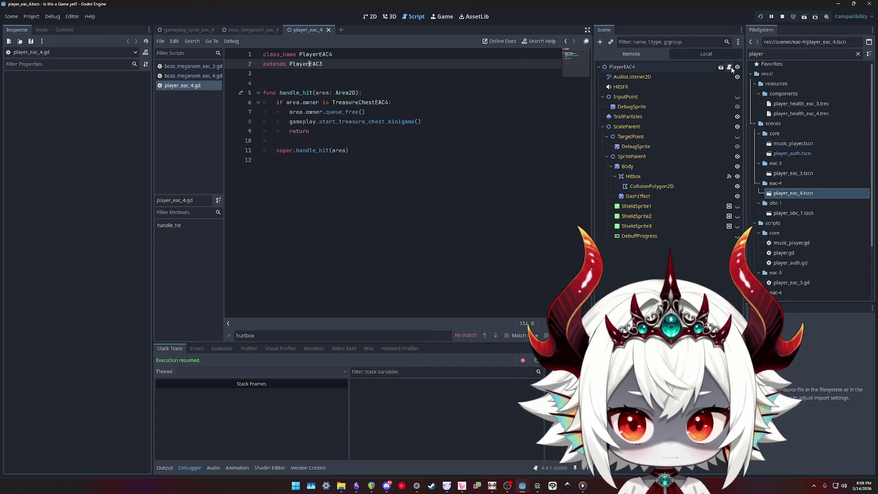
pyautogui.middleClick(203, 86)
# Review boss_meganom_eac_4.gd's PlayerEAC4 reference on line 15 and its hurtbox handler on line 7
pyautogui.click(195, 76)
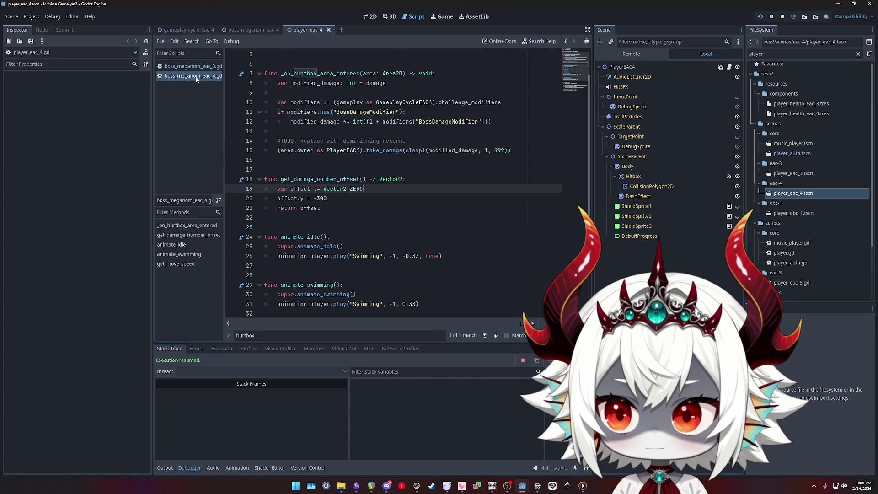
pyautogui.click(361, 151)
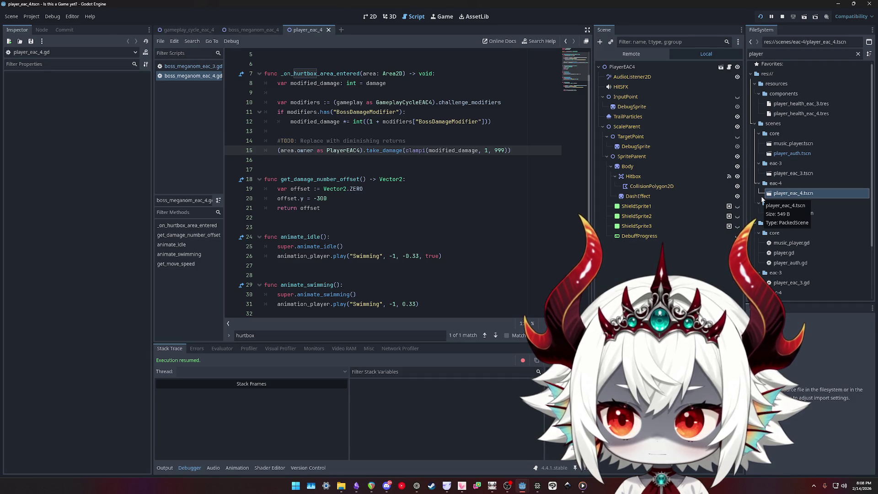
pyautogui.click(192, 66)
pyautogui.click(185, 74)
pyautogui.scroll(2, 407, 169)
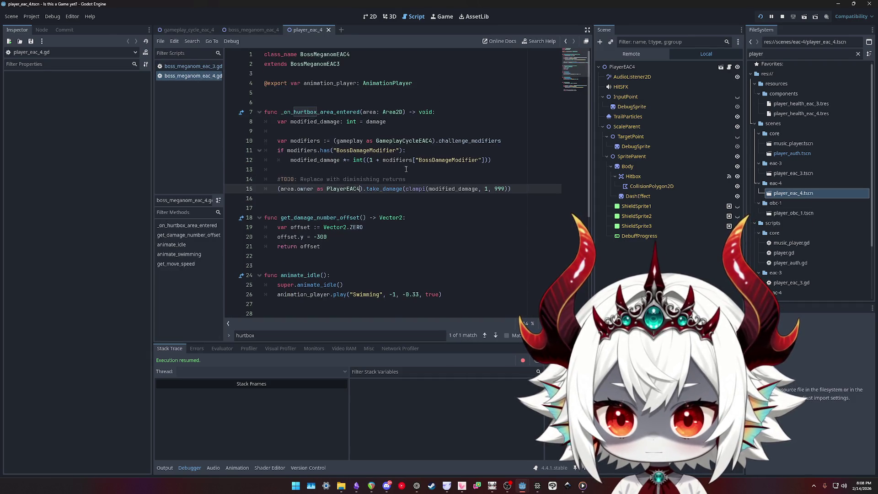
pyautogui.click(311, 112)
# Compare eac_3's damage line 287 (PlayerEAC3) with eac_4's handler and PlayerEAC4 on line 15
pyautogui.click(192, 66)
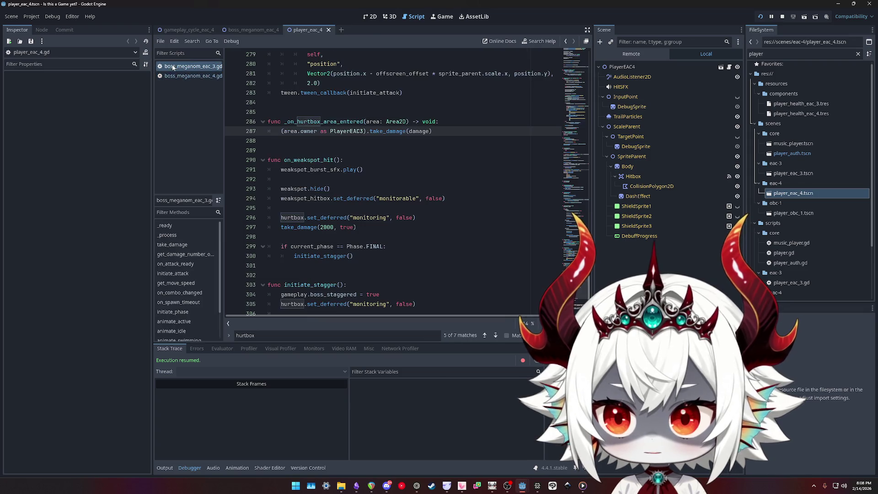
pyautogui.doubleClick(320, 121)
pyautogui.click(297, 132)
pyautogui.tripleClick(298, 131)
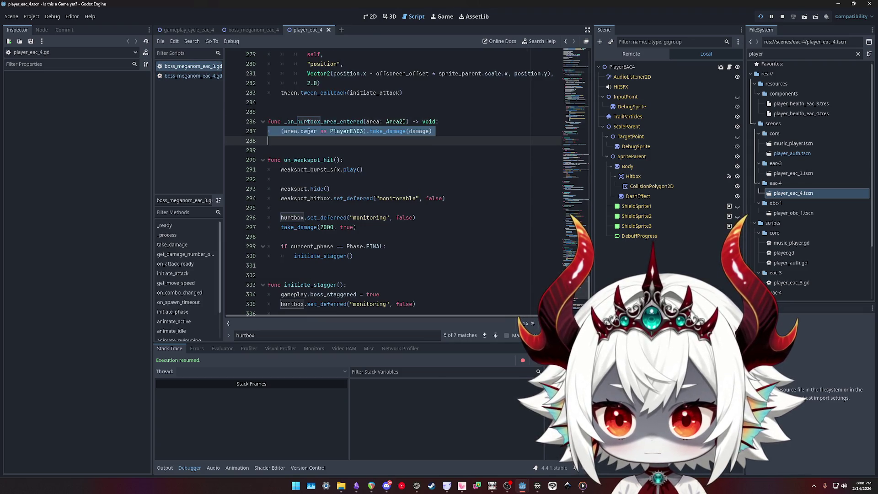
pyautogui.doubleClick(346, 131)
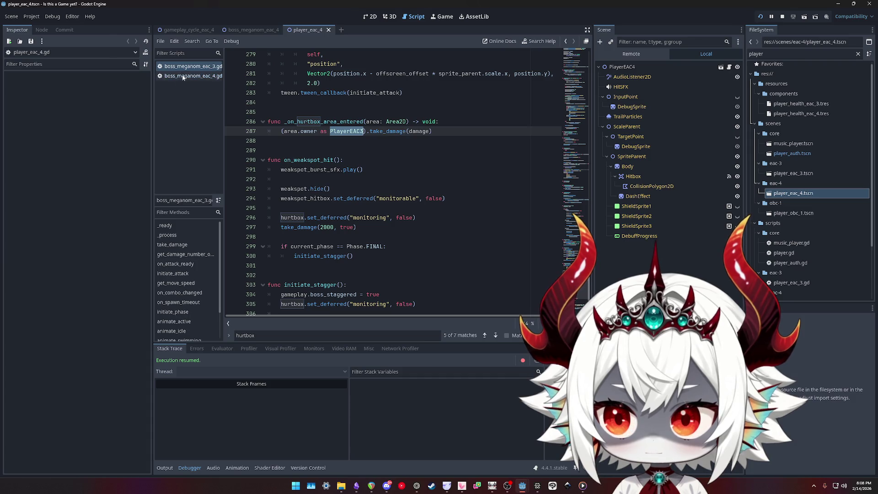
pyautogui.click(193, 75)
pyautogui.doubleClick(318, 113)
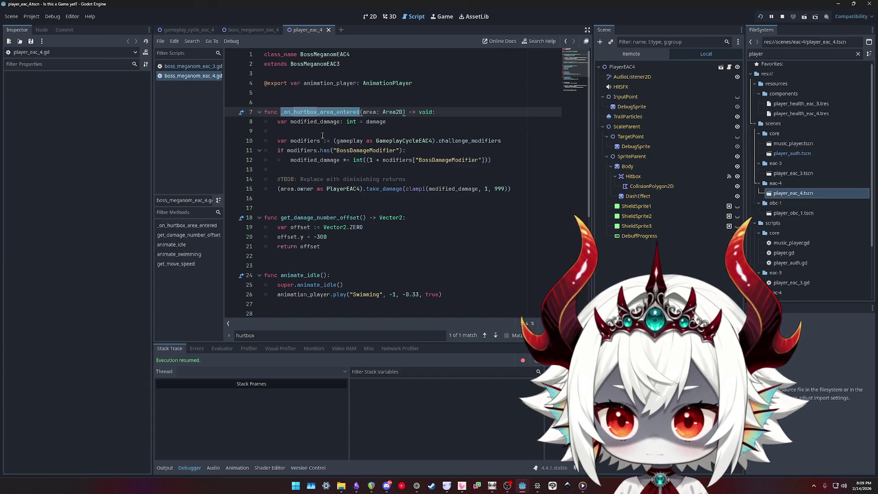
pyautogui.click(304, 189)
pyautogui.doubleClick(343, 189)
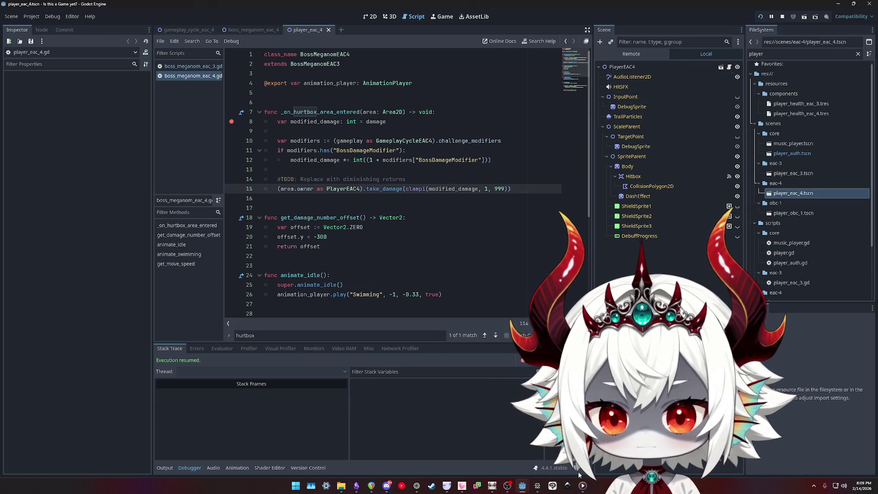
# Relaunch the game, answer No, dismiss the welcome, play a run to 909, then stop it
pyautogui.click(760, 17)
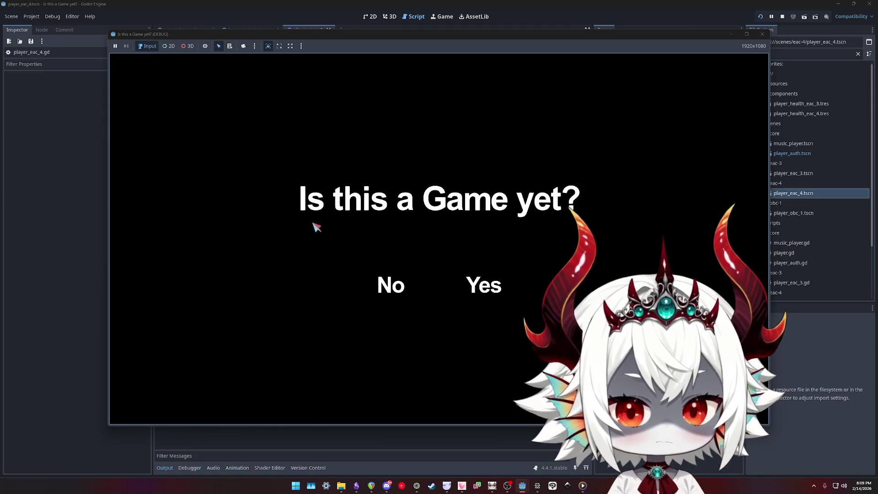
pyautogui.click(393, 284)
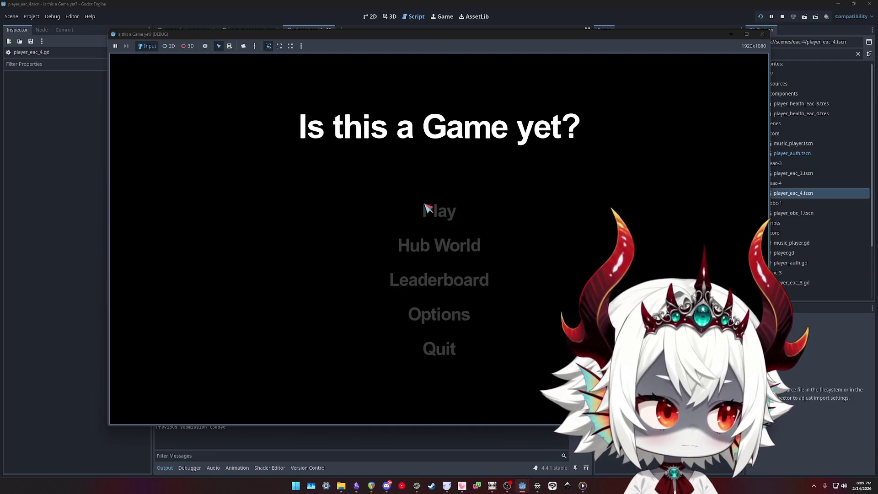
pyautogui.click(439, 337)
pyautogui.click(439, 211)
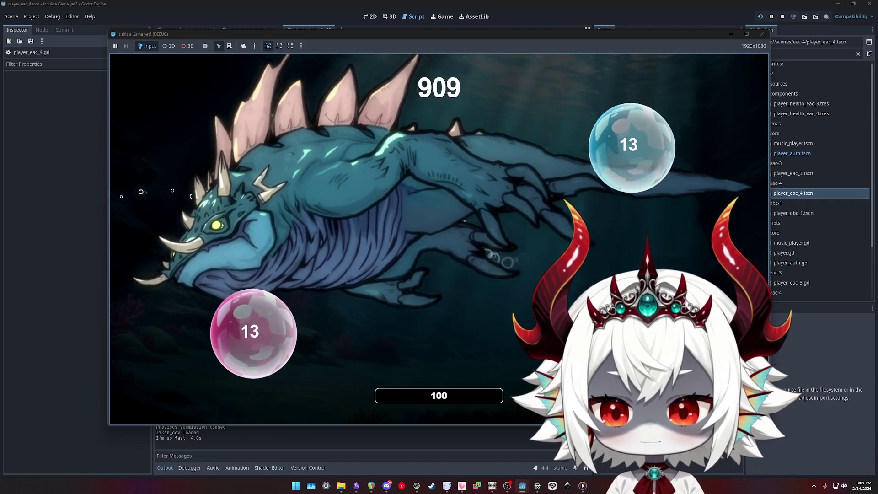
pyautogui.click(761, 35)
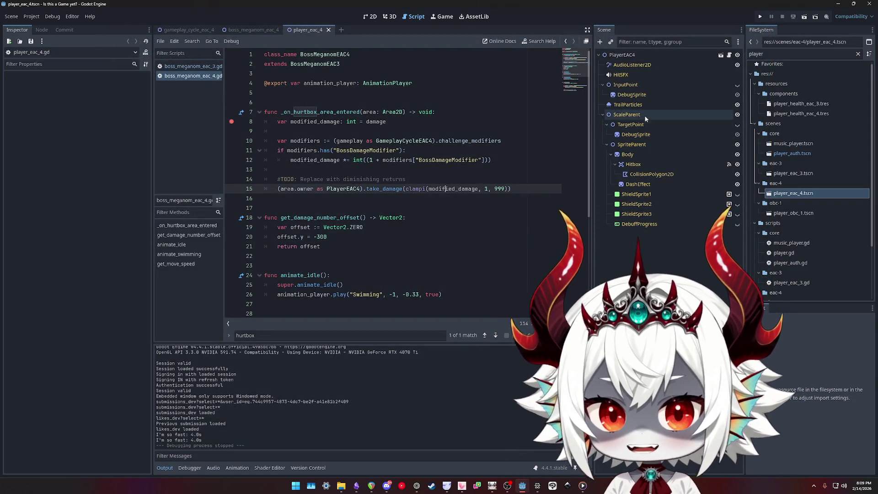
# In boss_meganom_eac_4, select Hurtbox and show its collision layer and mask
pyautogui.click(263, 32)
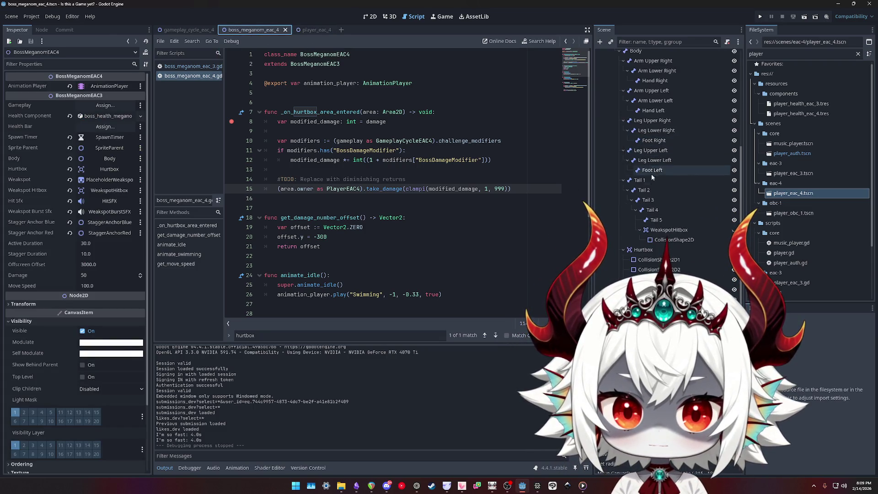
pyautogui.click(643, 250)
pyautogui.click(668, 231)
pyautogui.click(642, 250)
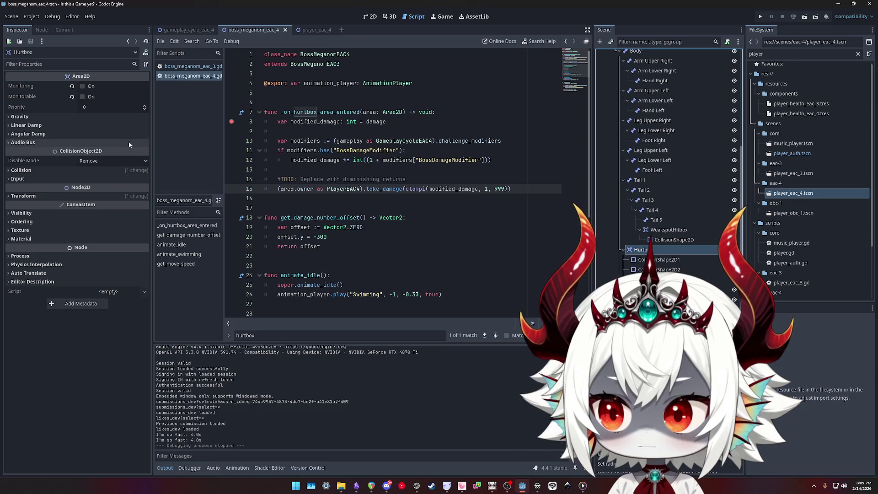
pyautogui.click(26, 170)
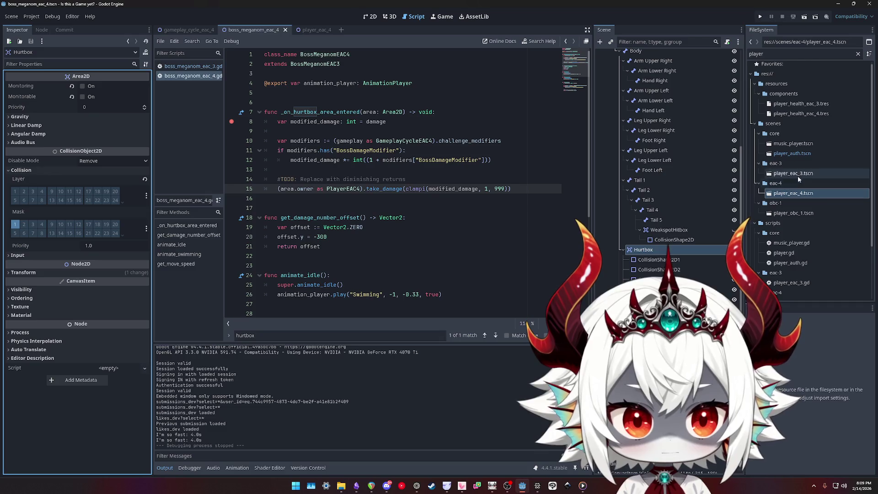
# Filter files for 'meganom' and open boss_meganom_eac_3.tscn
pyautogui.doubleClick(761, 54)
pyautogui.write('meganom')
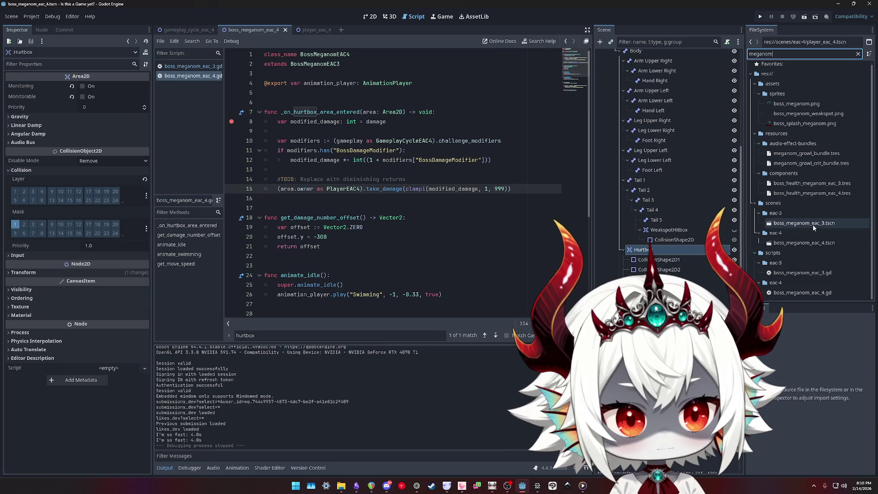
pyautogui.doubleClick(812, 223)
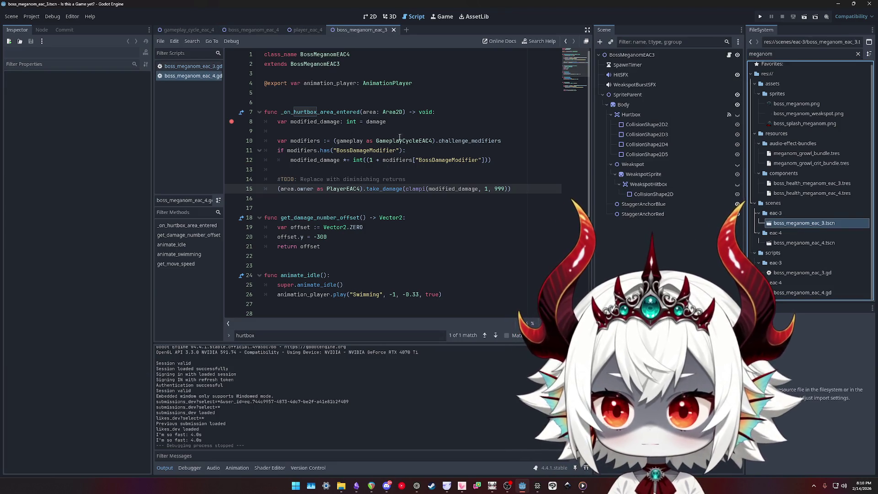
# Select Hurtbox and expand its Transform in both the eac_3 and eac_4 boss scenes
pyautogui.click(630, 115)
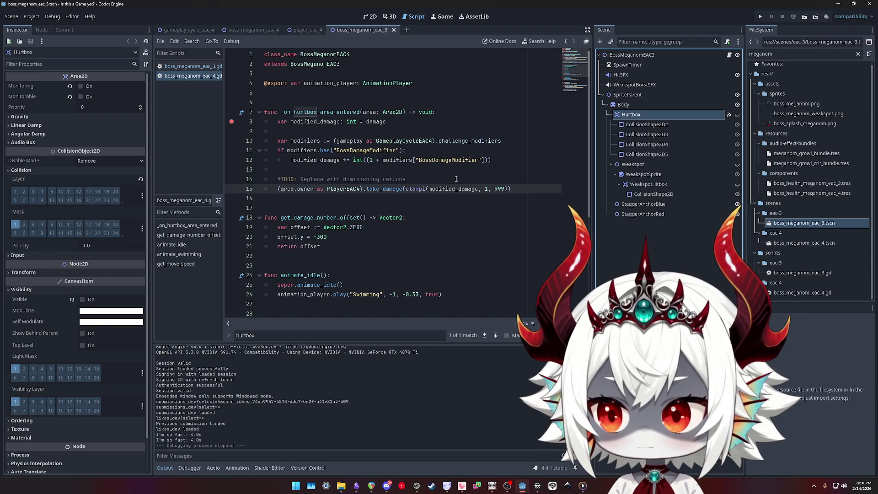
pyautogui.click(260, 30)
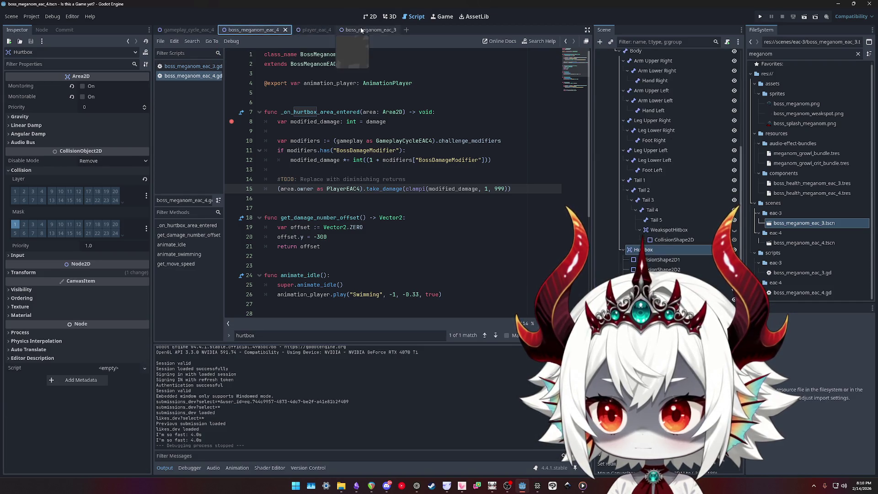
pyautogui.click(361, 30)
pyautogui.click(243, 30)
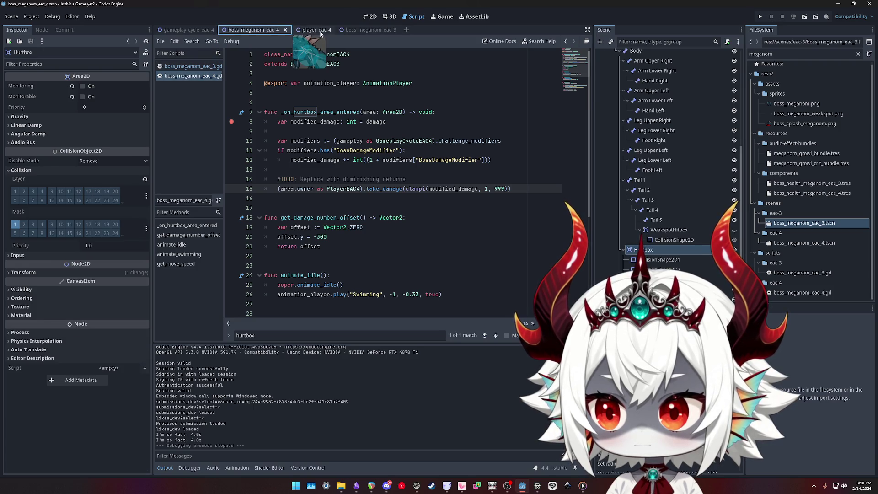
pyautogui.click(360, 30)
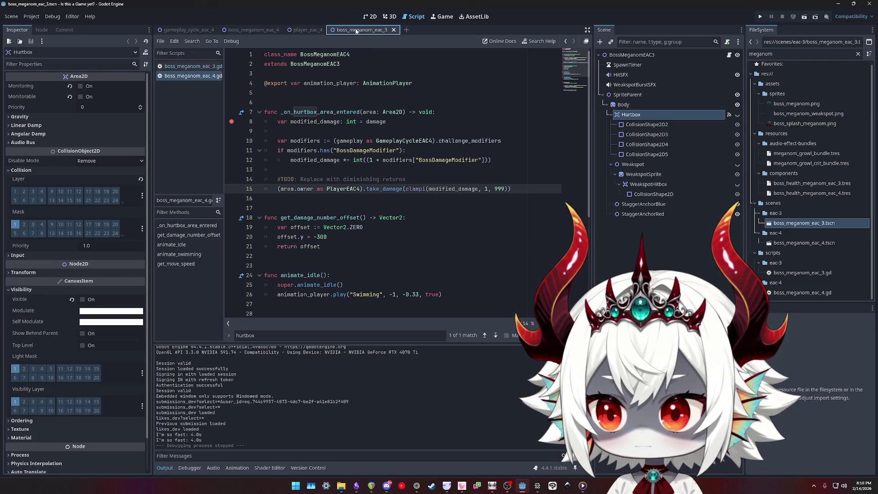
pyautogui.click(21, 272)
pyautogui.click(258, 31)
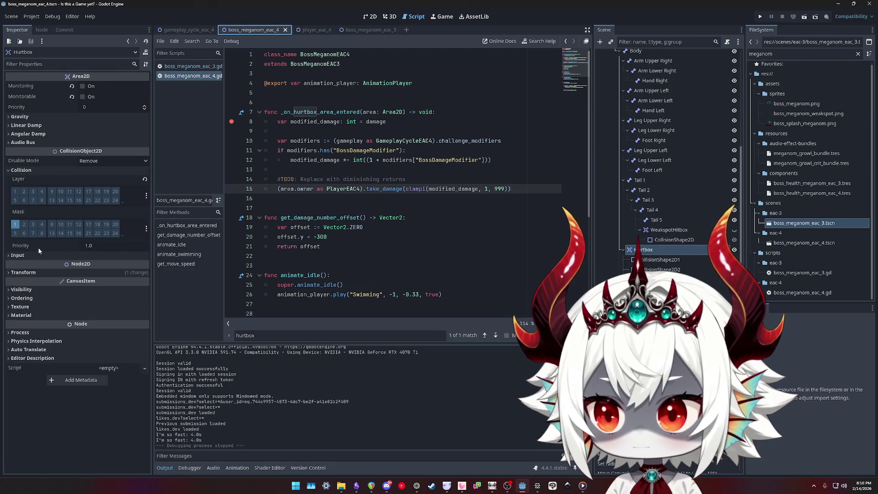
pyautogui.click(21, 273)
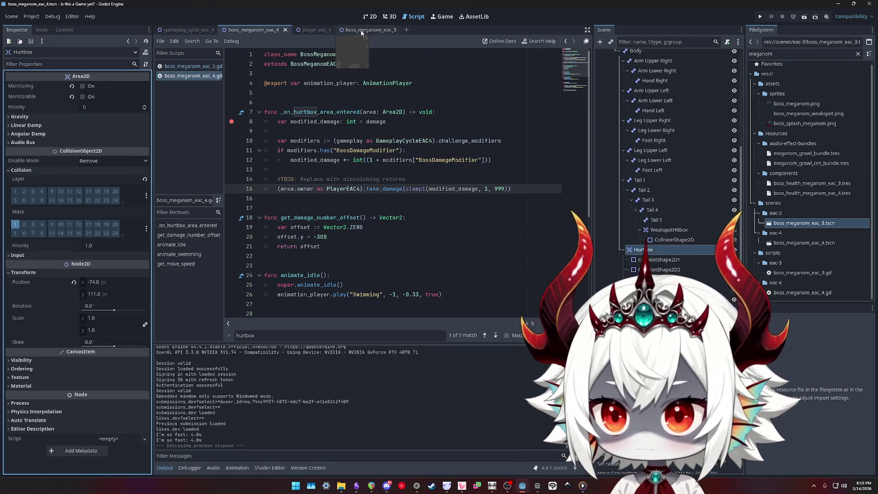
# Compare Hurtbox positions between the eac_3 and eac_4 scenes, then view eac_4 in 2D
pyautogui.click(361, 30)
pyautogui.click(256, 30)
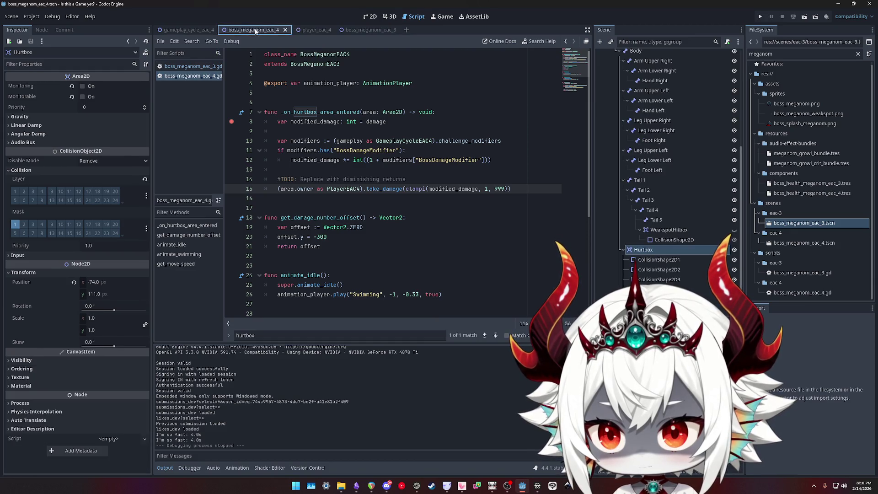
pyautogui.click(358, 29)
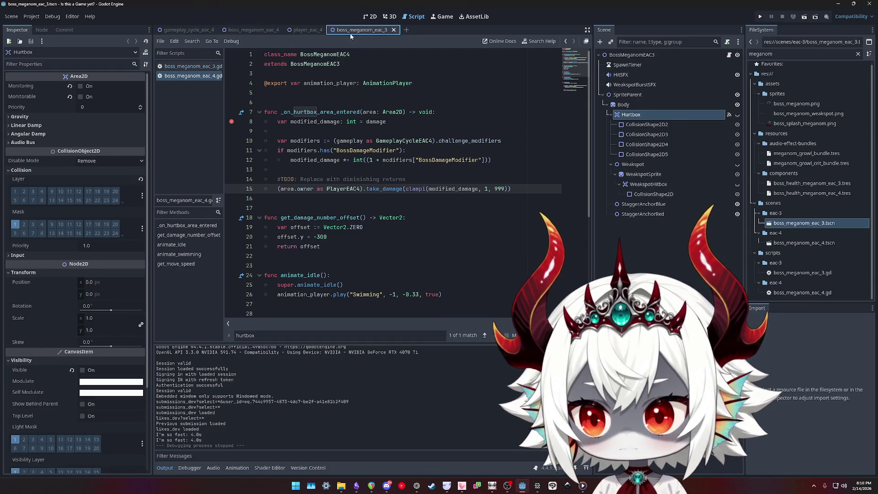
pyautogui.click(245, 30)
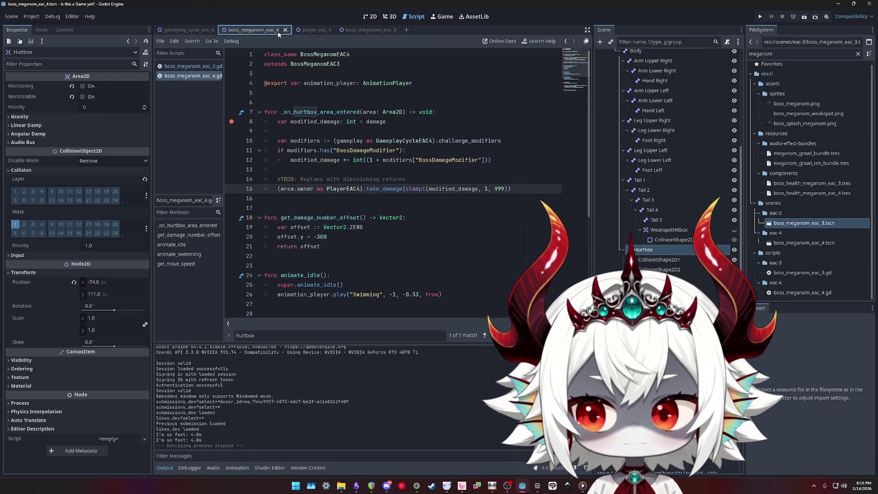
pyautogui.click(374, 30)
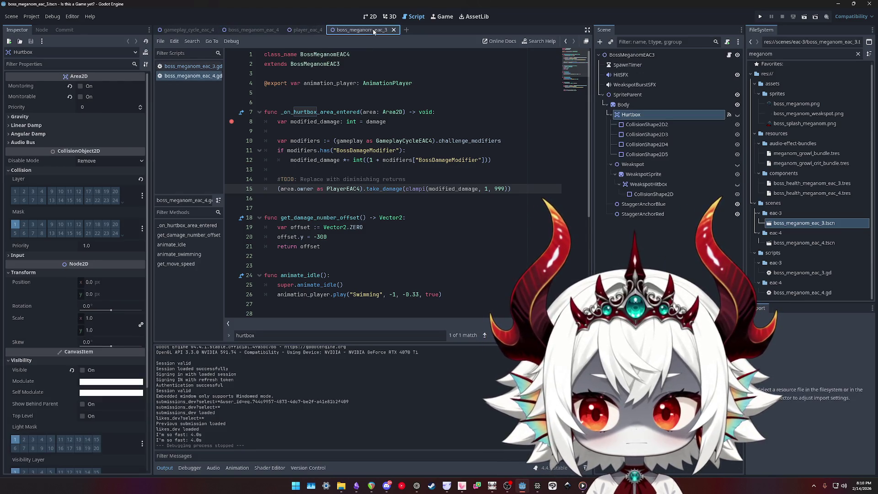
pyautogui.click(252, 32)
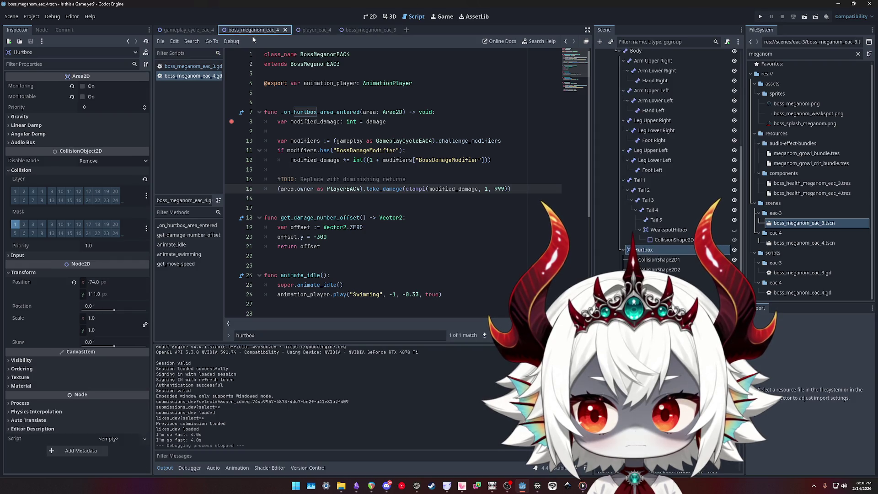
pyautogui.click(371, 16)
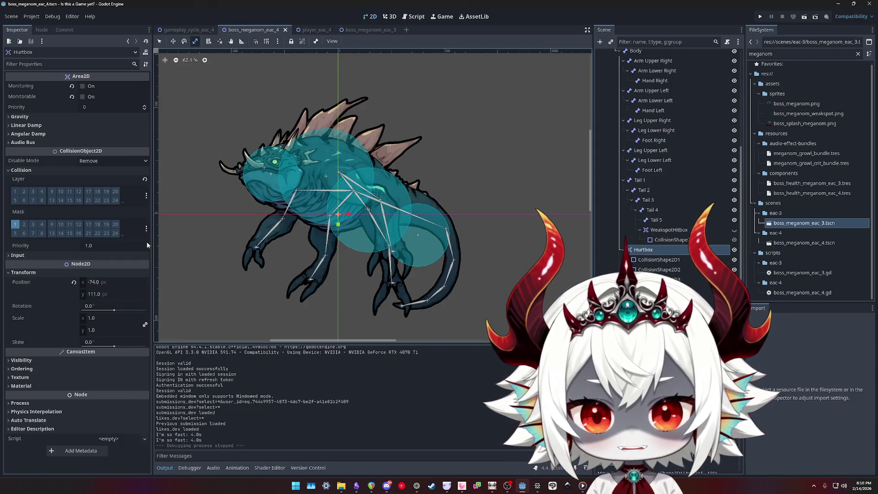
# Reset the eac_4 Hurtbox position to (0, 0), checking the eac_3 boss layout for reference
pyautogui.click(74, 282)
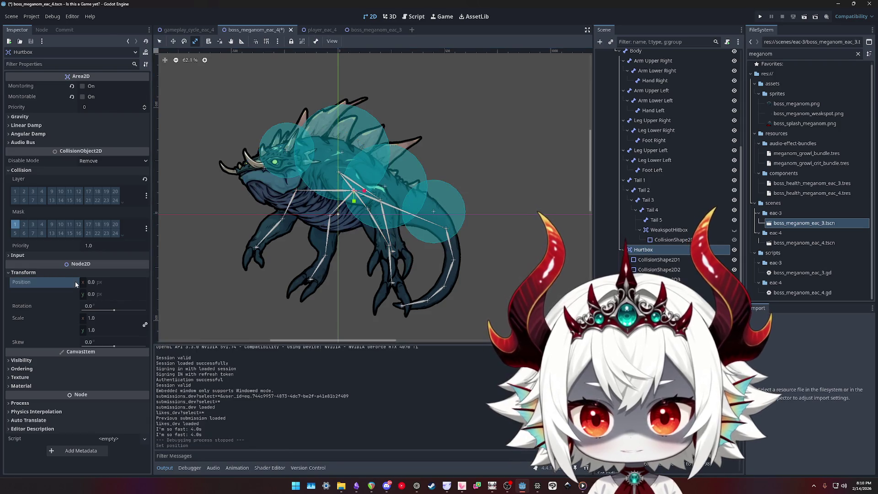
pyautogui.click(380, 31)
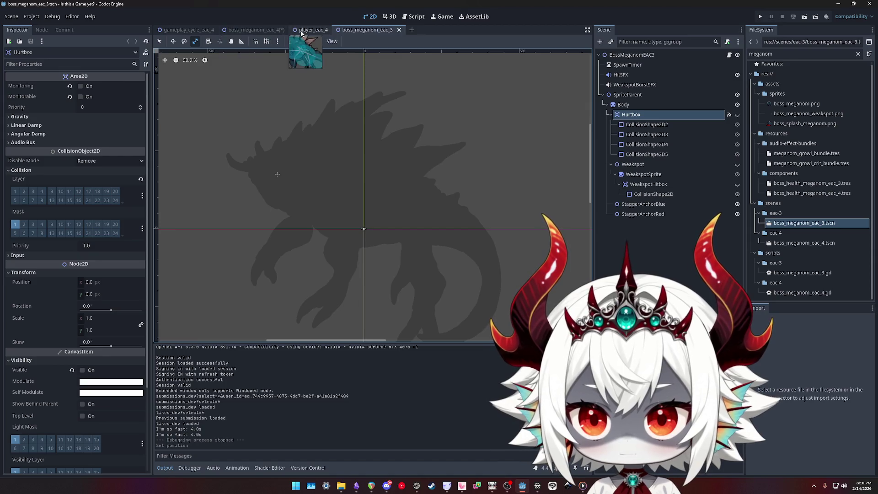
pyautogui.click(251, 30)
# Move the Hurtbox's four collision circles back over the boss body and save the scene
pyautogui.click(646, 260)
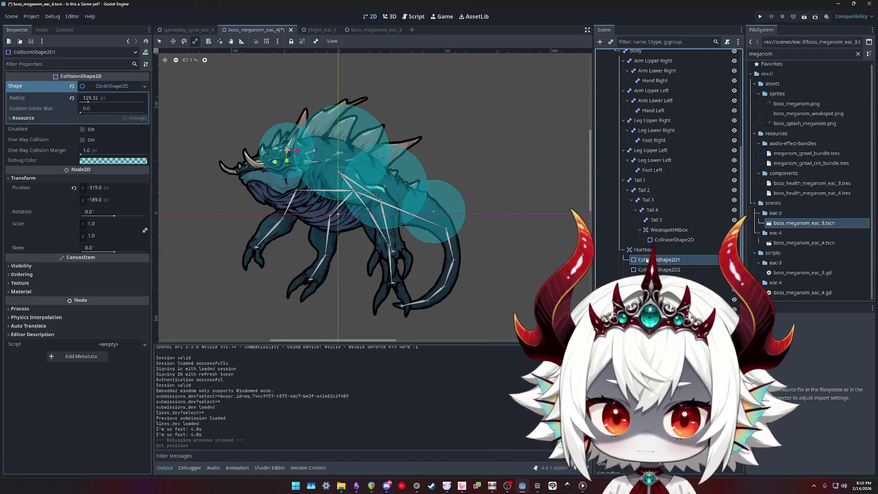
pyautogui.keyDown('shift'); pyautogui.click(659, 289); pyautogui.keyUp('shift')
pyautogui.moveTo(343, 152); pyautogui.dragTo(328, 176)
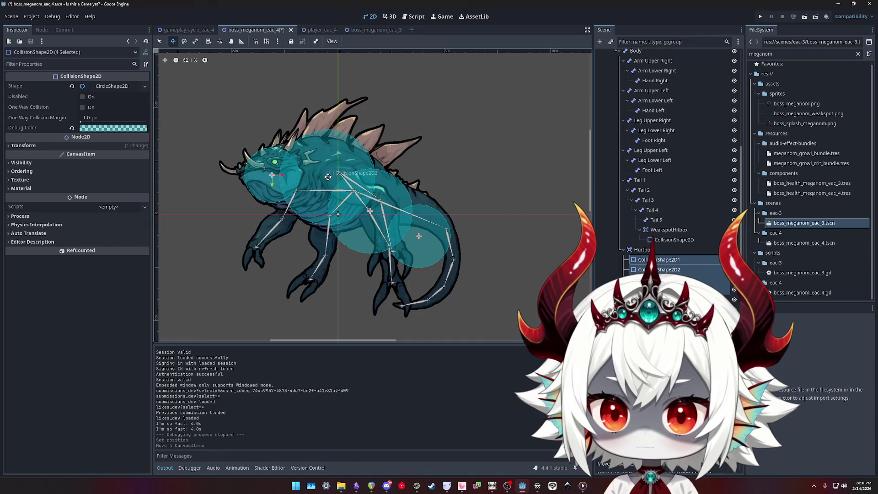
pyautogui.hotkey('ctrl', 's')
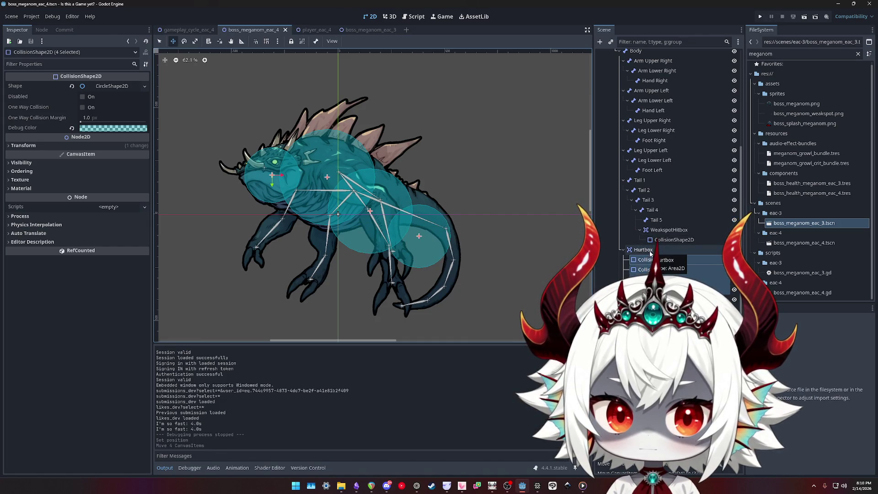
# Compare the WeakspotHitbox transform with the Hurtbox node, then filter FileSystem for 'player'
pyautogui.click(644, 250)
pyautogui.click(678, 230)
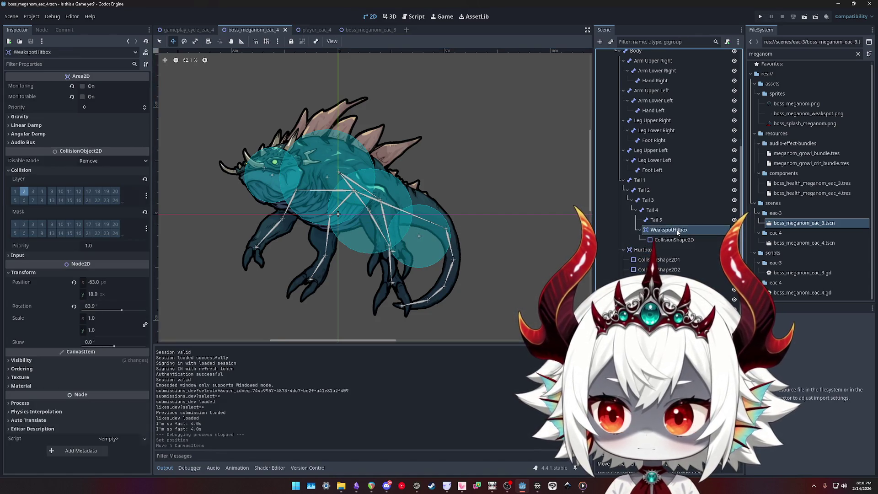
pyautogui.click(664, 230)
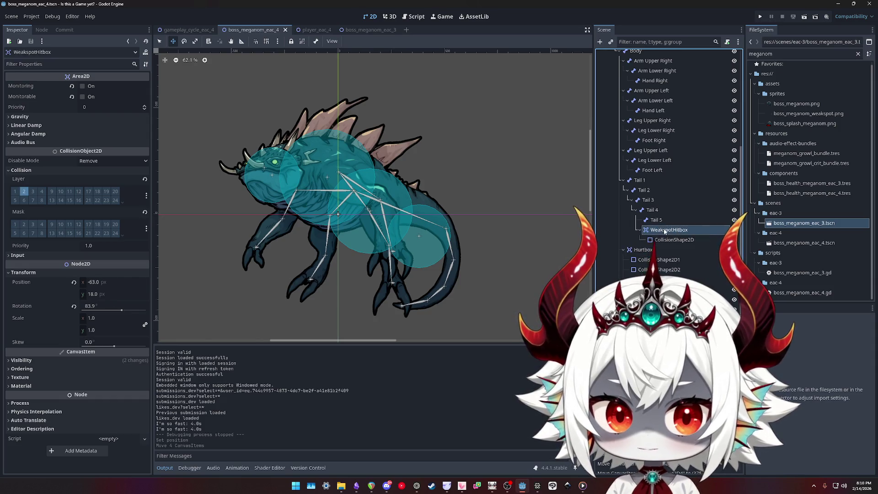
pyautogui.click(651, 251)
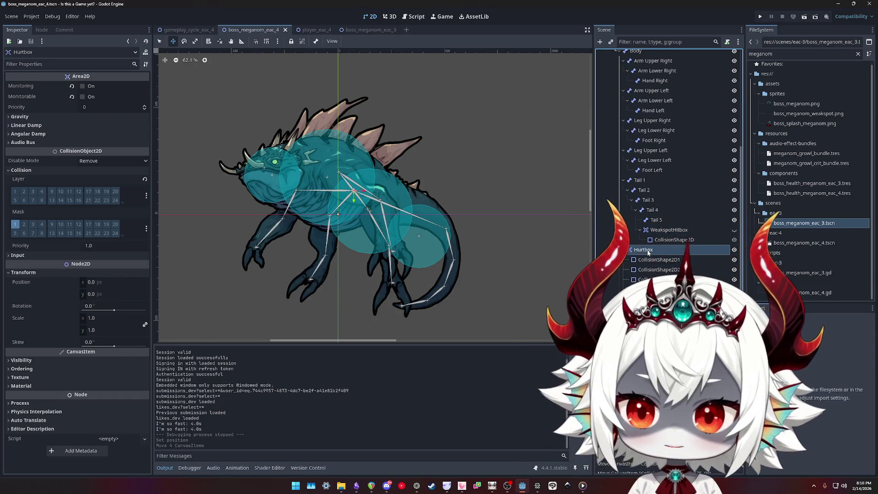
pyautogui.click(666, 231)
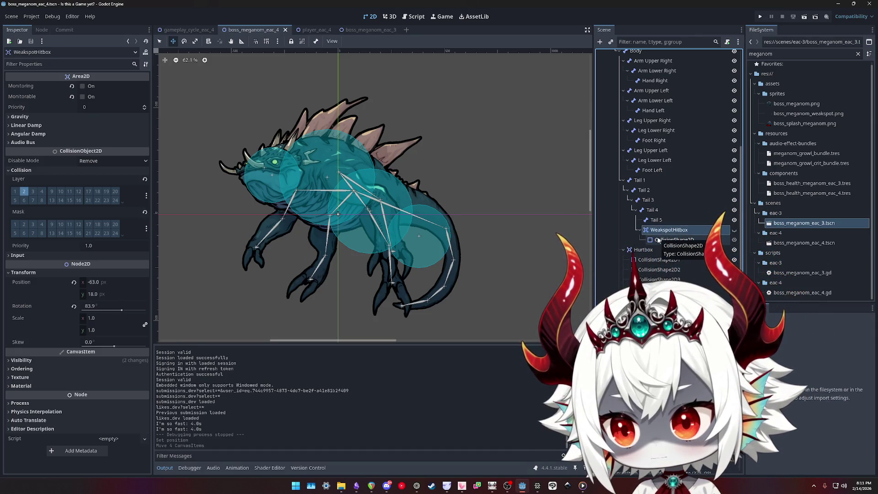
pyautogui.click(641, 252)
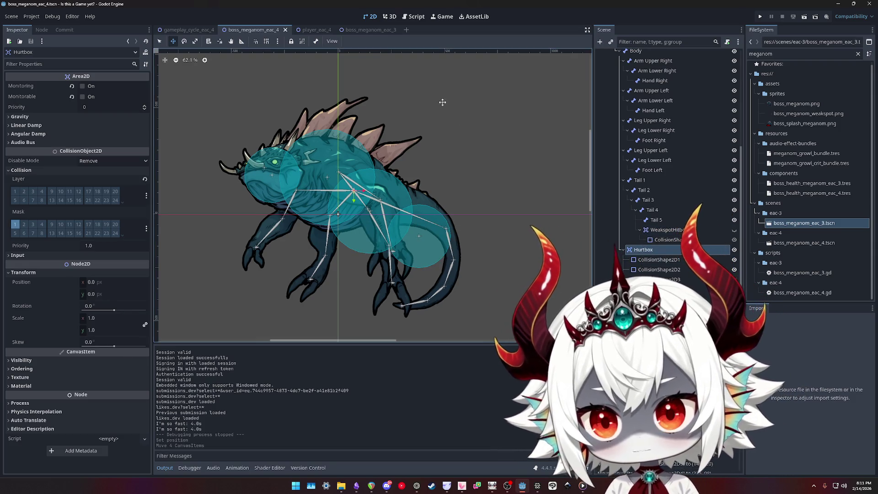
pyautogui.doubleClick(785, 54)
pyautogui.write('player')
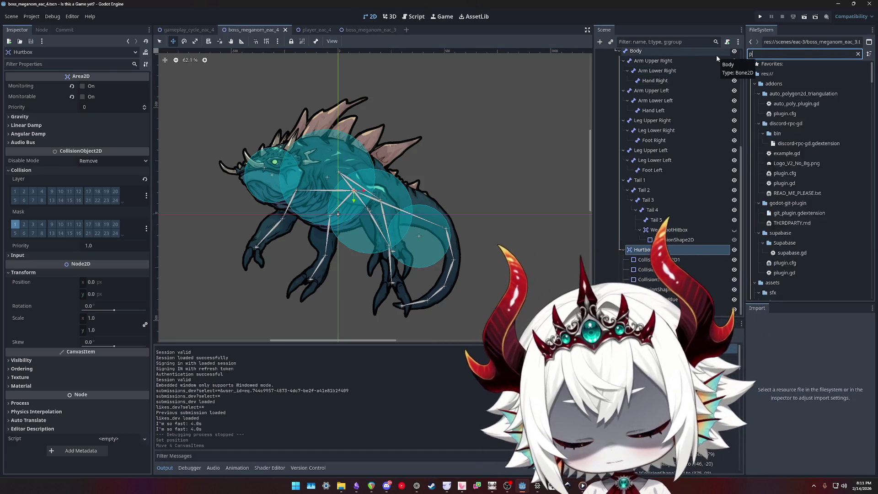
# Open the player_eac_3 and player_eac_4 scenes and inspect the eac_4 player's Hitbox area
pyautogui.doubleClick(809, 173)
pyautogui.doubleClick(799, 194)
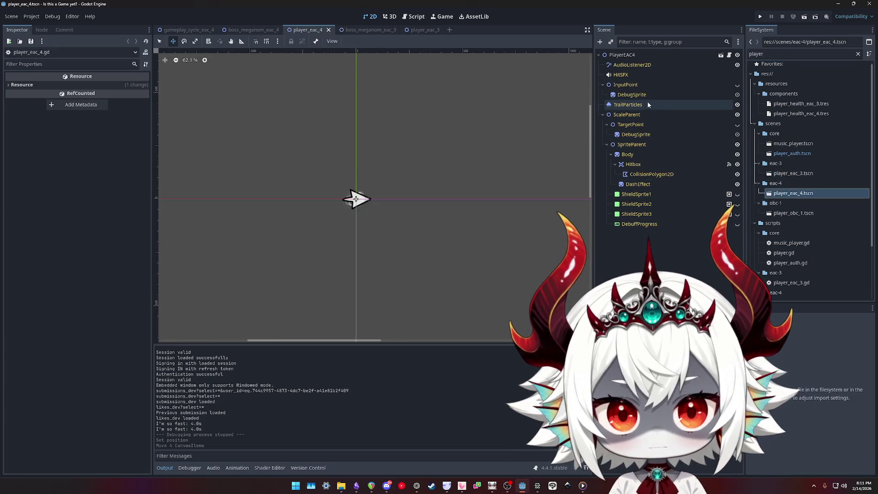
pyautogui.click(622, 54)
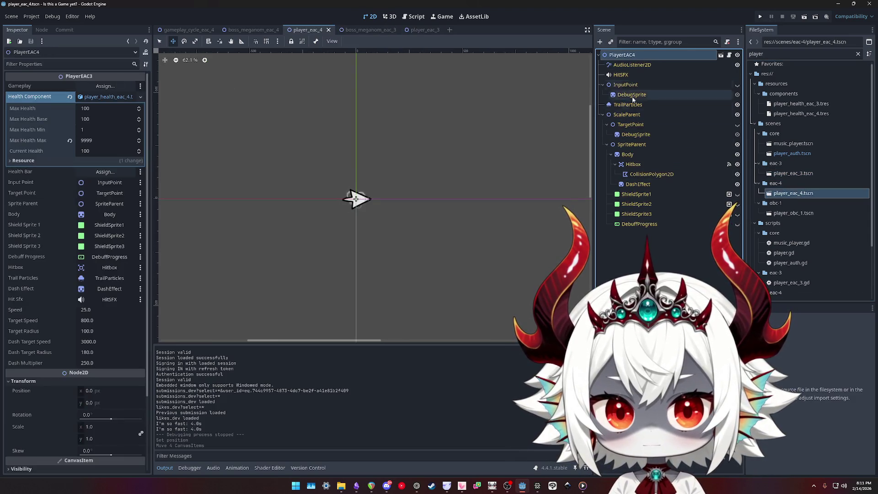
pyautogui.click(633, 164)
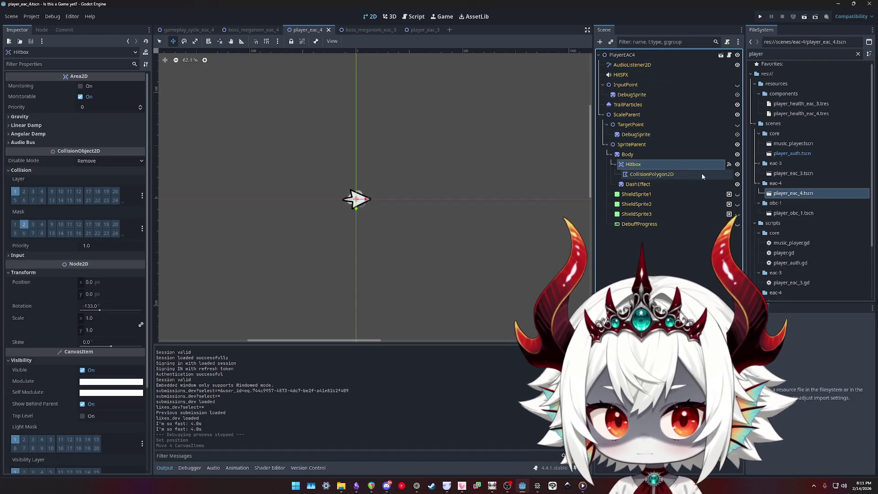
# Switch between player_eac_3 and player_eac_4 to compare their Hitbox settings
pyautogui.doubleClick(794, 173)
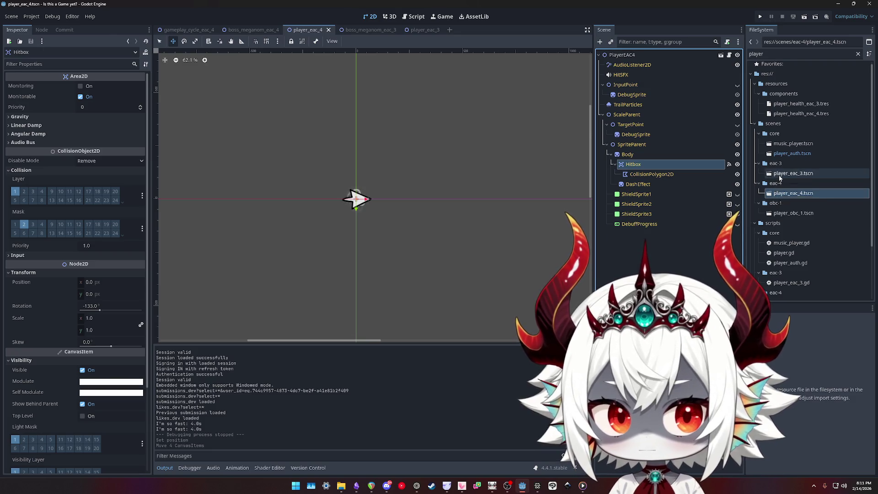
pyautogui.click(634, 165)
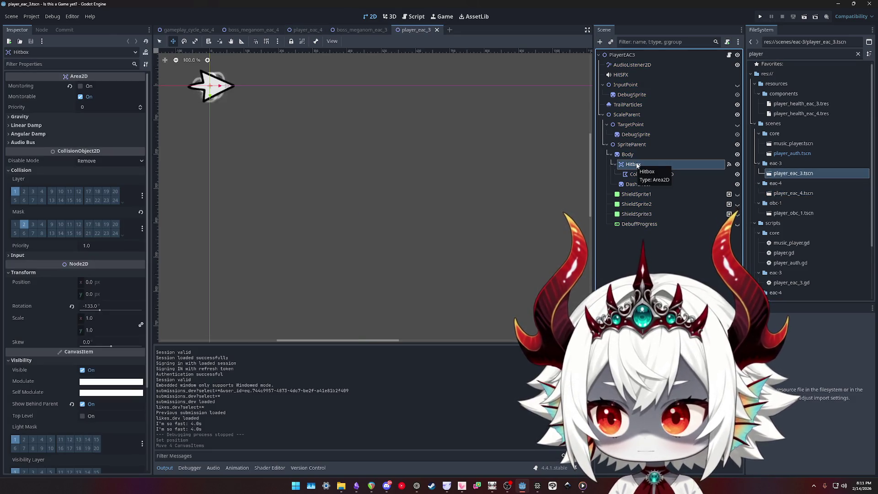
pyautogui.doubleClick(780, 194)
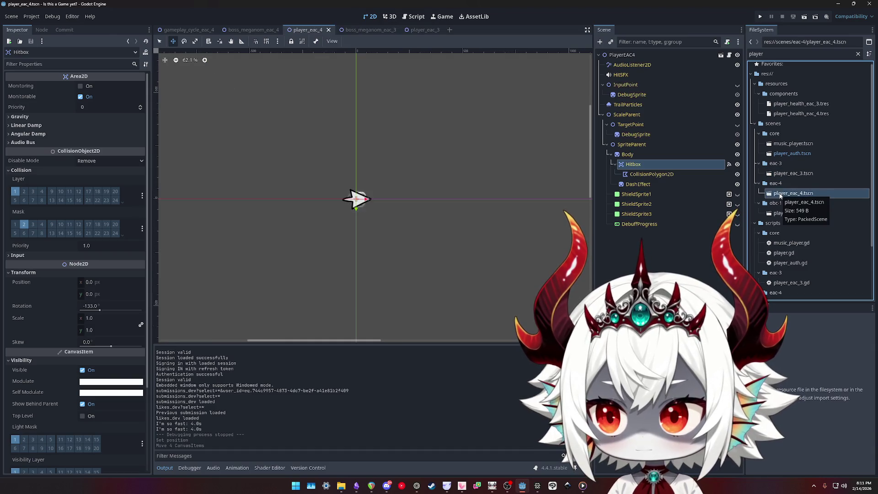
pyautogui.doubleClick(793, 173)
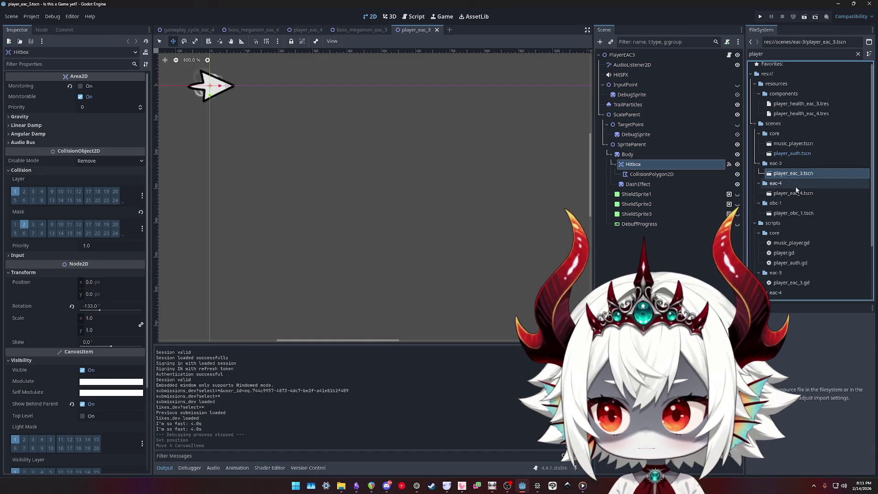
pyautogui.doubleClick(791, 194)
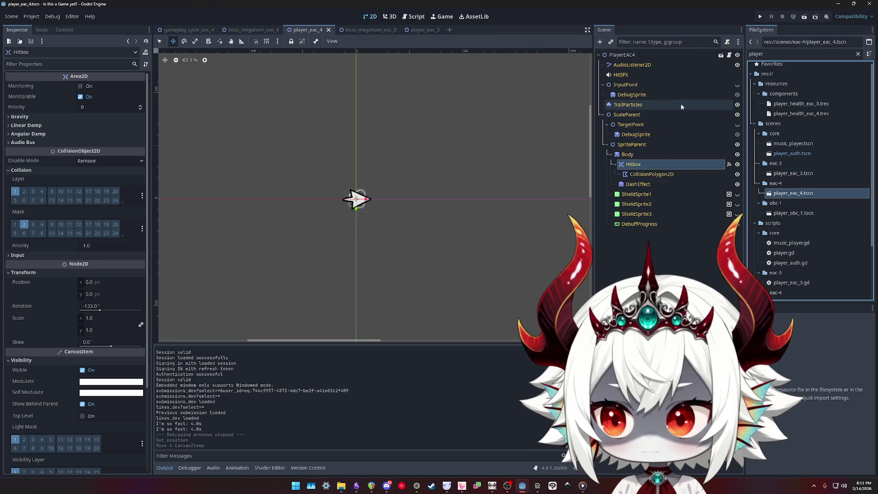
pyautogui.click(791, 174)
pyautogui.click(793, 193)
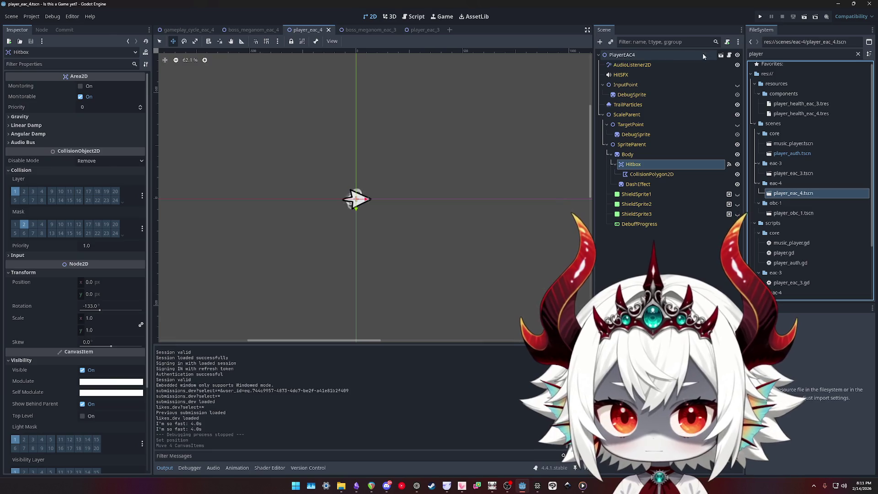
pyautogui.click(728, 56)
# Review the handle_hit override in player_eac_4.gd and find handle_hit in parent PlayerEAC3
pyautogui.click(729, 55)
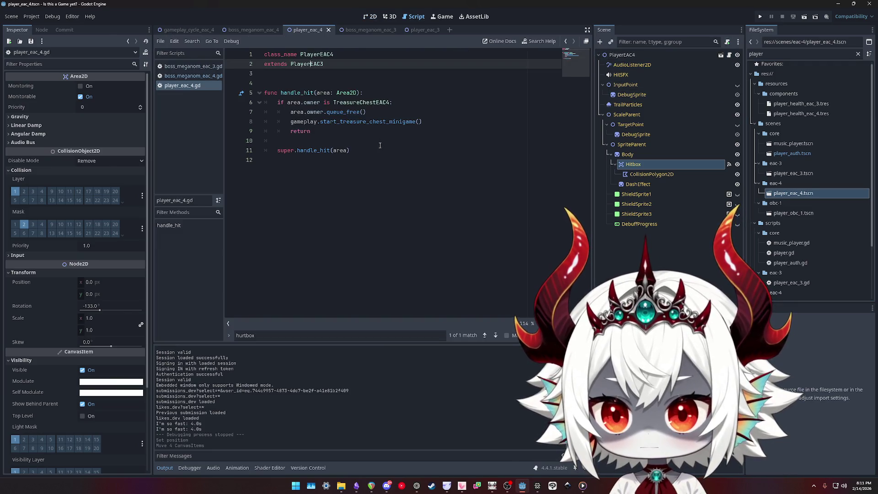
pyautogui.click(297, 93)
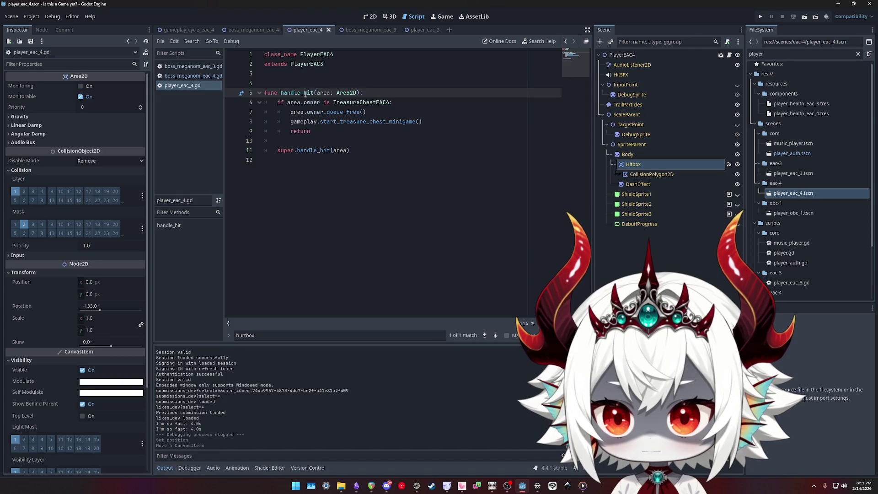
pyautogui.moveTo(380, 155); pyautogui.dragTo(265, 97)
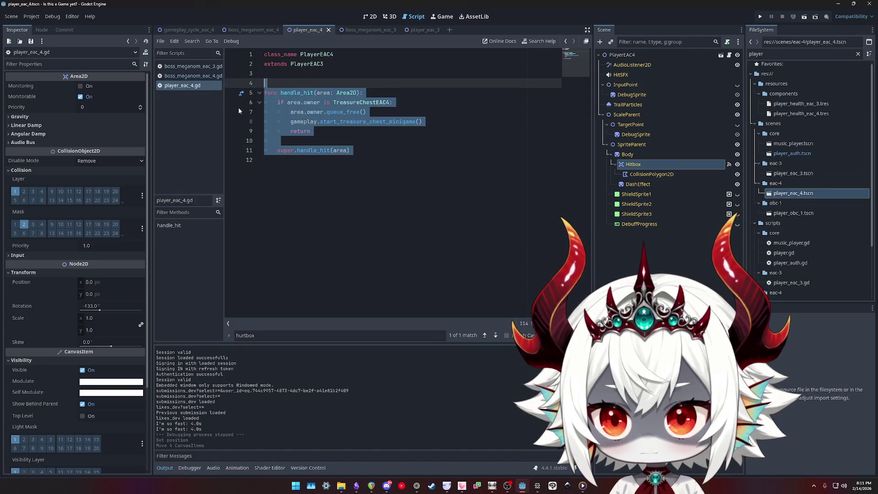
pyautogui.keyDown('ctrl'); pyautogui.click(310, 64); pyautogui.keyUp('ctrl')
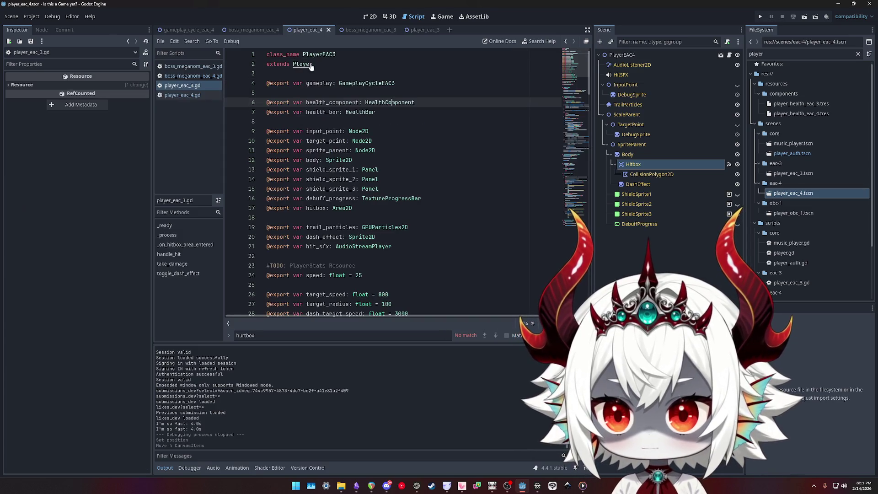
pyautogui.hotkey('ctrl', 'f')
pyautogui.write('handle')
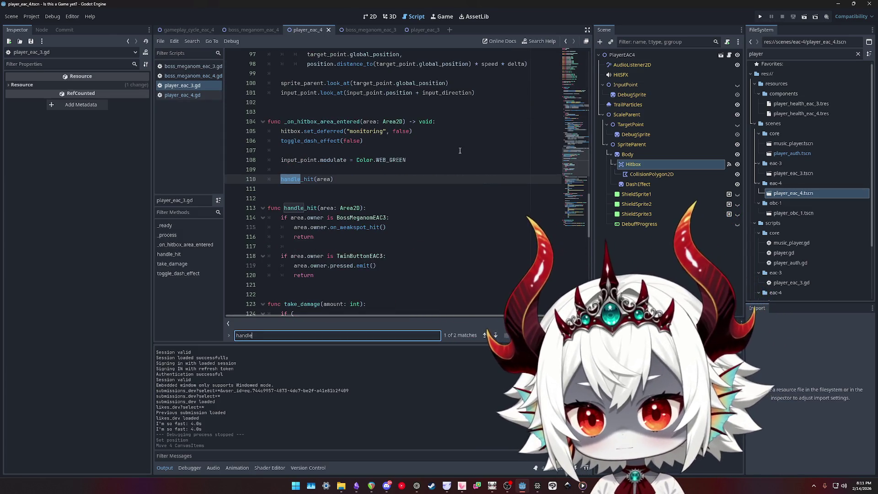
pyautogui.write('_hit')
pyautogui.press('Return')
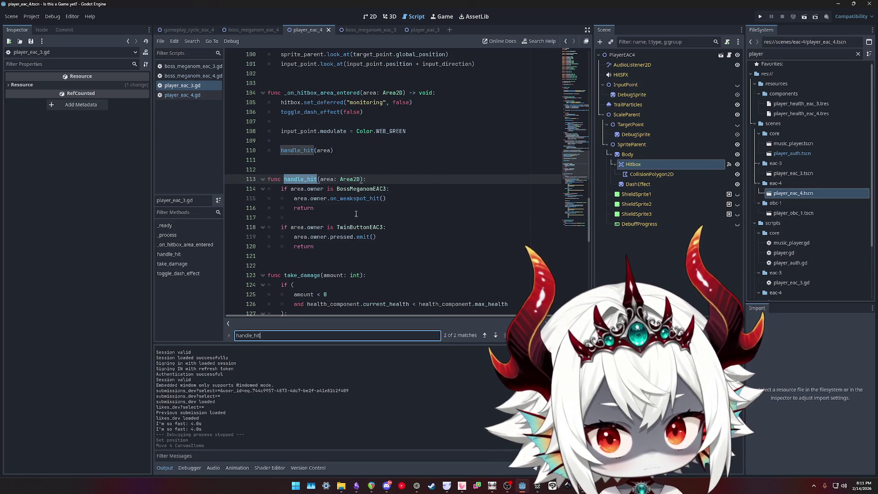
# Trace modified_damage and take_damage through boss_meganom_eac_4's _on_hurtbox_area_entered and its parent handler
pyautogui.click(193, 77)
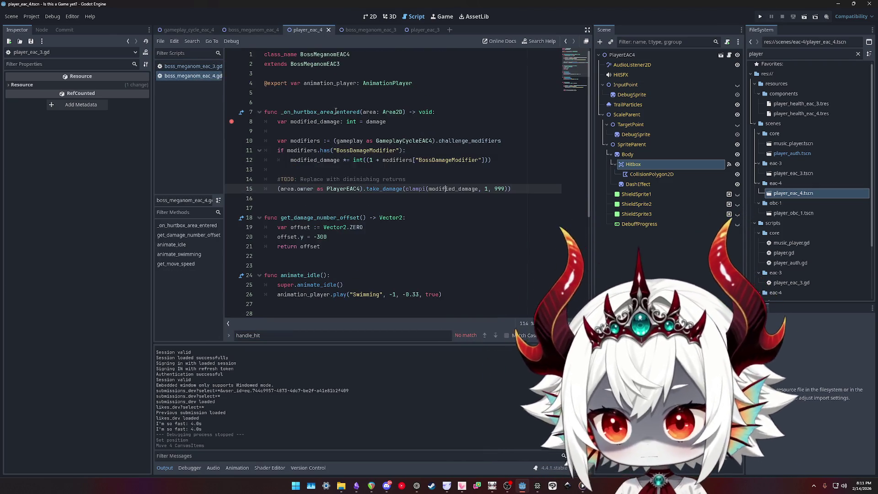
pyautogui.click(320, 112)
pyautogui.doubleClick(320, 112)
pyautogui.doubleClick(314, 122)
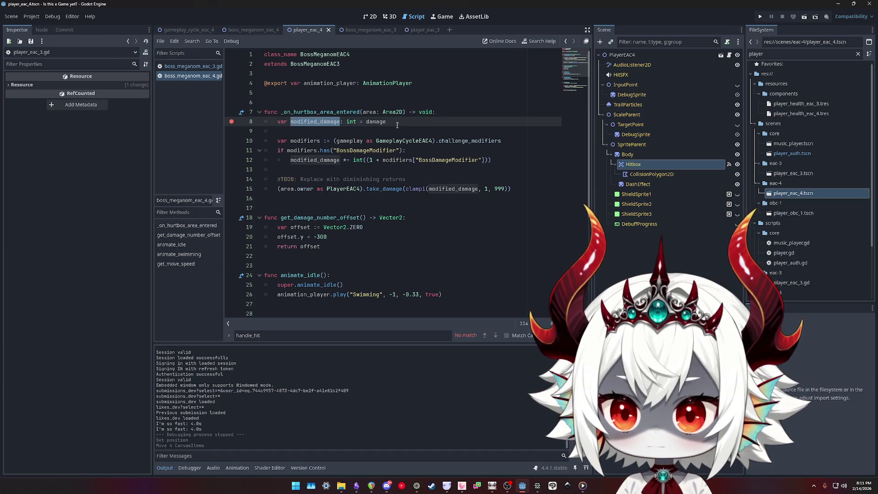
pyautogui.doubleClick(336, 112)
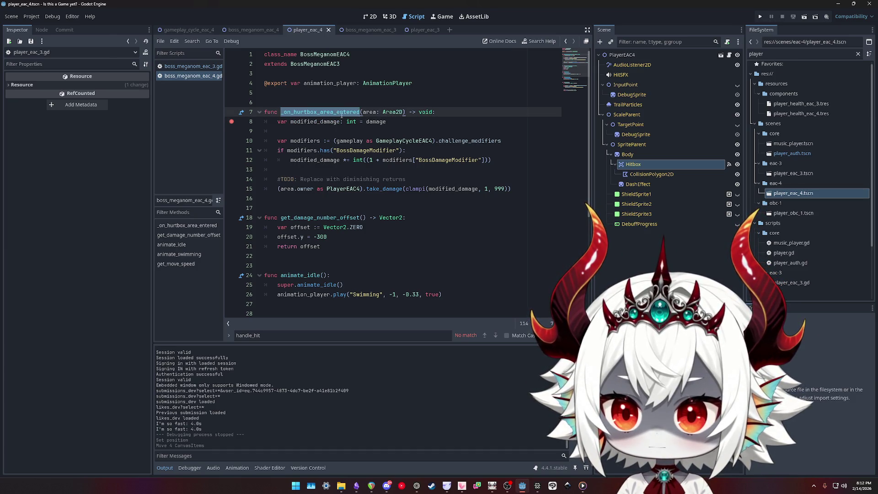
pyautogui.click(241, 112)
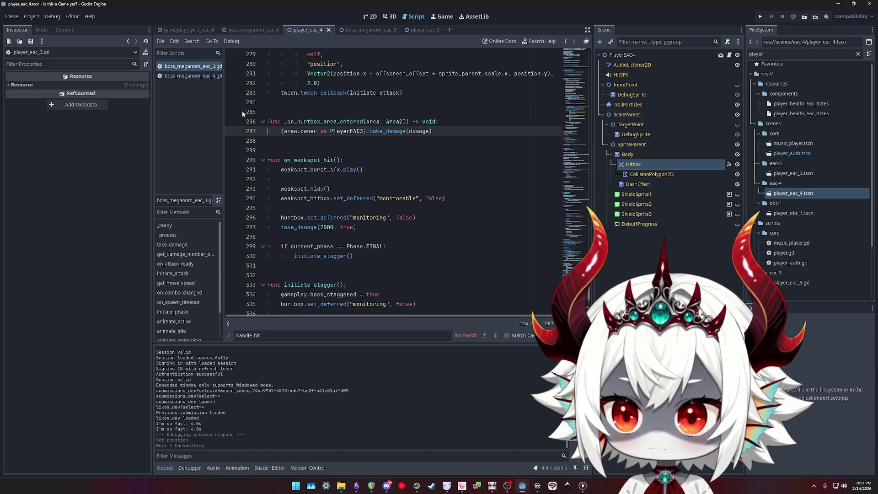
pyautogui.doubleClick(387, 131)
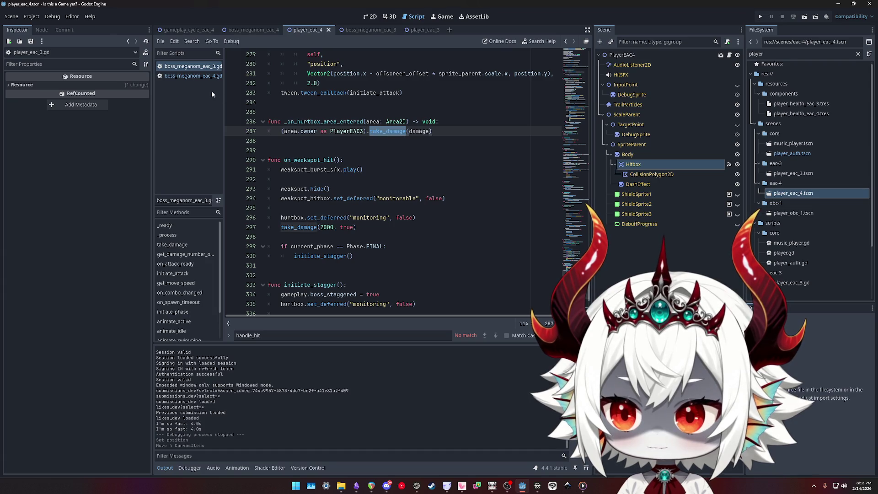
# Compare the _on_hurtbox_area_entered handlers in the boss_meganom_eac_4 and boss_meganom_eac_3 scripts
pyautogui.click(199, 77)
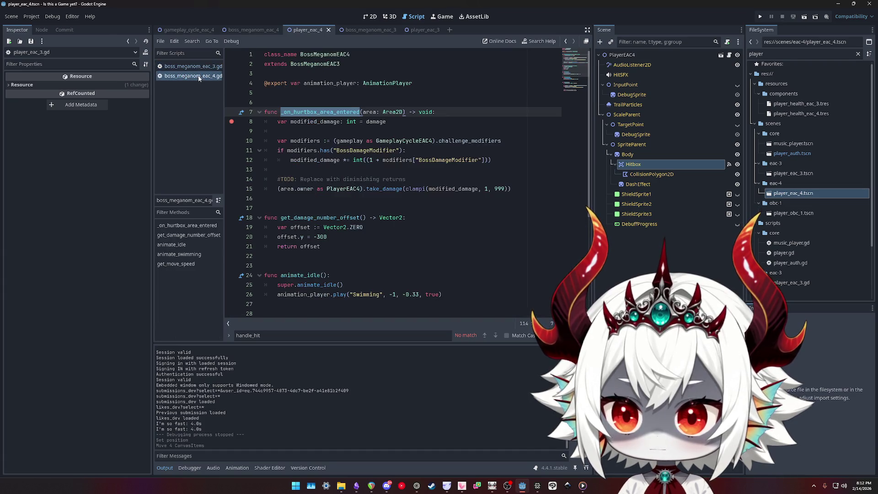
pyautogui.doubleClick(315, 140)
pyautogui.doubleClick(305, 122)
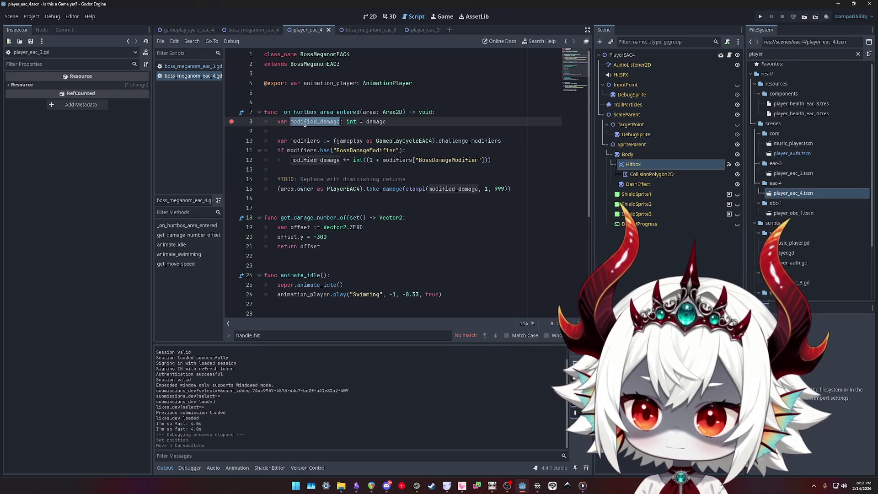
pyautogui.click(186, 68)
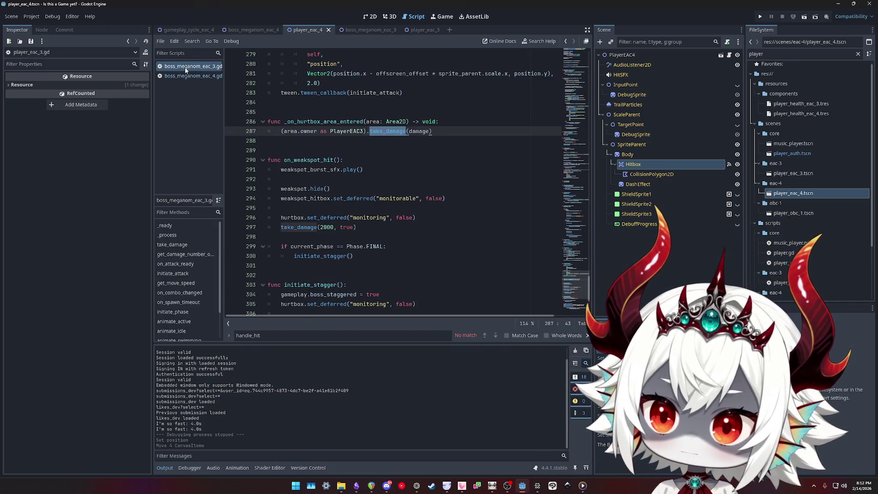
pyautogui.click(191, 76)
pyautogui.click(187, 66)
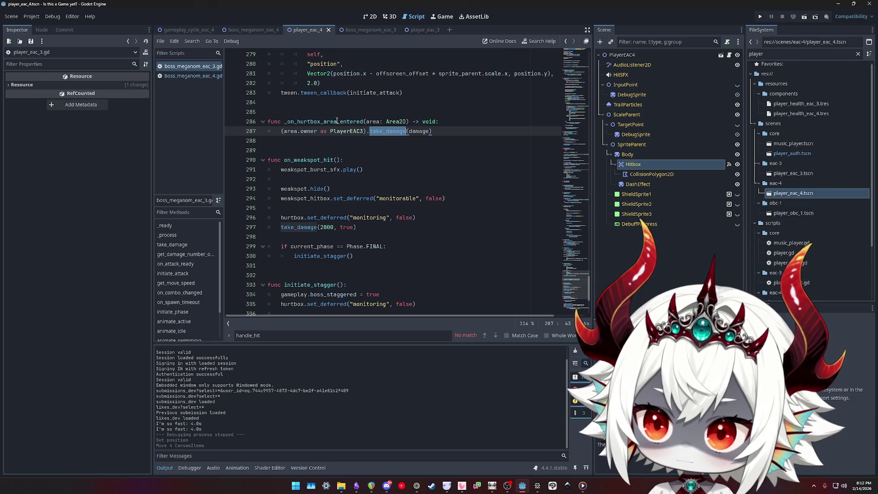
pyautogui.doubleClick(323, 121)
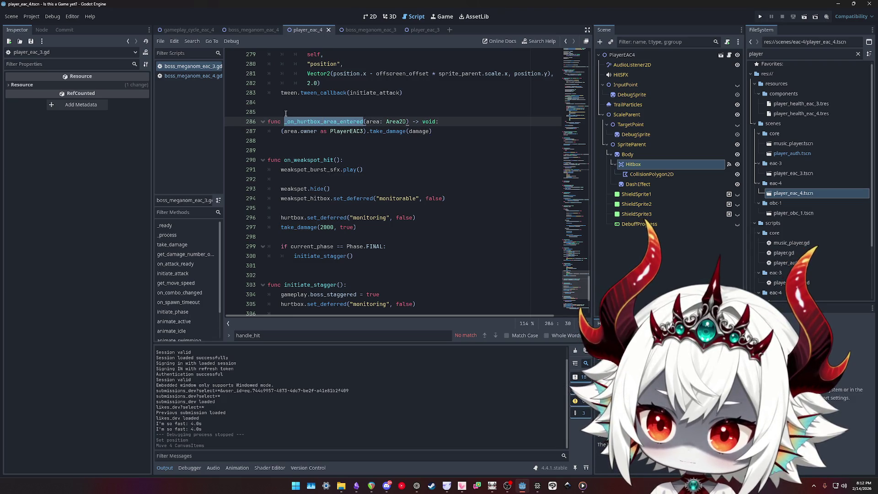
pyautogui.click(181, 76)
pyautogui.click(185, 67)
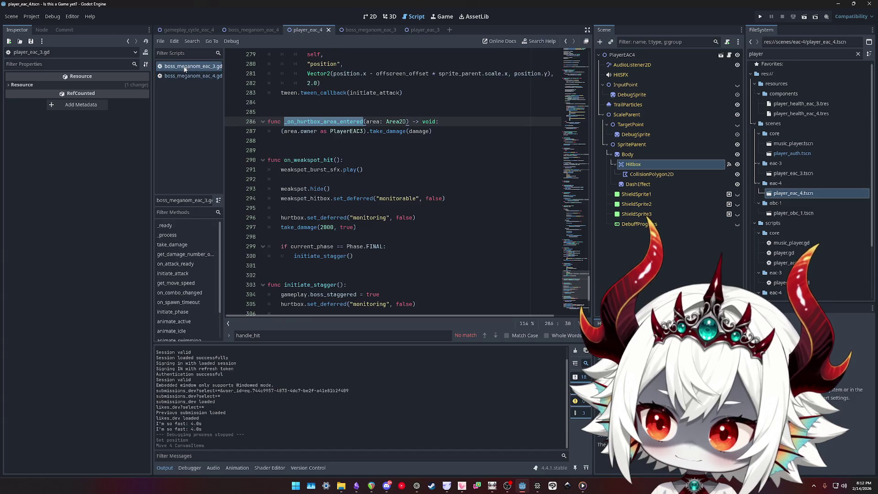
# Return to the boss_meganom_eac_4 scene and list its Hurtbox's signals
pyautogui.click(41, 30)
pyautogui.click(61, 30)
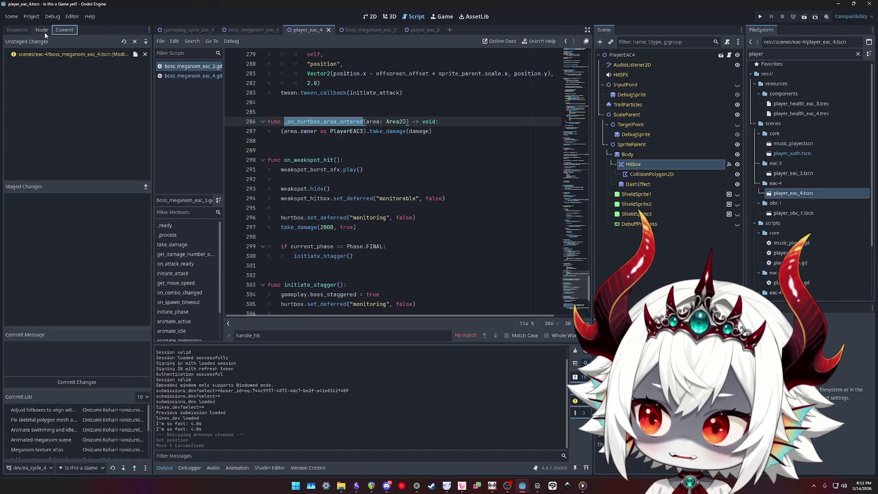
pyautogui.click(18, 30)
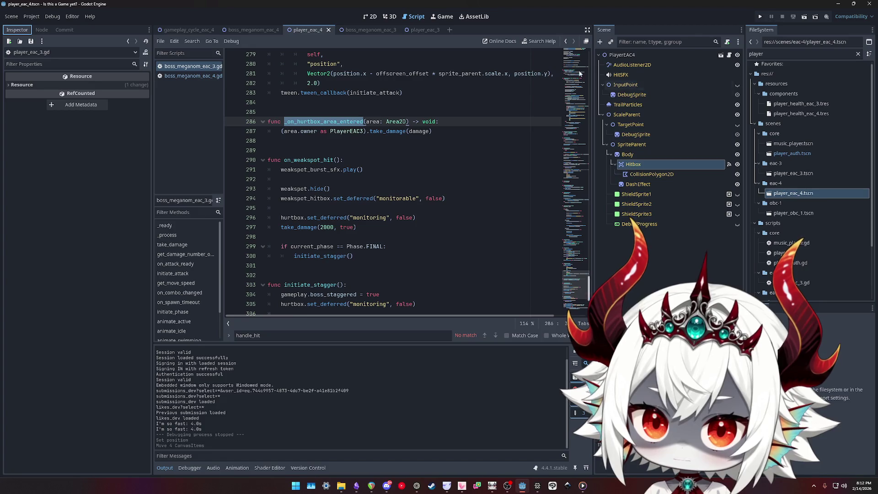
pyautogui.click(357, 30)
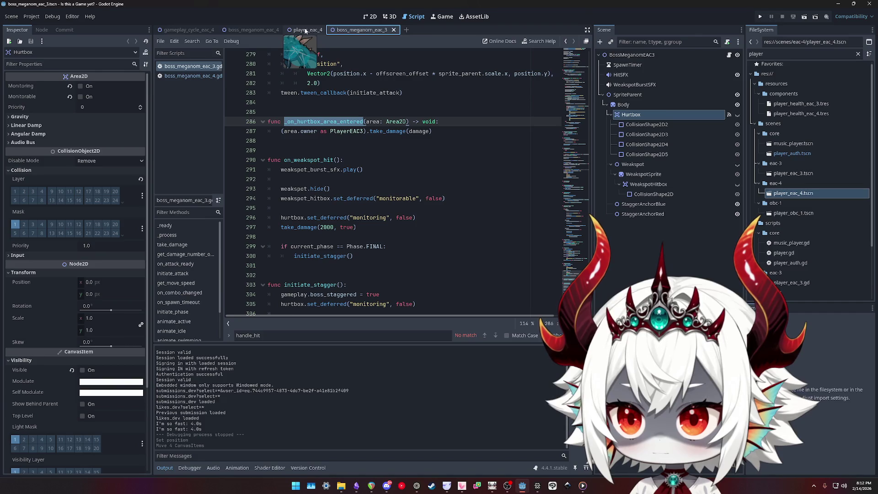
pyautogui.click(247, 30)
pyautogui.click(43, 30)
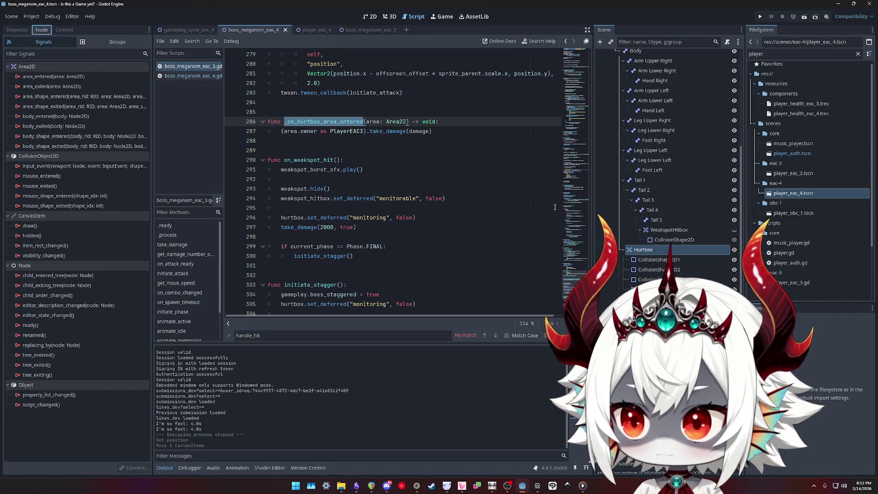
# Check the boss_meganom_eac_3 Hurtbox's signal connections for comparison
pyautogui.click(647, 251)
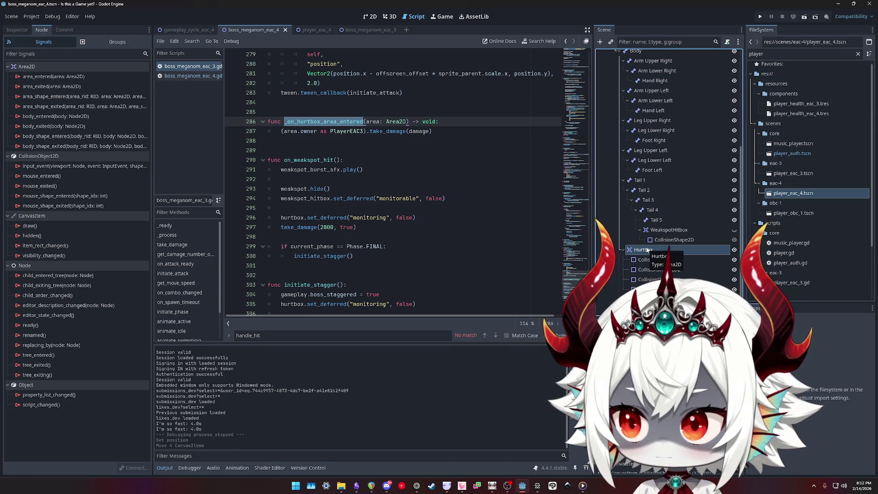
pyautogui.click(356, 30)
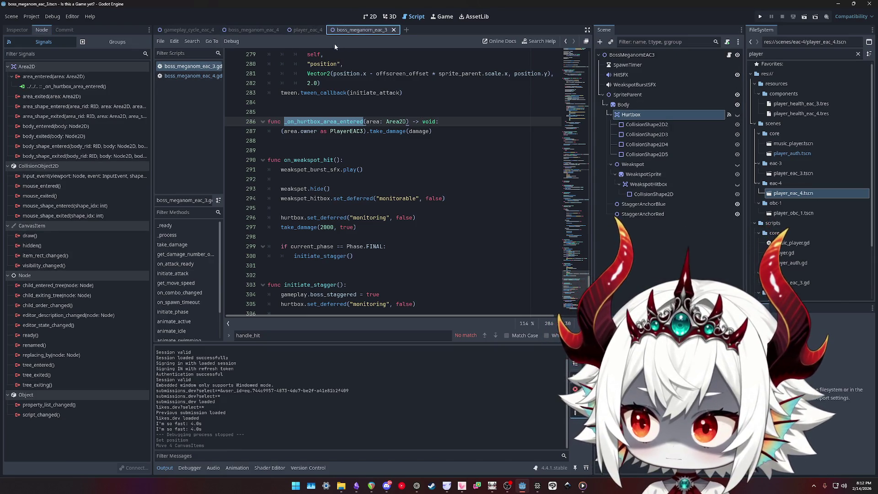
pyautogui.click(249, 30)
# Connect the eac_4 Hurtbox's area_entered to _on_hurtbox_area_entered, save, and run the game
pyautogui.doubleClick(50, 76)
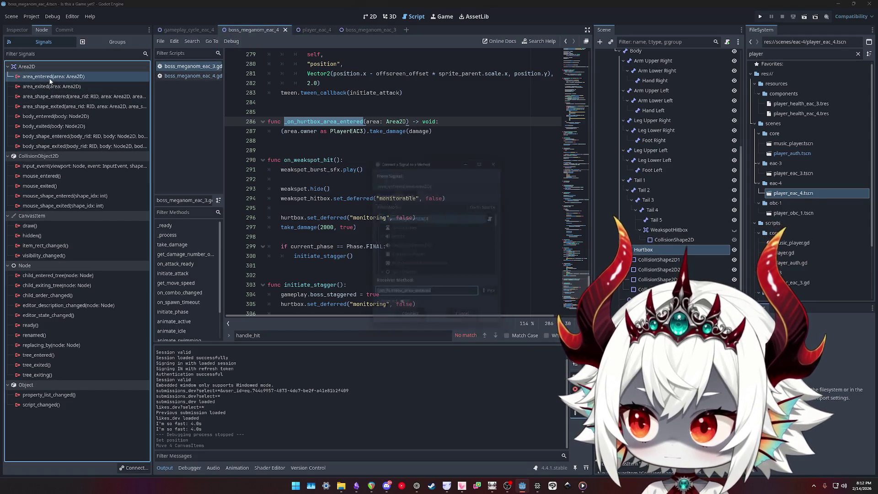
pyautogui.scroll(-3, 432, 248)
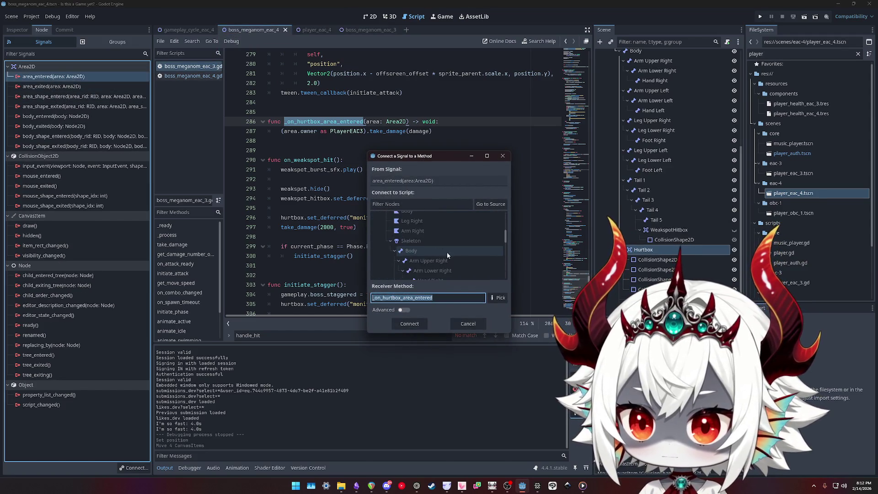
pyautogui.click(410, 327)
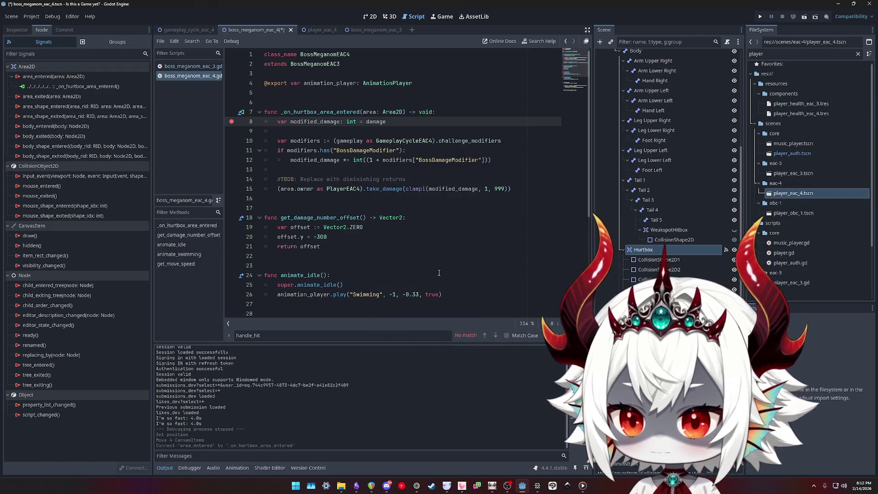
pyautogui.click(442, 218)
pyautogui.scroll(-3, 443, 219)
pyautogui.hotkey('ctrl', 's')
pyautogui.scroll(3, 444, 222)
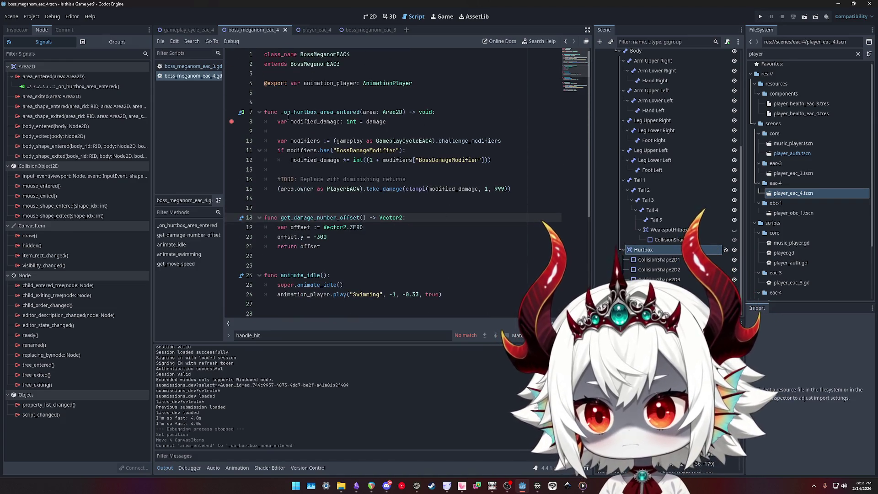
pyautogui.click(760, 16)
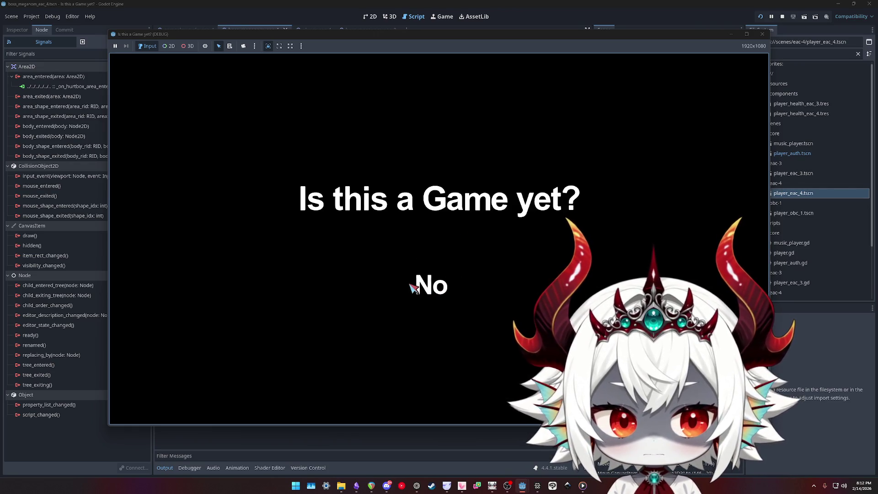
# Answer No on the title, dismiss the welcome popup with Okay, and Play the Meganom fight
pyautogui.click(413, 286)
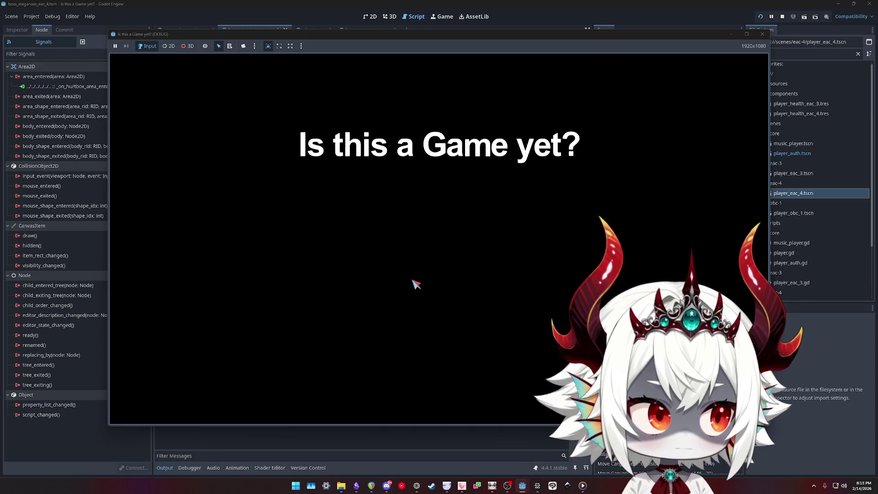
pyautogui.click(437, 339)
pyautogui.click(451, 216)
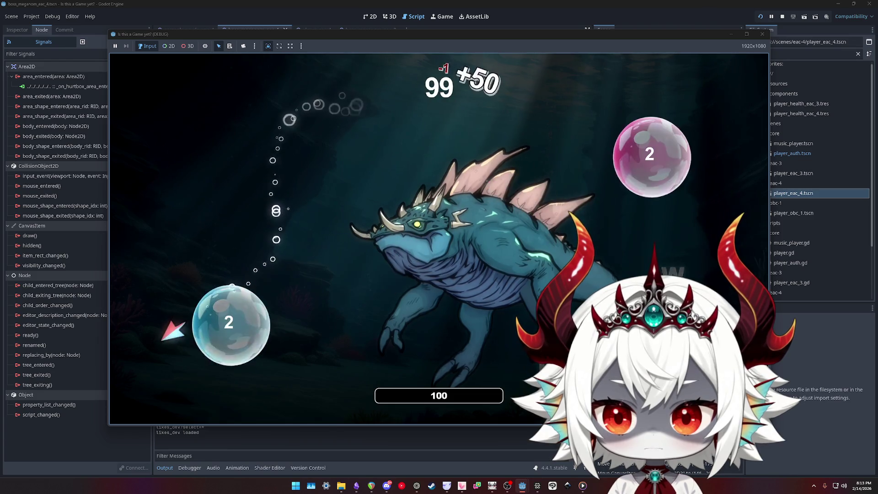
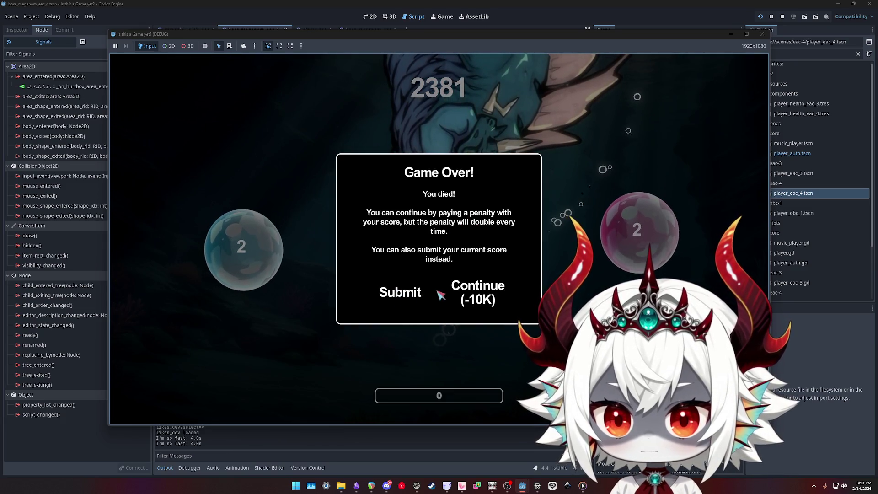
# Continue through both Game Overs, then pause and quit the boss-fight playtest
pyautogui.click(483, 298)
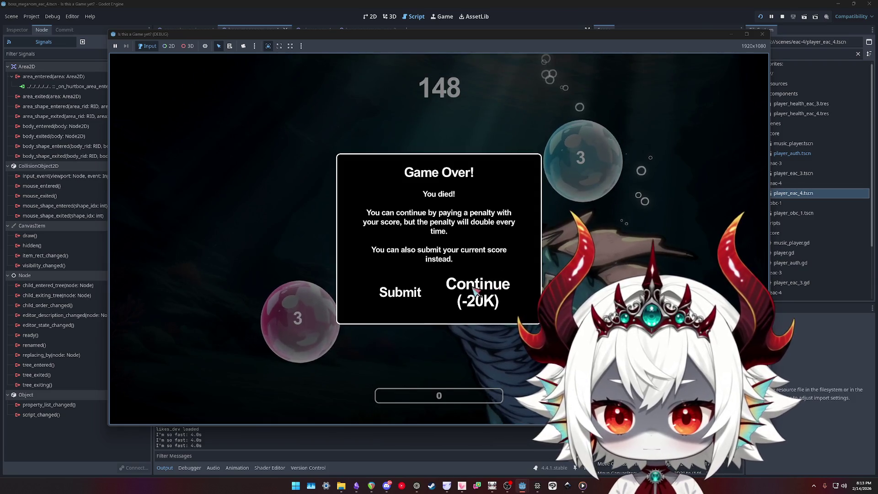
pyautogui.click(499, 286)
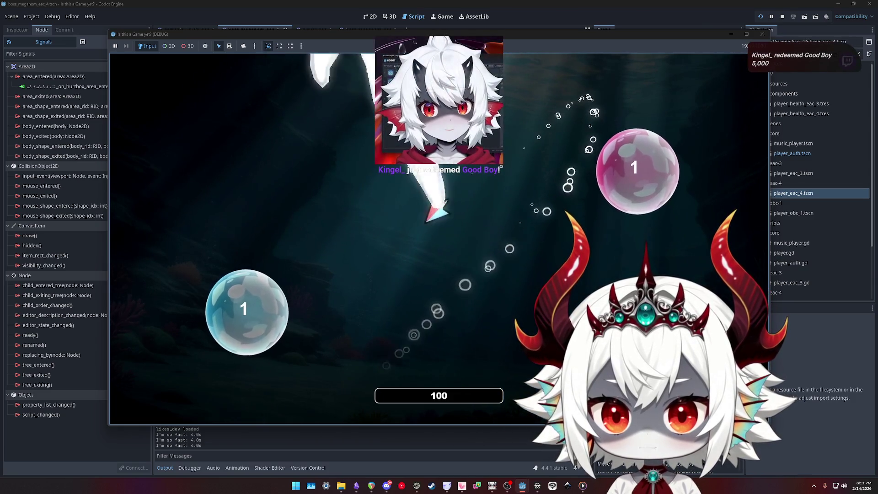
pyautogui.press('Escape')
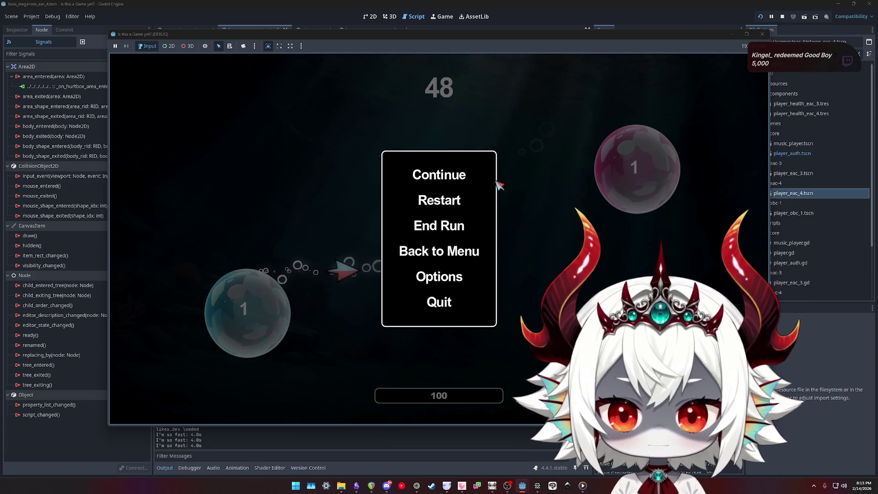
pyautogui.press('Escape')
pyautogui.press('Escape')
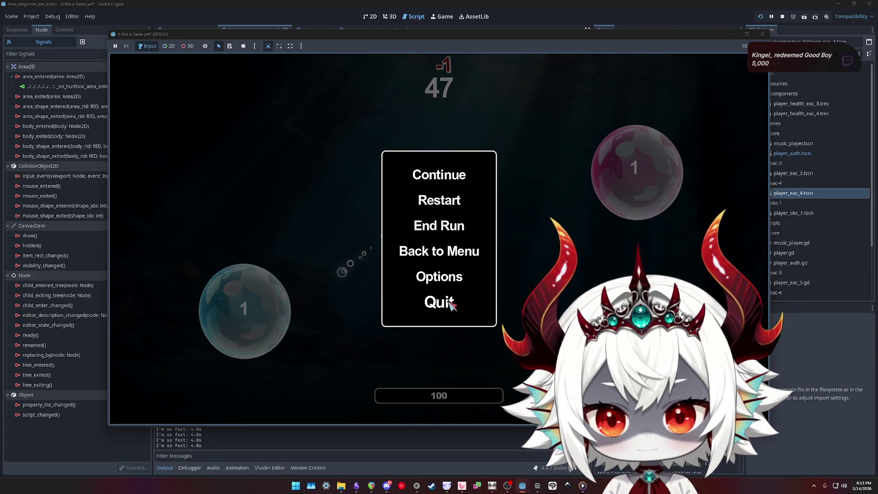
pyautogui.click(451, 305)
pyautogui.click(64, 30)
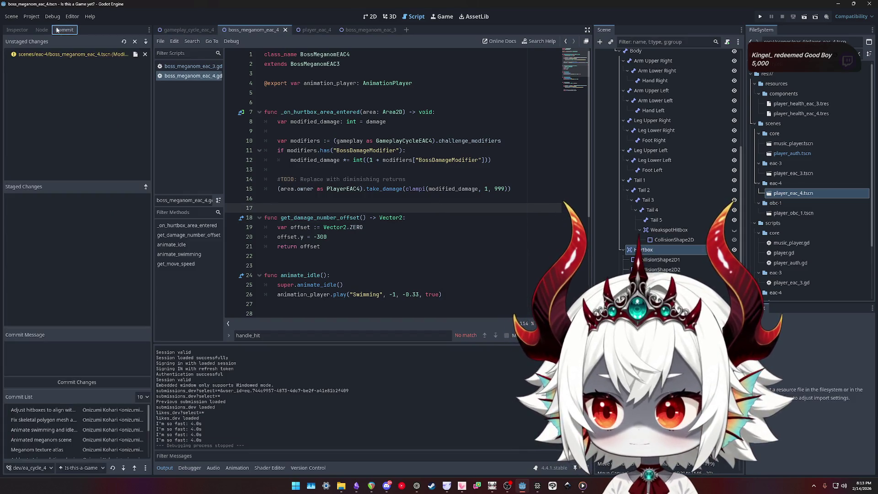
# Review the boss_meganom_eac_4.tscn diff and stage the scene
pyautogui.click(71, 54)
pyautogui.scroll(-5, 407, 397)
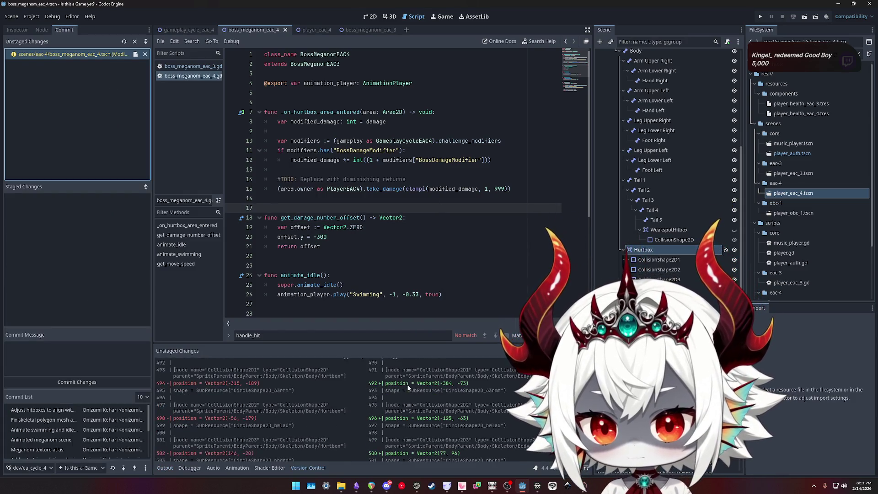
pyautogui.doubleClick(55, 54)
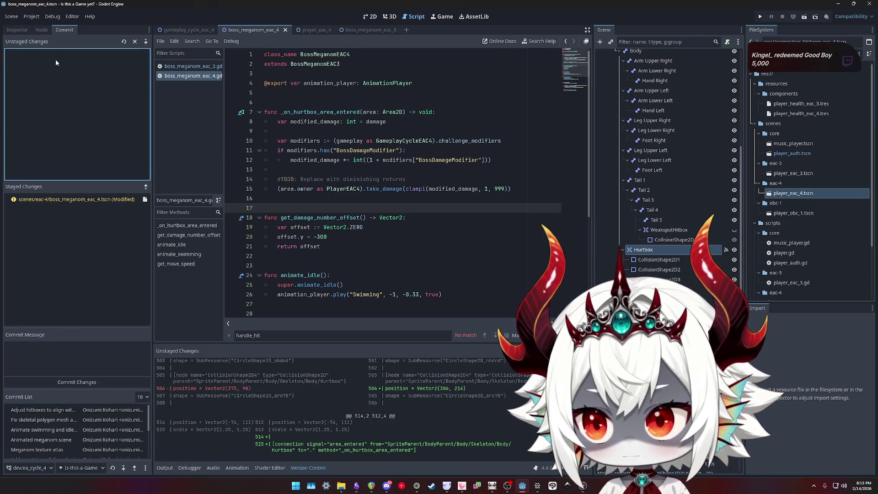
# Commit the staged scene with message 'Reset hurtbox transform and reconnect area entered'
pyautogui.click(69, 362)
pyautogui.write('Reset transform ')
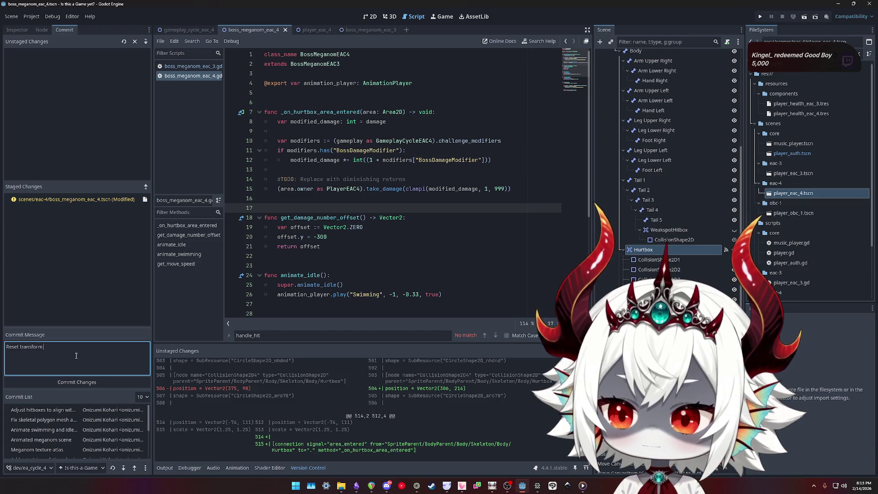
pyautogui.write('and ')
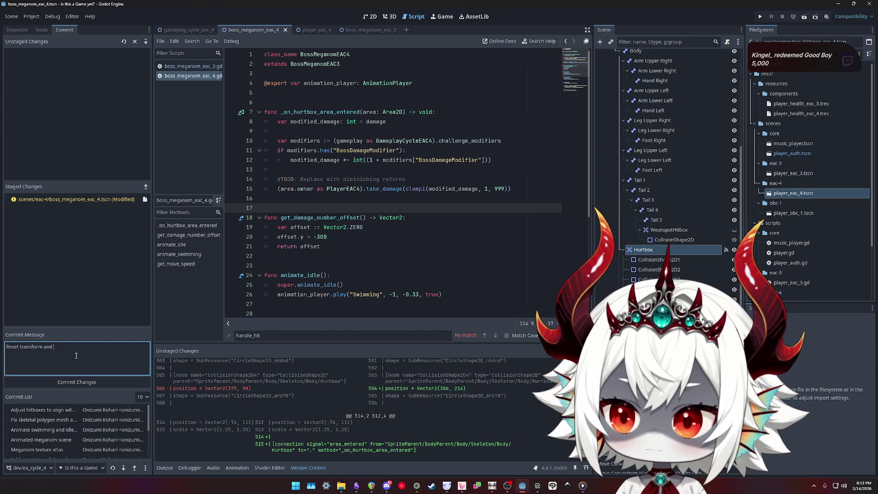
pyautogui.write('reconnect hitbox ')
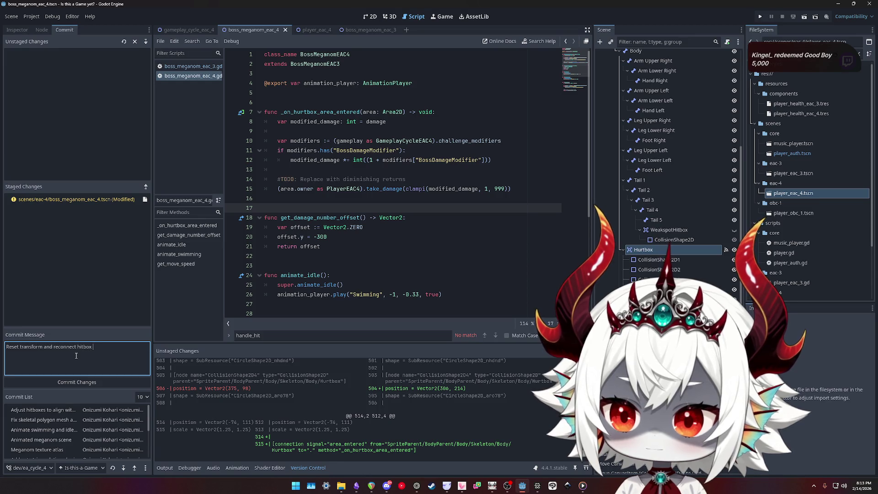
pyautogui.write('event')
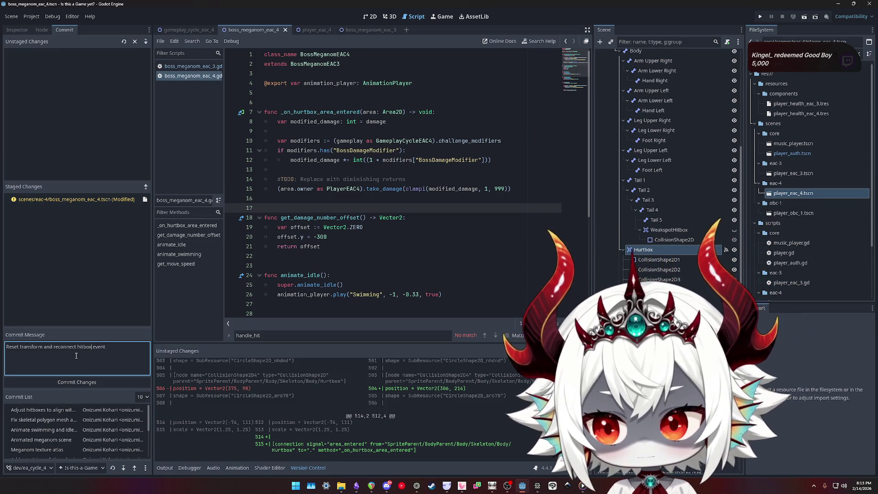
pyautogui.press('BackSpace')
pyautogui.write('reconnect ')
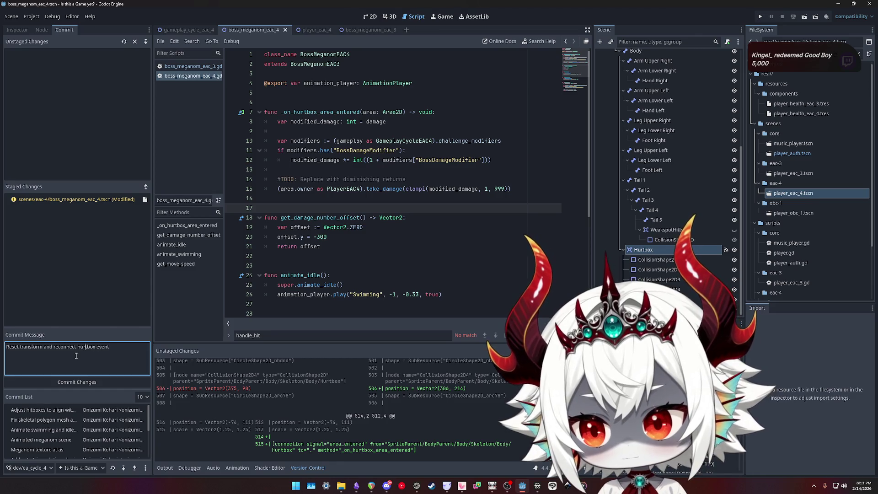
pyautogui.write('hurtbox')
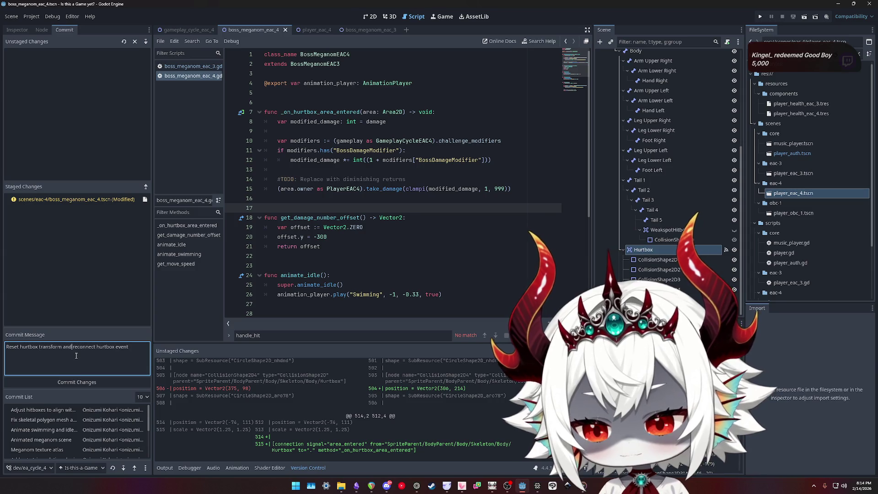
pyautogui.hotkey('shift', 'End')
pyautogui.write('reconn')
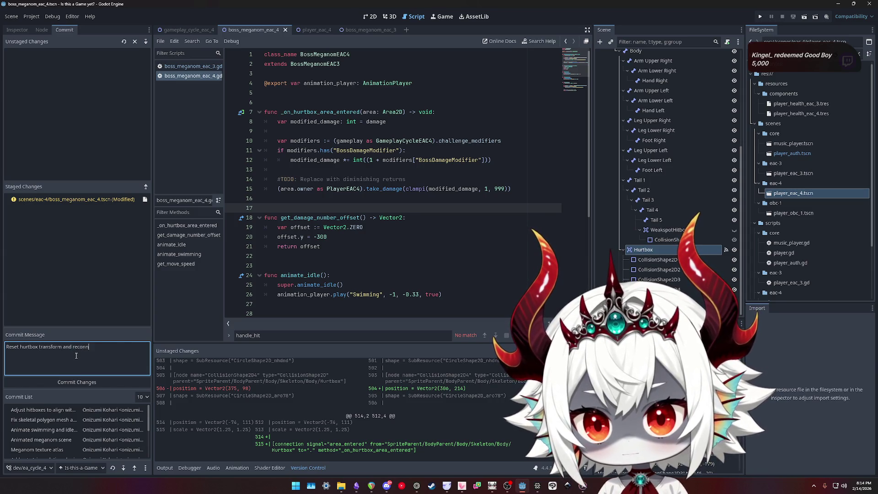
pyautogui.write('ect area entered')
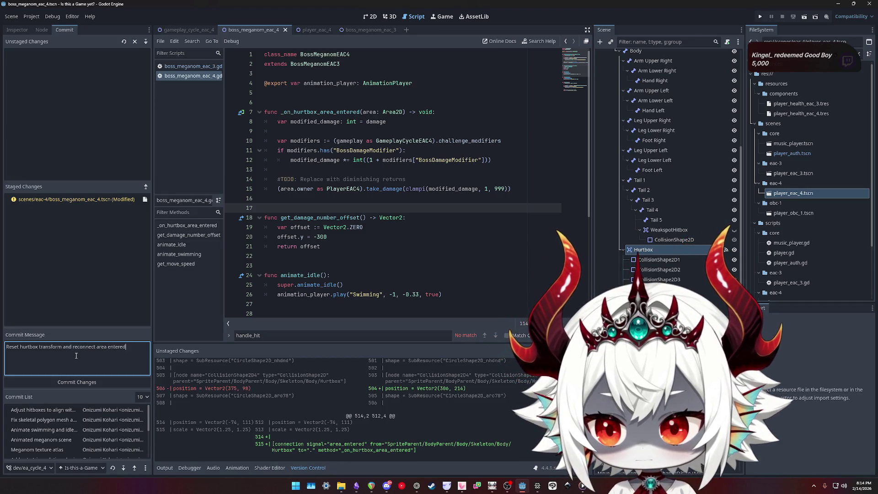
pyautogui.click(77, 382)
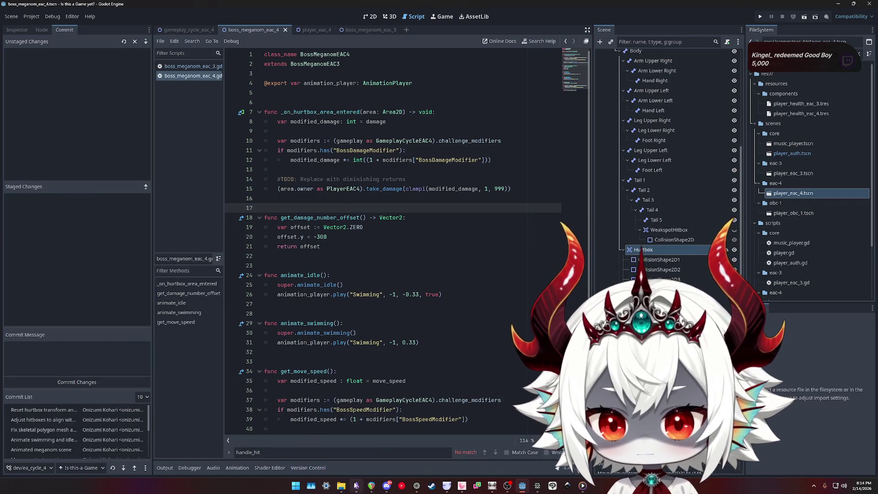
pyautogui.click(356, 485)
# Tick the hurtbox TODO item and reword it to 'Fix hurtbox not triggering'
pyautogui.click(310, 297)
pyautogui.moveTo(383, 297); pyautogui.dragTo(341, 297)
pyautogui.doubleClick(369, 297)
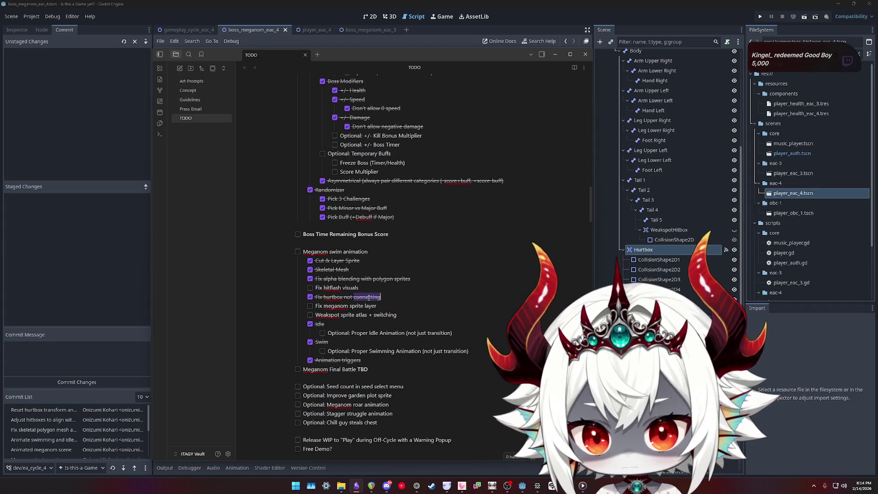
pyautogui.write('triggering')
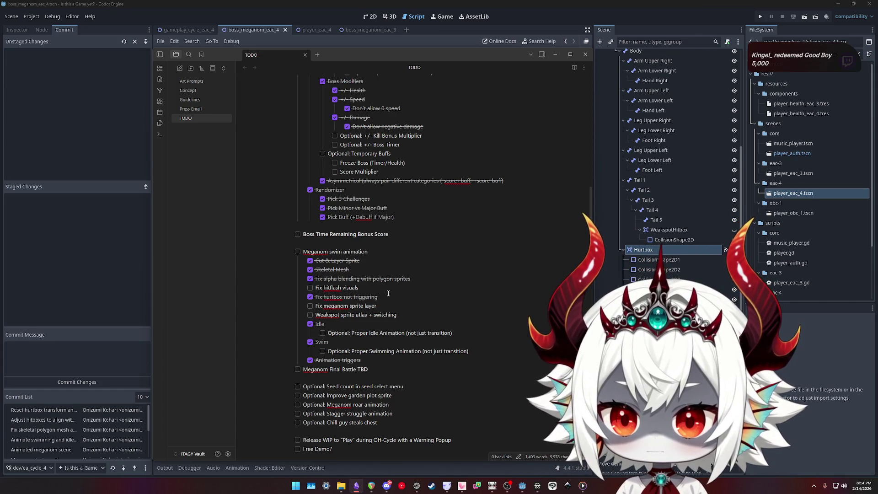
pyautogui.tripleClick(359, 288)
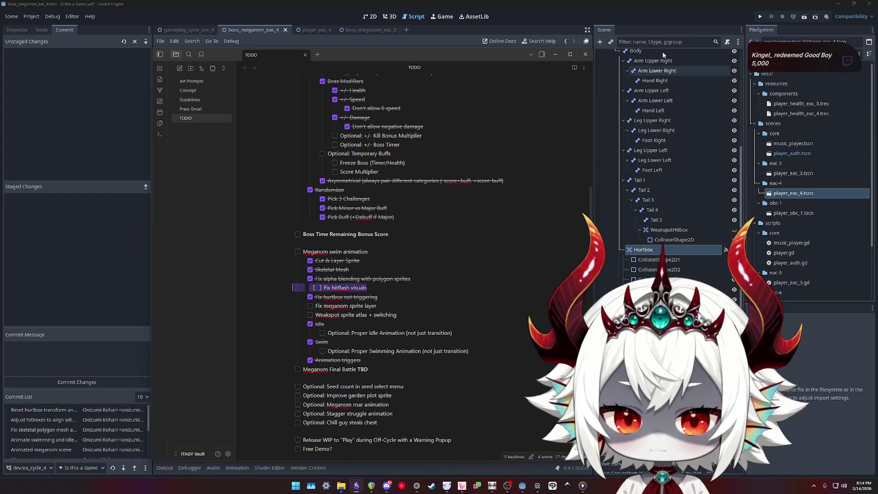
pyautogui.scroll(5, 657, 111)
pyautogui.click(641, 54)
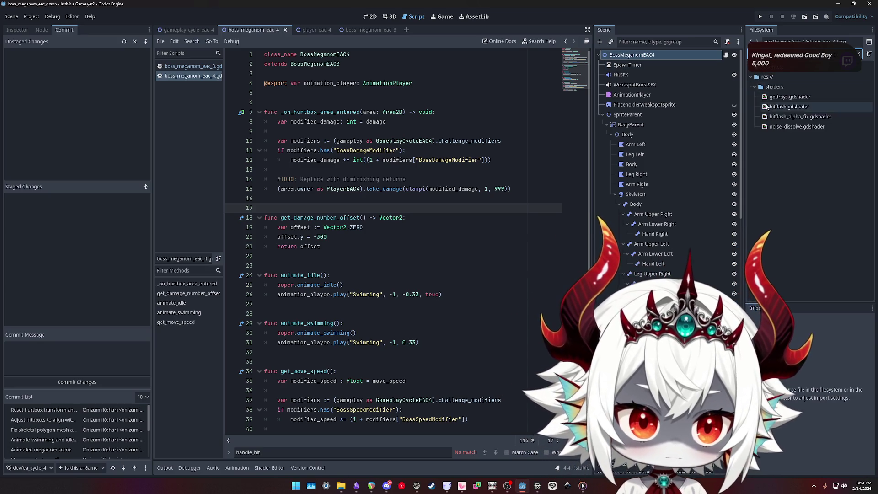
# Open the hitflash_alpha_fix shader, then raise Body's Hitflash Intensity to preview the flash
pyautogui.doubleClick(777, 117)
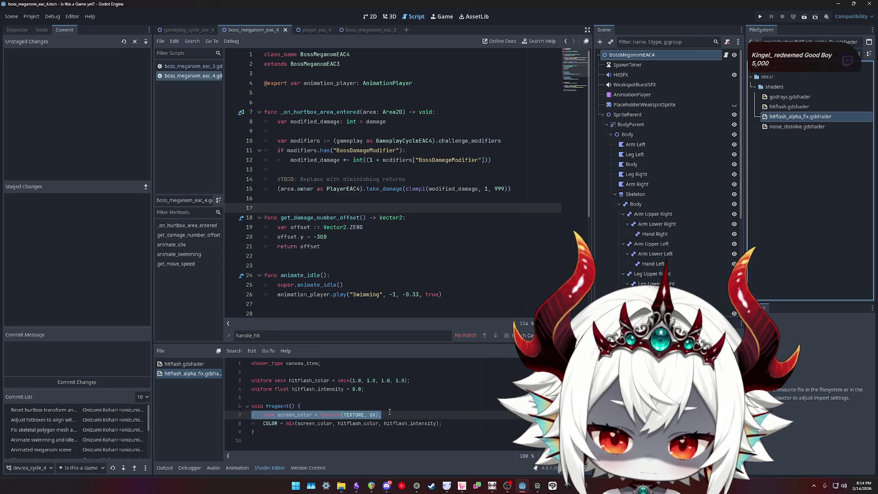
pyautogui.doubleClick(410, 423)
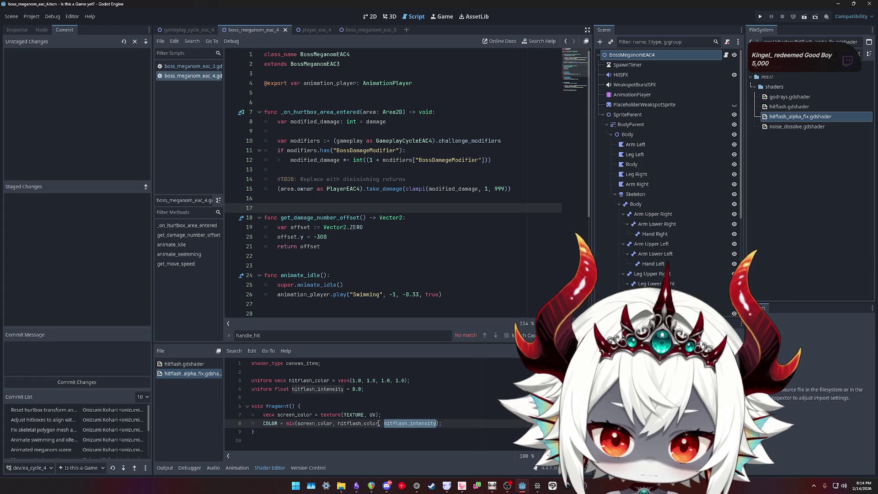
pyautogui.doubleClick(359, 423)
pyautogui.click(371, 17)
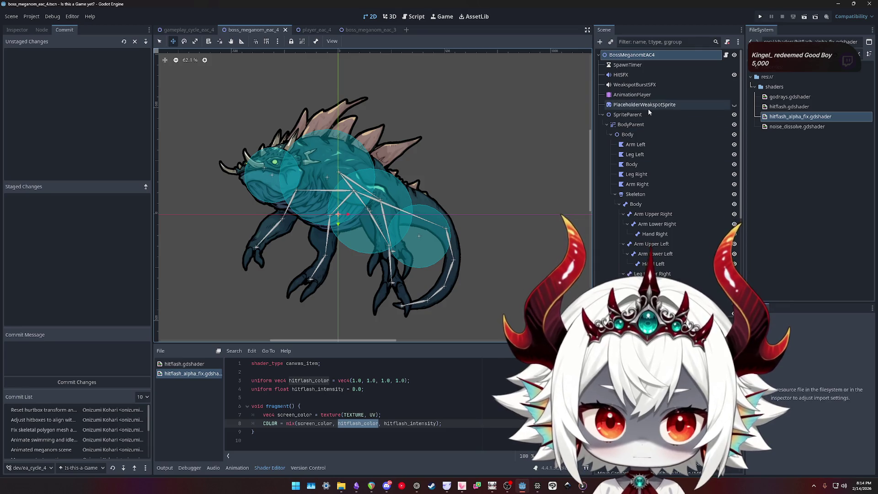
pyautogui.click(628, 134)
pyautogui.click(14, 29)
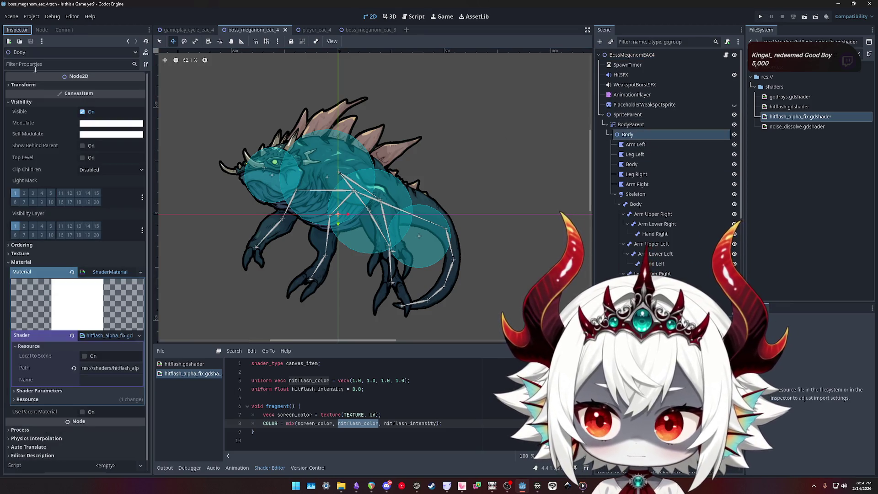
pyautogui.click(46, 391)
pyautogui.moveTo(92, 422)
pyautogui.mouseDown()
pyautogui.moveTo(143, 422)
pyautogui.moveTo(103, 422)
pyautogui.mouseUp()
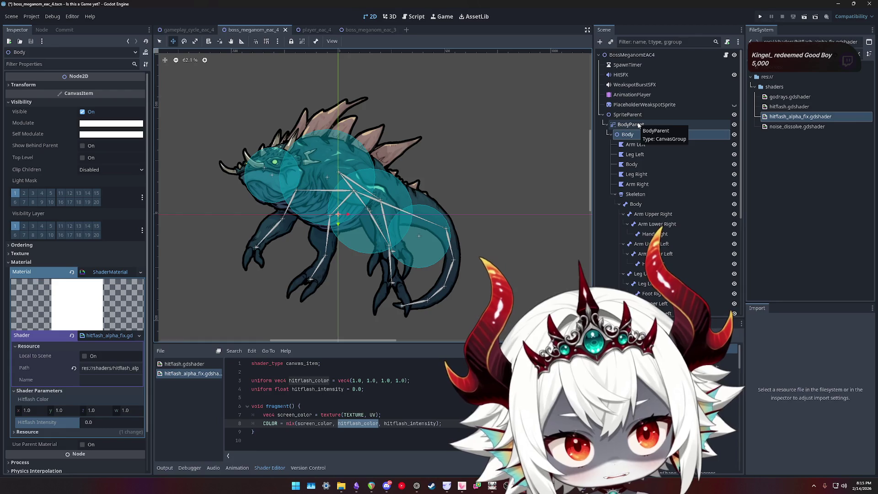
# Compare the SpriteParent and Arm Left materials, then return to Body's hitflash shader
pyautogui.click(636, 114)
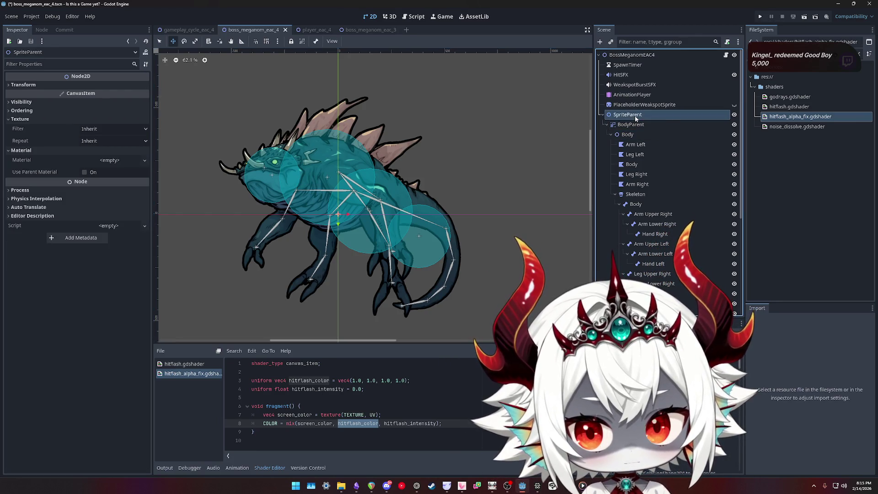
pyautogui.click(627, 134)
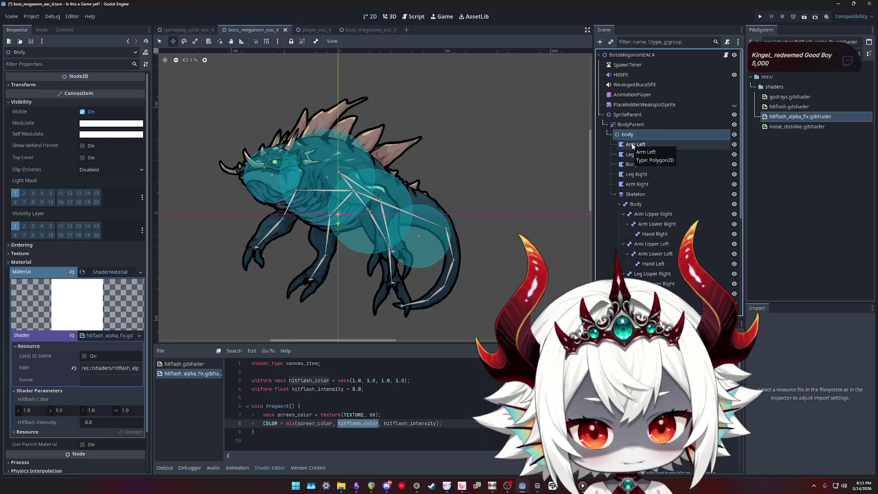
pyautogui.click(632, 145)
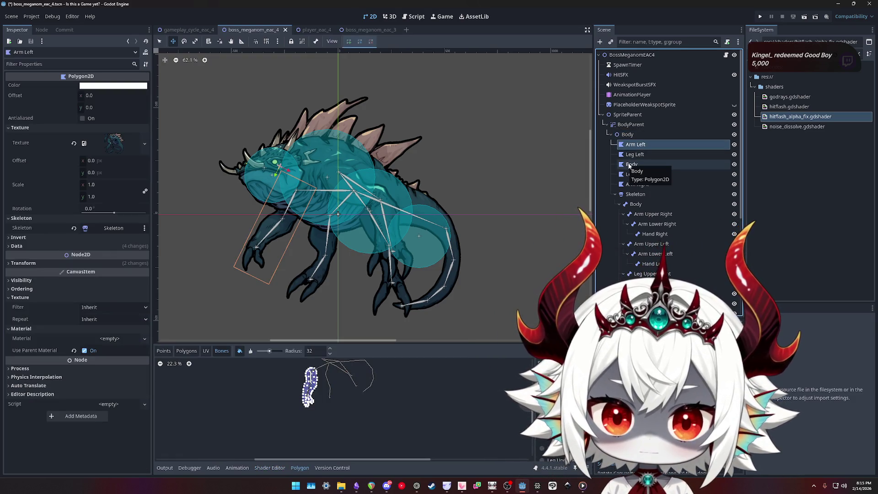
pyautogui.click(628, 135)
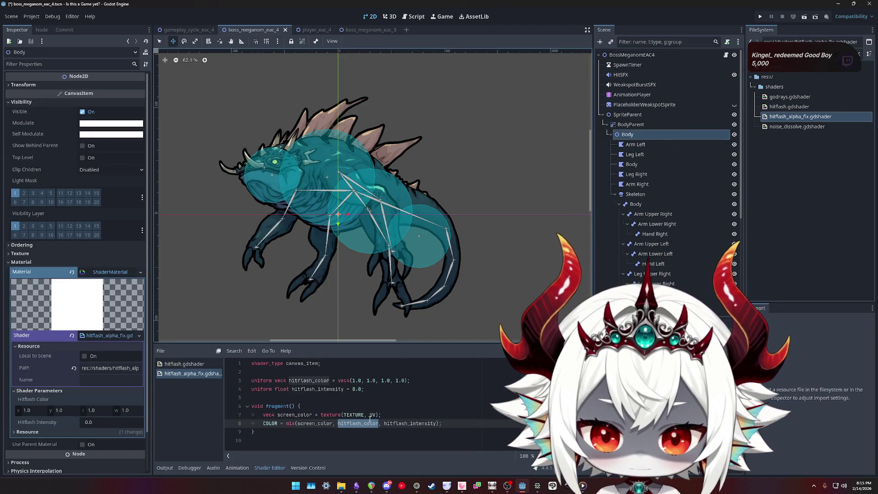
pyautogui.click(389, 416)
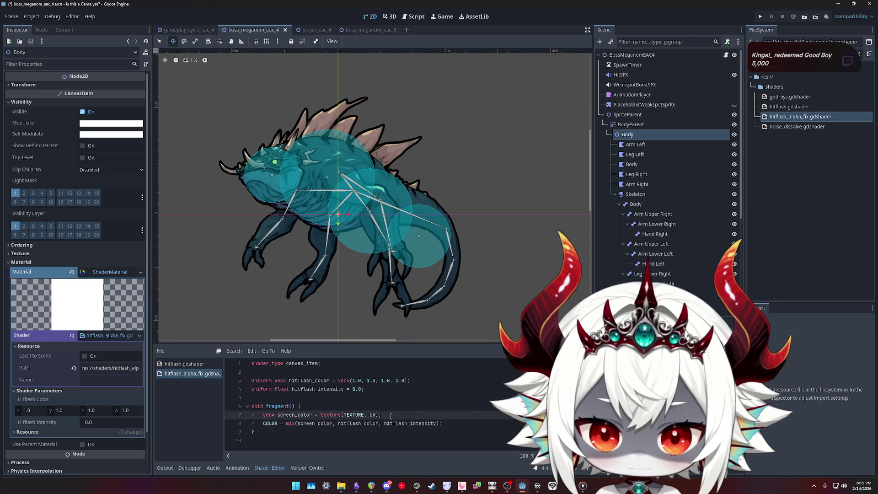
# Draft a vec3 final_color line mixing screen_color.rgb with hitflash_color, and save
pyautogui.press('Return')
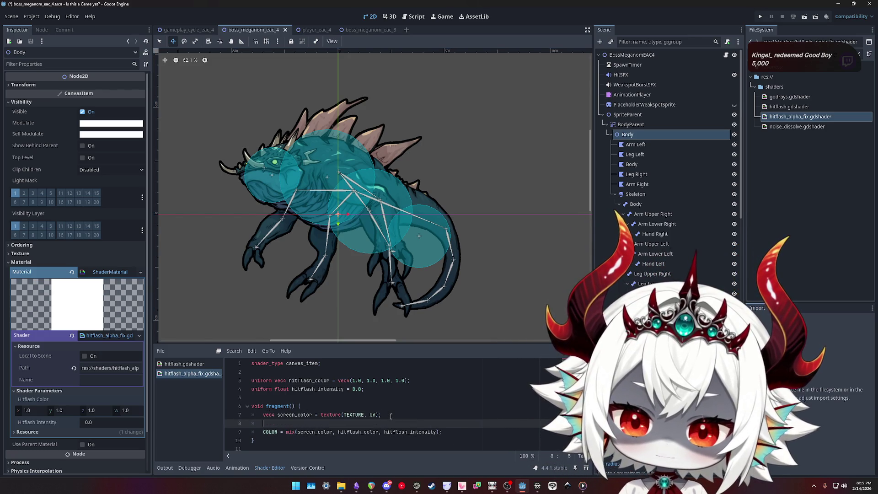
pyautogui.write('Colo')
pyautogui.press('Return')
pyautogui.write('COLOR.rgb = ')
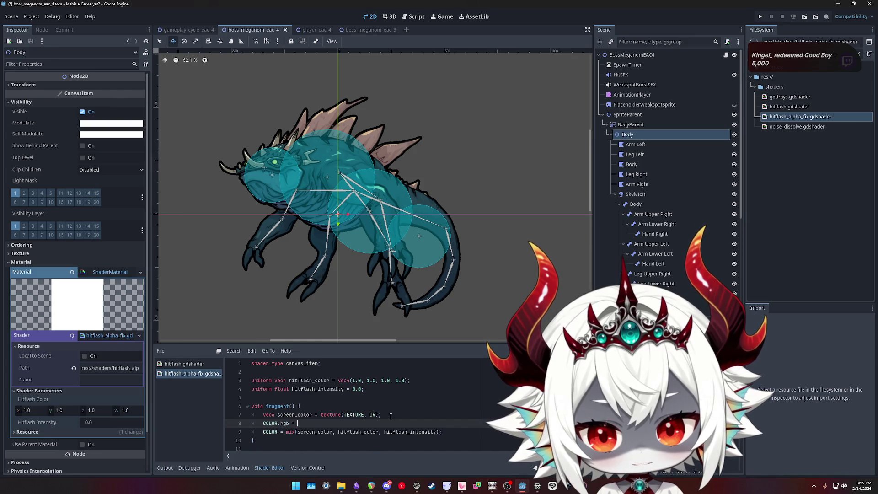
pyautogui.write('mix(C')
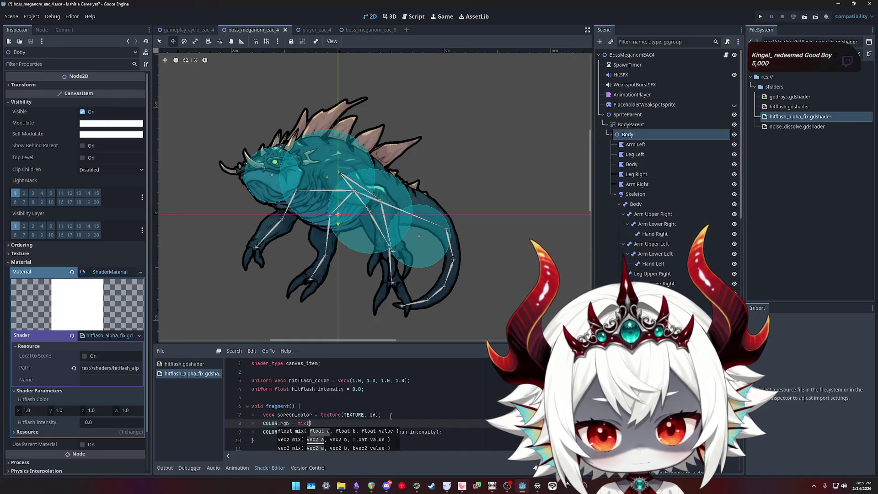
pyautogui.write('olor')
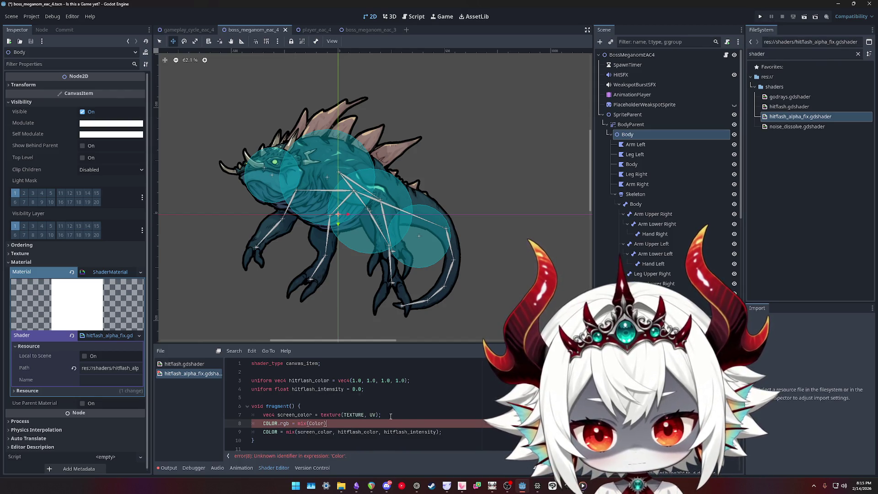
pyautogui.hotkey('shift', 'Home')
pyautogui.write('hi')
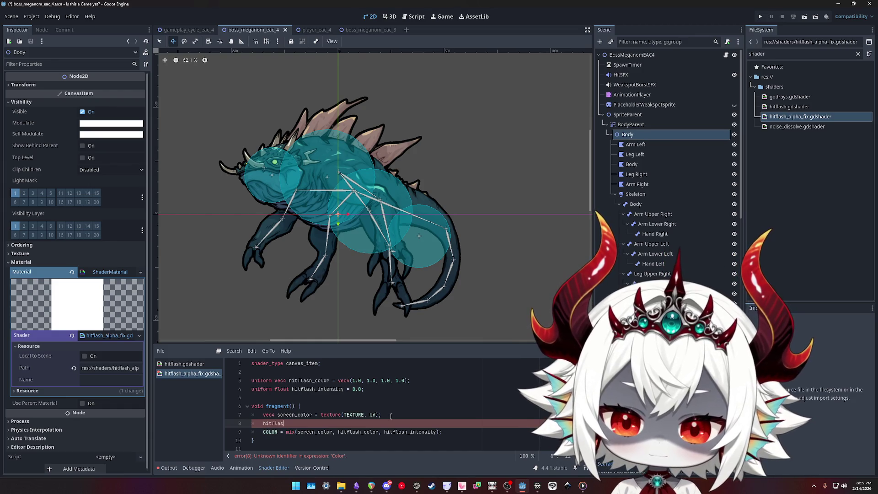
pyautogui.write('ol')
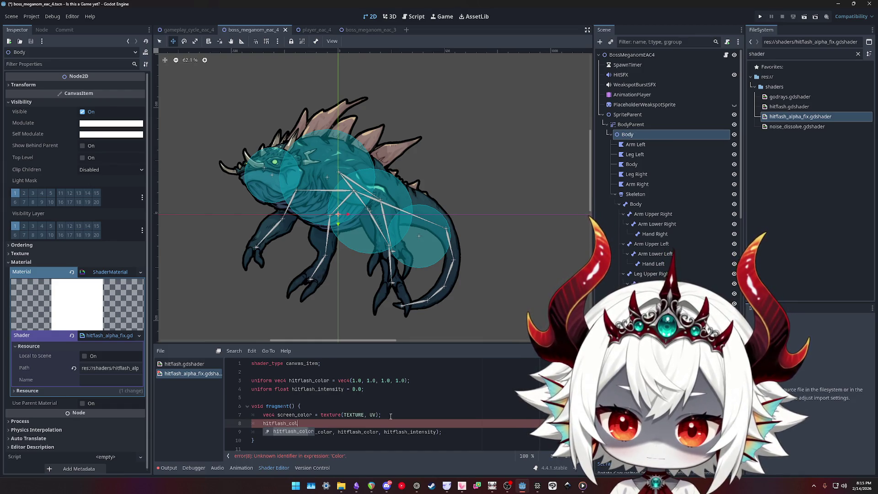
pyautogui.hotkey('ctrl', 'BackSpace')
pyautogui.write('fl')
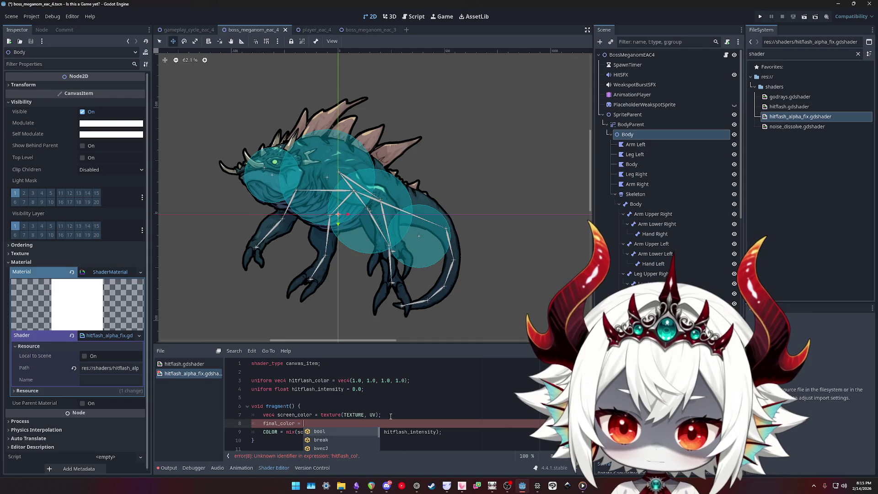
pyautogui.write(' mix(')
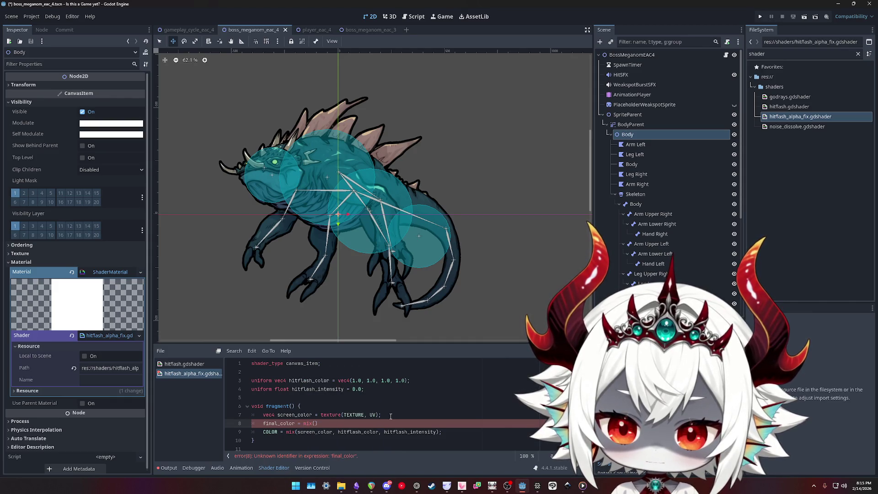
pyautogui.press('BackSpace')
pyautogui.press('BackSpace')
pyautogui.press('BackSpace')
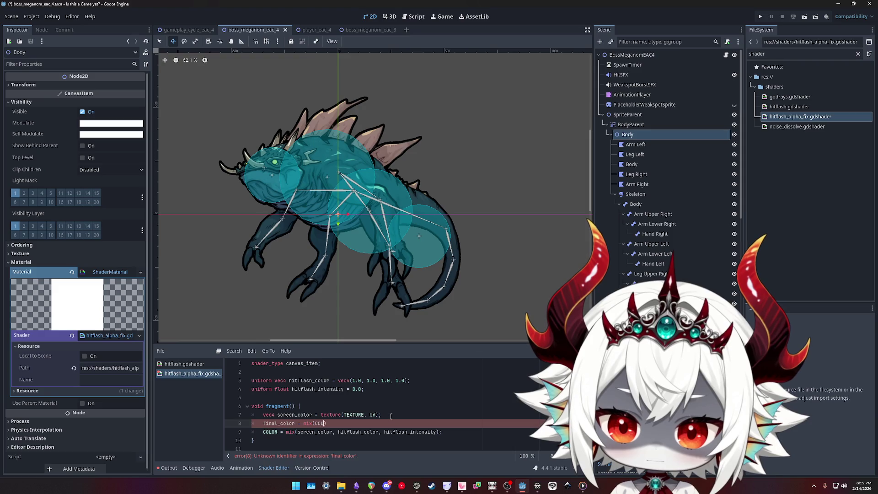
pyautogui.write('OR.rgb')
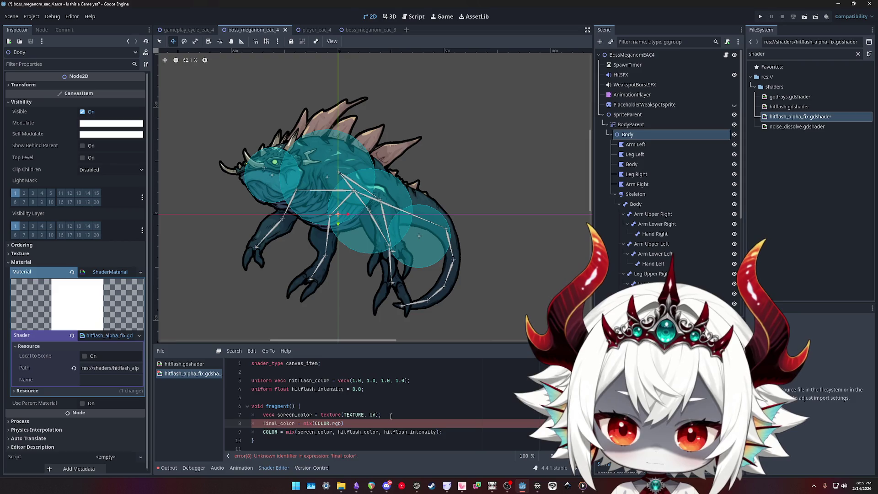
pyautogui.write(', hitflash_color,')
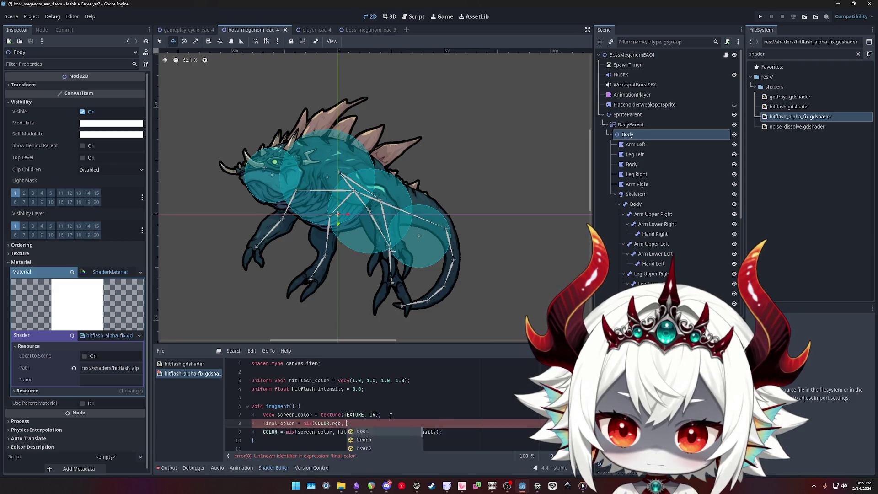
pyautogui.write(' hitflash_intensity')
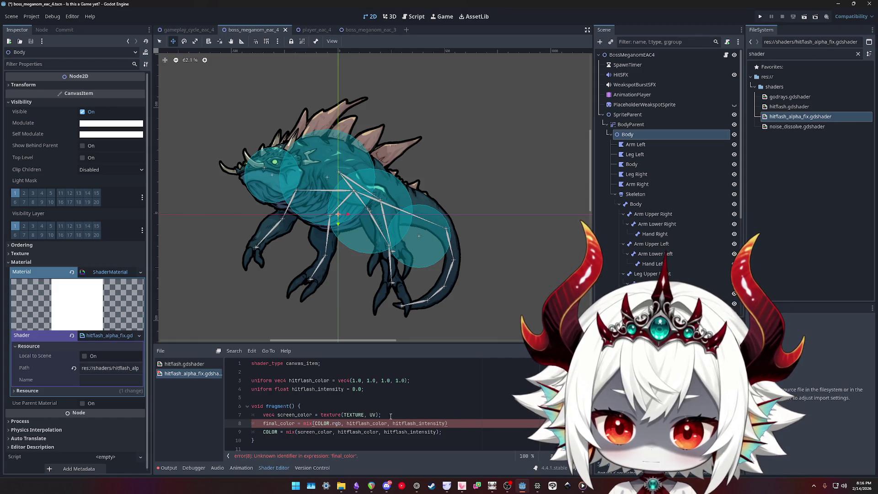
pyautogui.write('vec3')
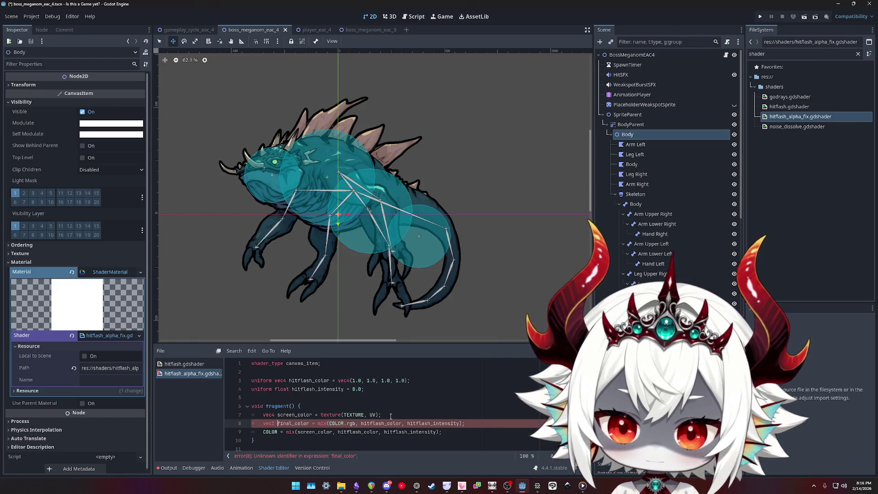
pyautogui.hotkey('ctrl', 's')
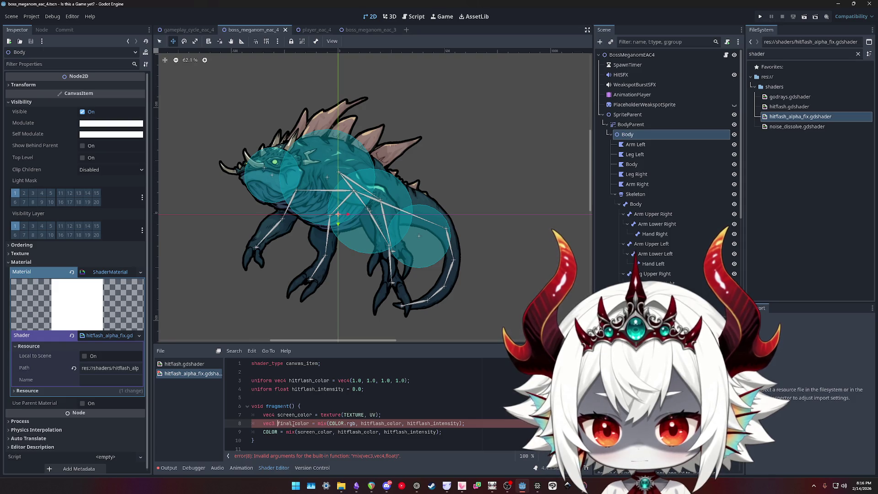
# Change the hitflash_color uniform on line 3 from vec4 to vec3, including its default
pyautogui.doubleClick(390, 423)
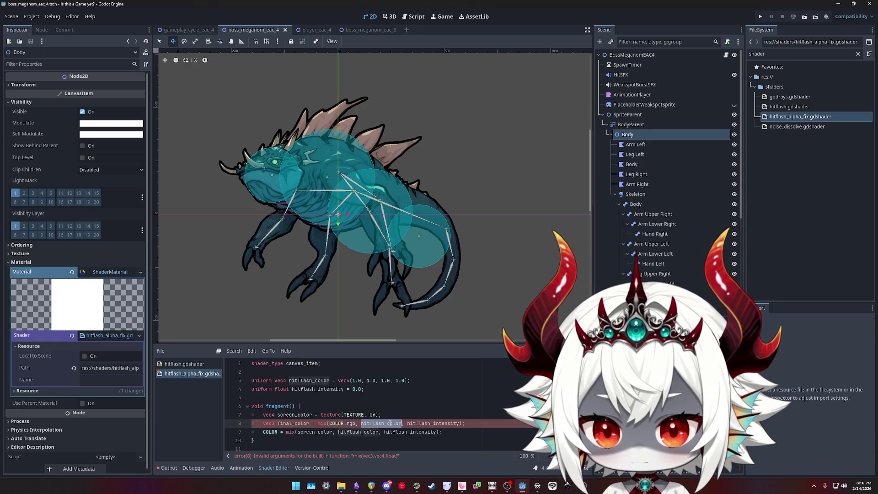
pyautogui.click(351, 383)
pyautogui.press('BackSpace')
pyautogui.write('3')
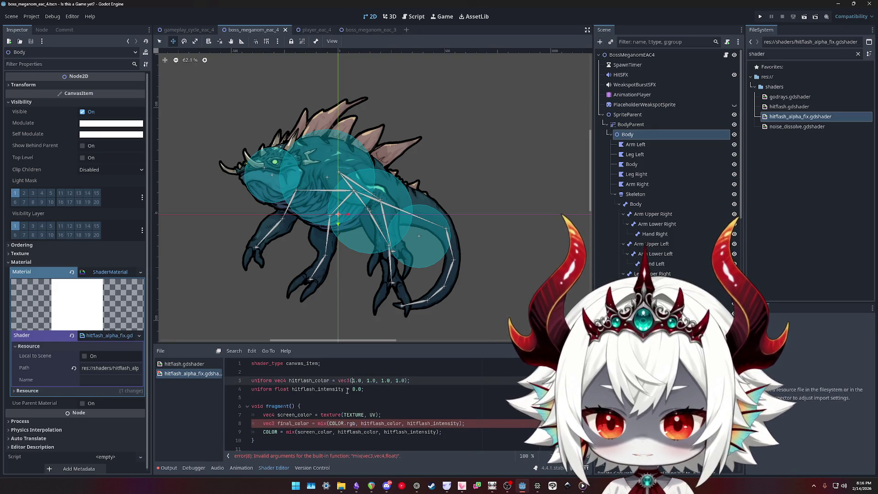
pyautogui.press('End')
pyautogui.press('Left')
pyautogui.press('Left')
pyautogui.press('Left')
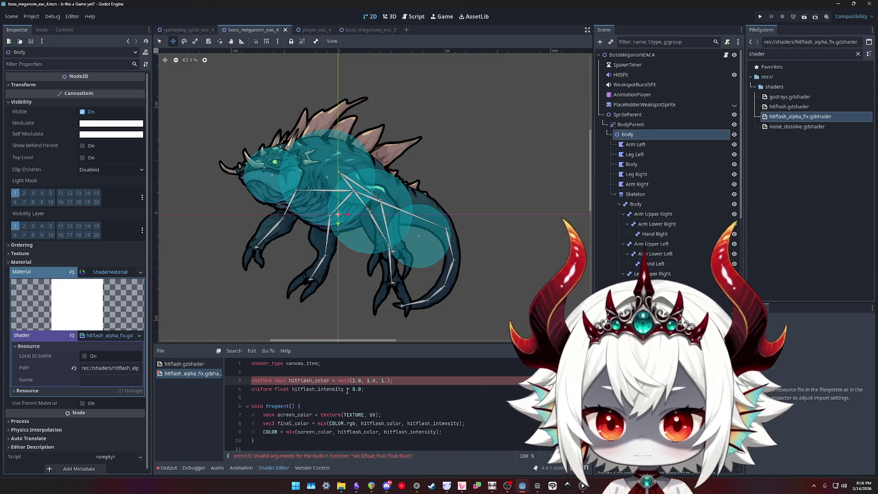
pyautogui.hotkey('ctrl', 'Right')
pyautogui.hotkey('ctrl', 'Right')
pyautogui.press('BackSpace')
pyautogui.write('3')
pyautogui.click(374, 389)
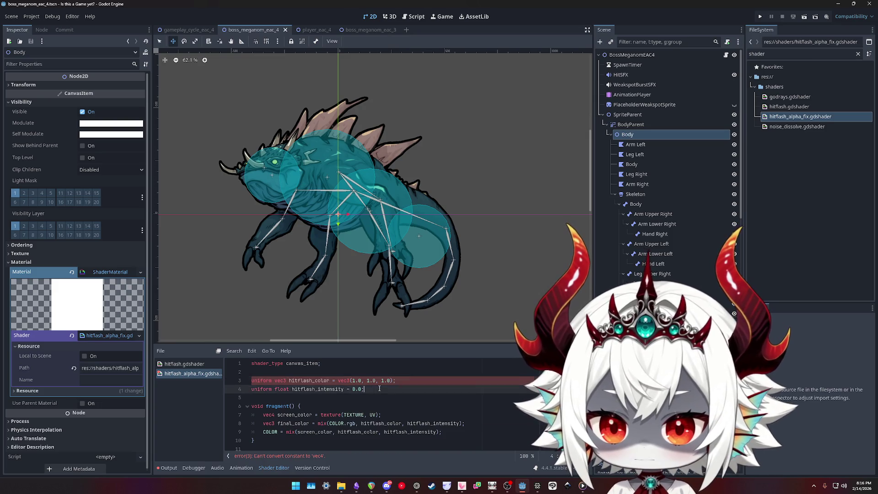
# Try retyping line 8 as a vec4 hitflash_color, then revert it to vec3
pyautogui.doubleClick(289, 423)
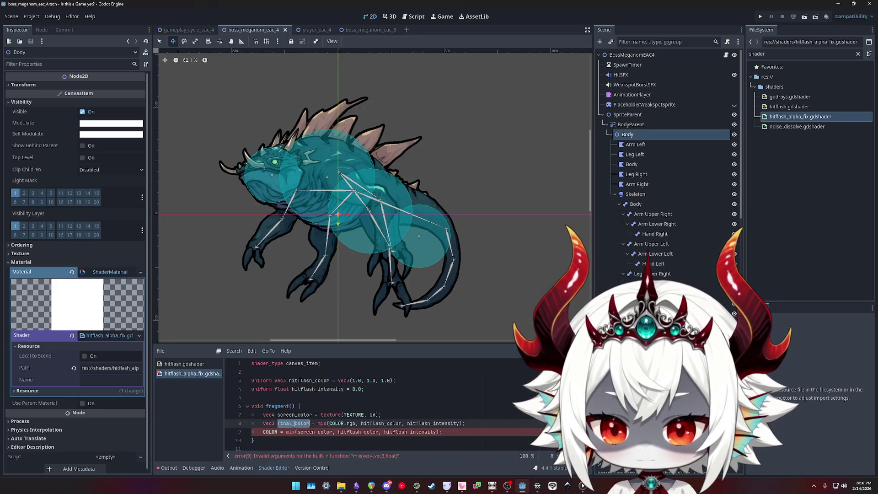
pyautogui.click(471, 423)
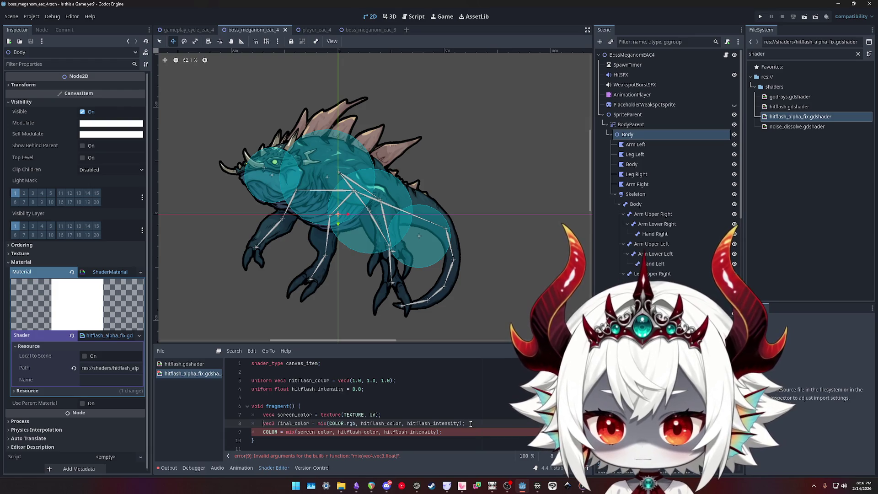
pyautogui.press('BackSpace')
pyautogui.write('4')
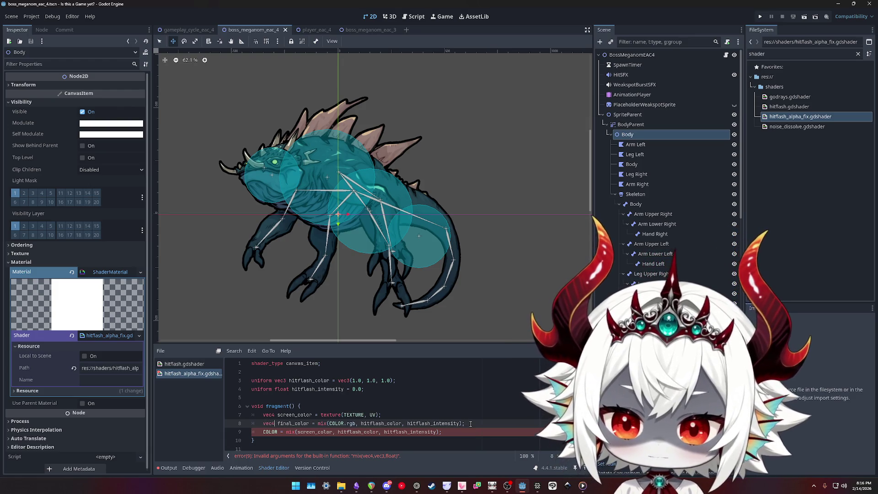
pyautogui.hotkey('ctrl', 'shift', 'Right')
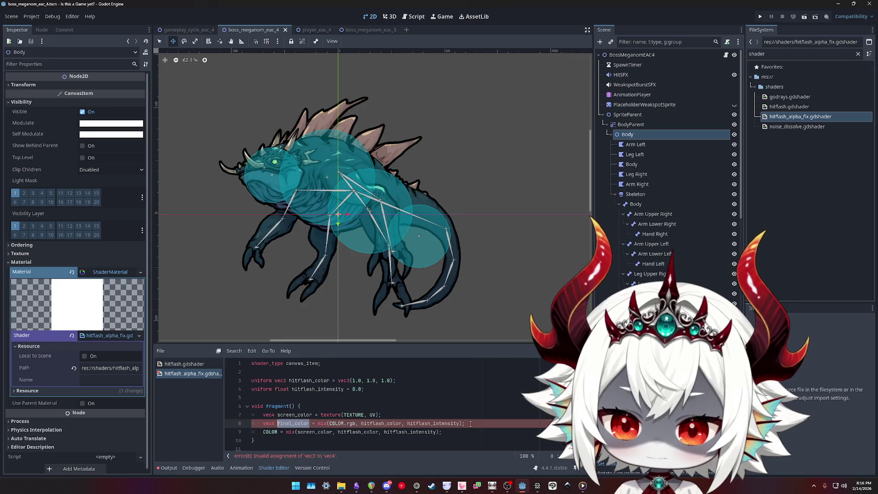
pyautogui.write('hitflash_color')
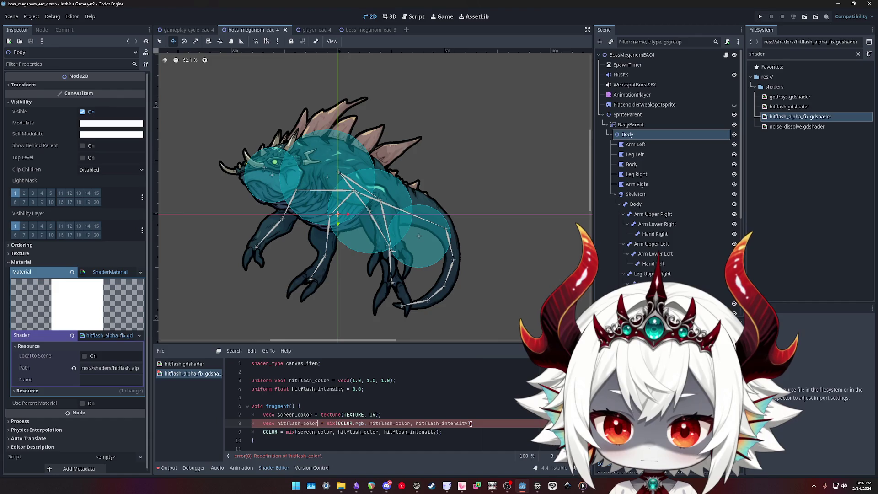
pyautogui.write('vec4(')
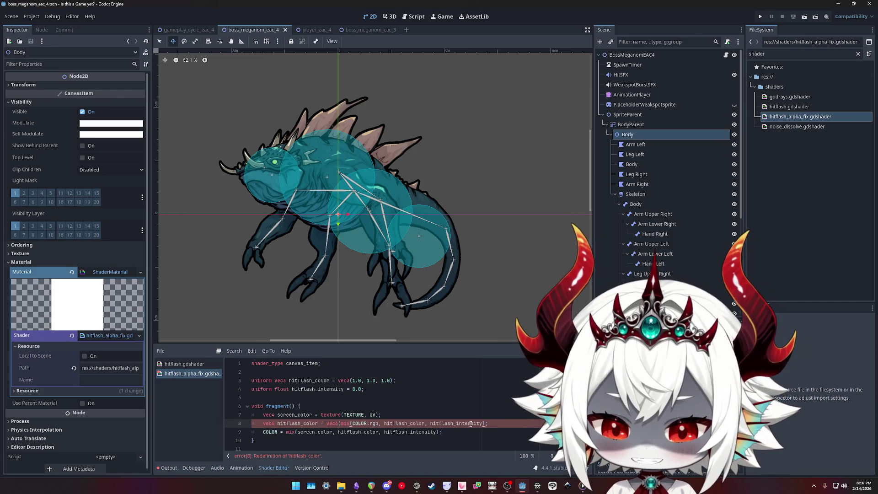
pyautogui.hotkey('ctrl', 'z')
pyautogui.hotkey('ctrl', 'z')
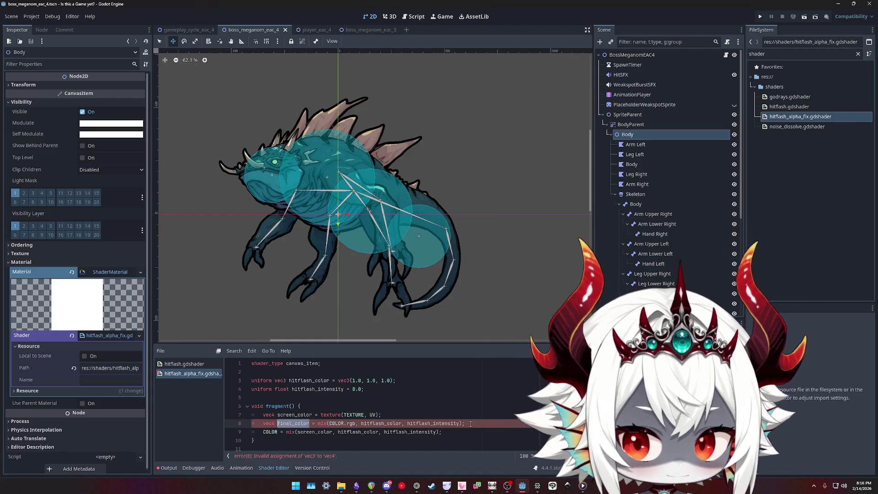
pyautogui.hotkey('ctrl', 'z')
pyautogui.write('3')
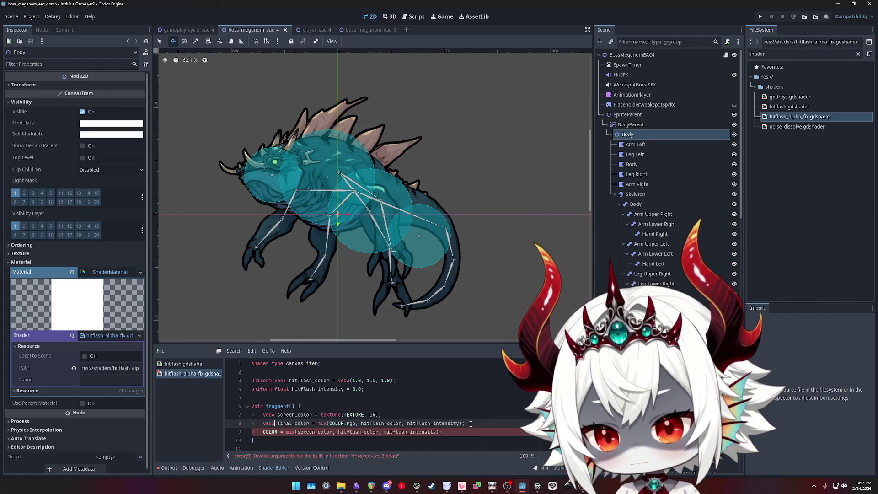
pyautogui.press('Down')
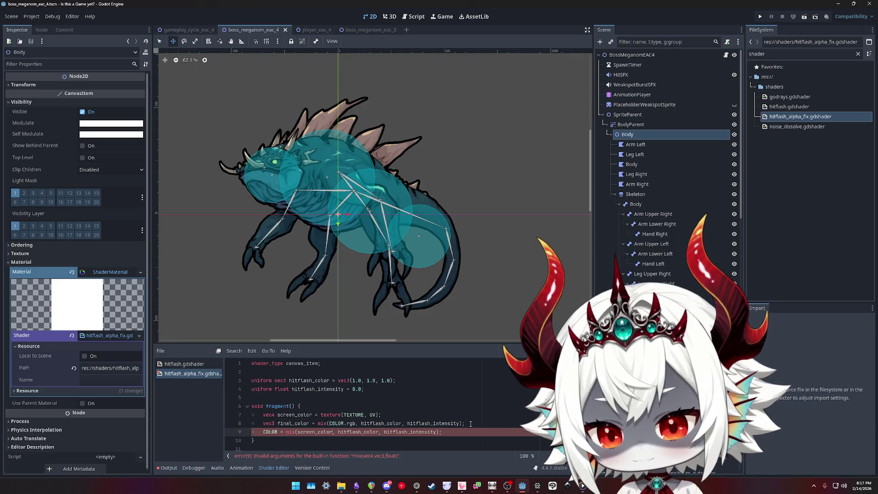
pyautogui.click(470, 424)
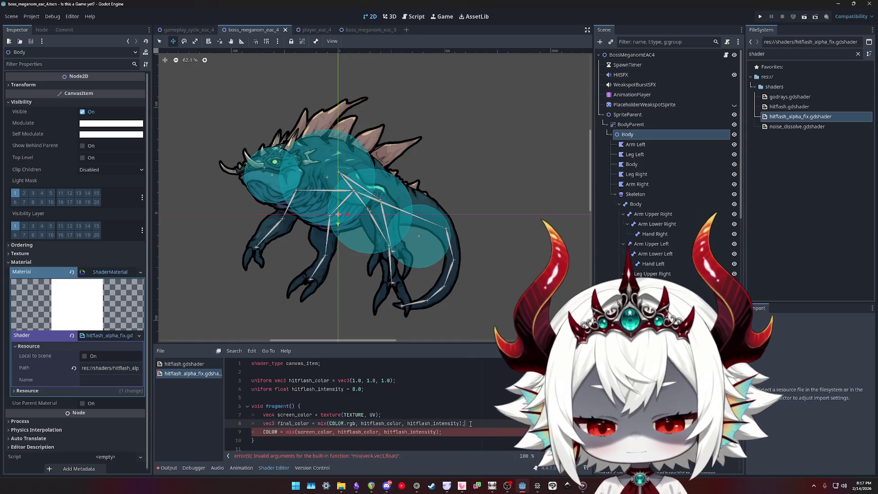
# Rewrite line 8 as vec4 combined_color = vec4(mix(screen_color.rgb, hitflash_color), screen_co…
pyautogui.hotkey('shift', 'Home')
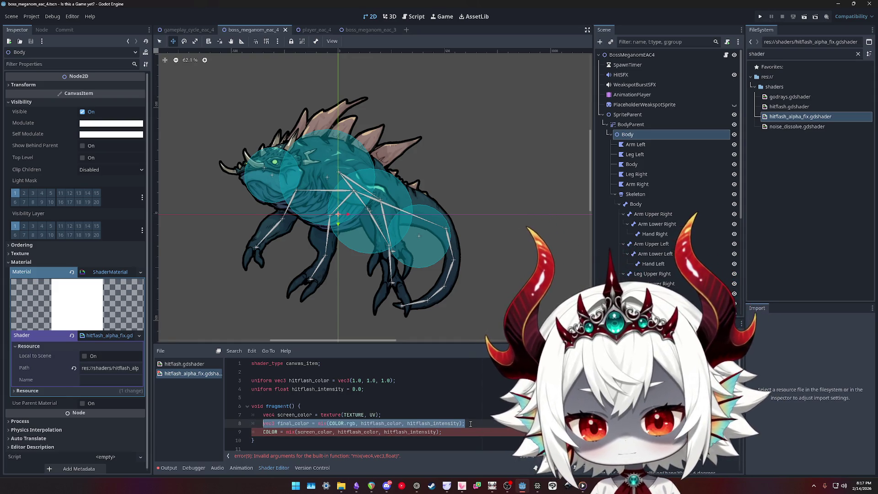
pyautogui.write('vec3 ')
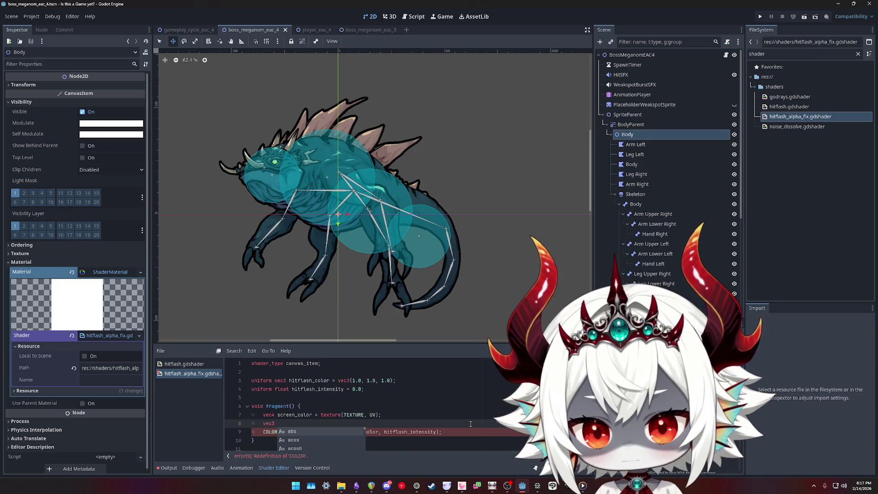
pyautogui.write('flash_')
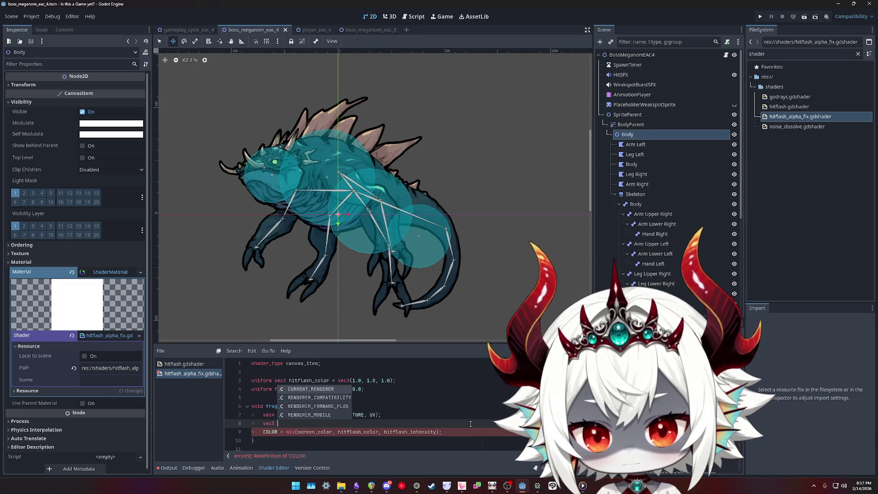
pyautogui.write('color')
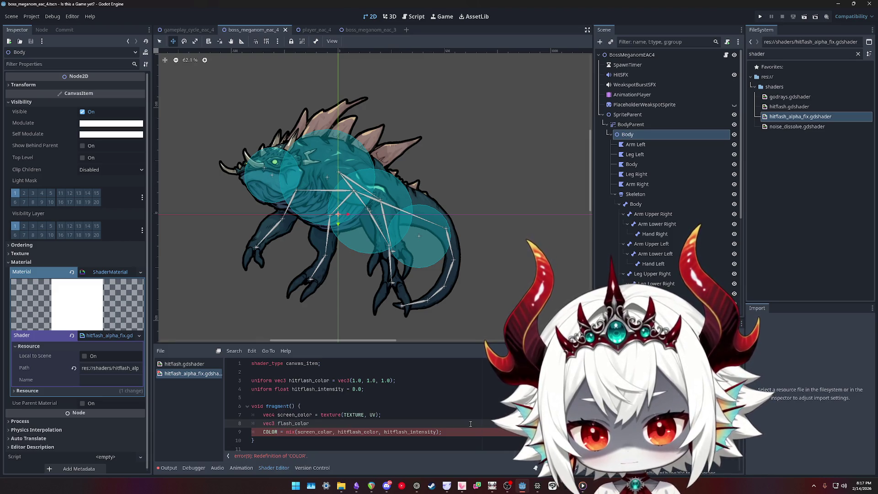
pyautogui.hotkey('ctrl', 'shift', 'Left')
pyautogui.write('com')
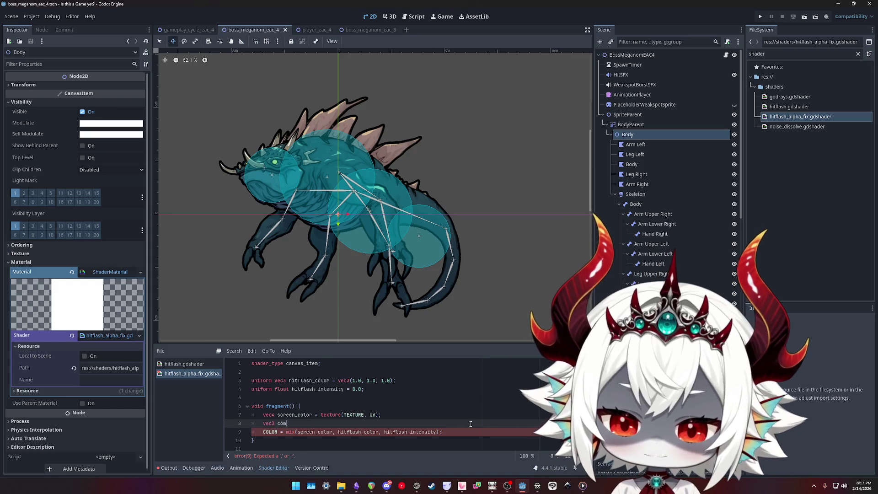
pyautogui.write('bined_color = ')
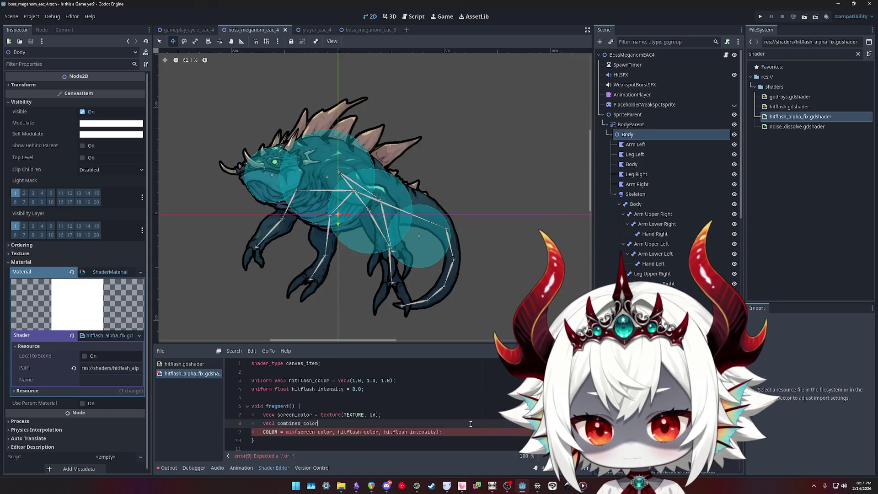
pyautogui.write('vec')
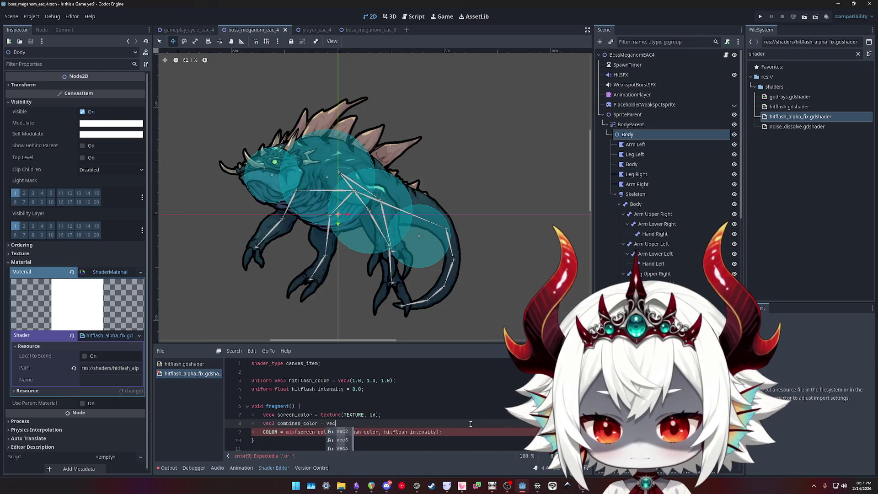
pyautogui.press('Right')
pyautogui.press('Right')
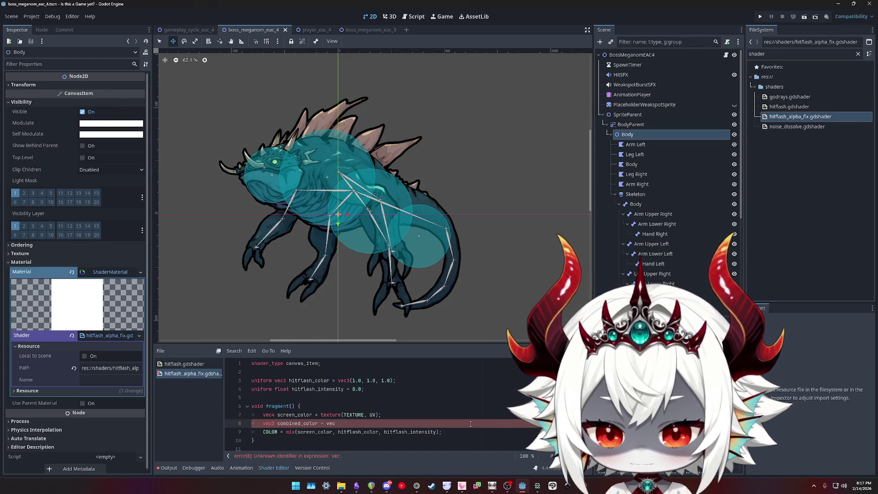
pyautogui.press('BackSpace')
pyautogui.write('4')
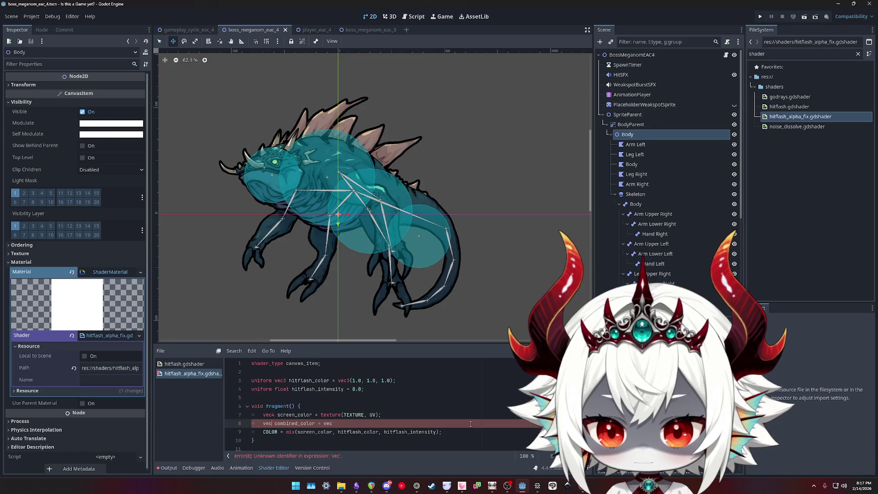
pyautogui.press('End')
pyautogui.write('4(')
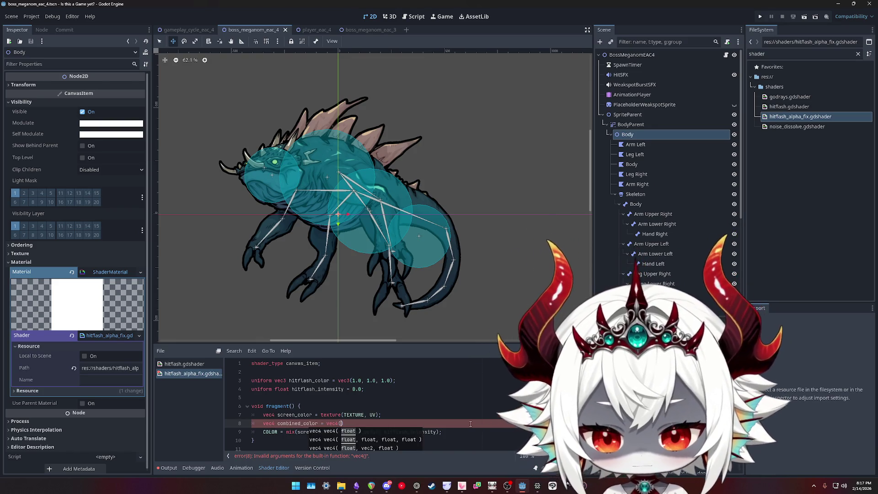
pyautogui.write('mix')
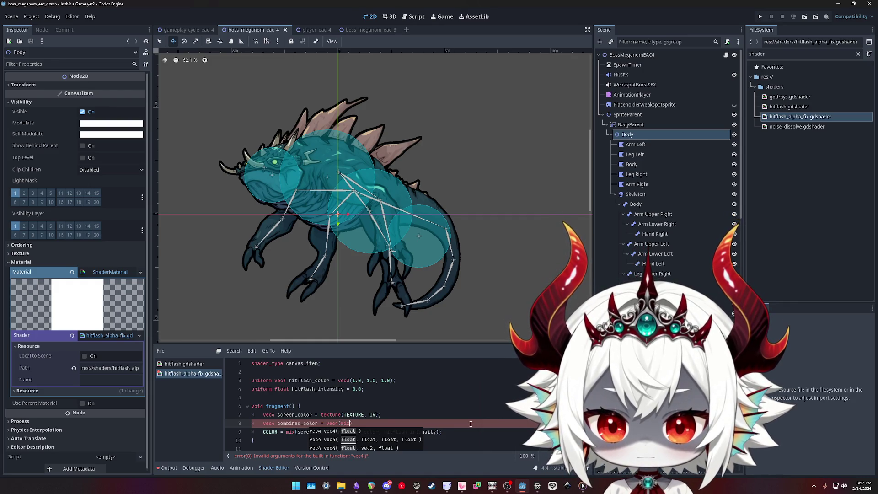
pyautogui.write('(screen')
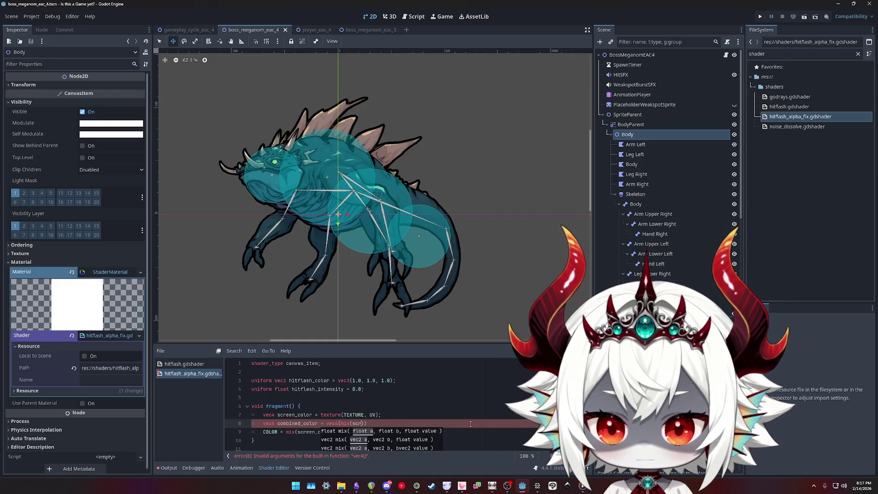
pyautogui.write('_color.r')
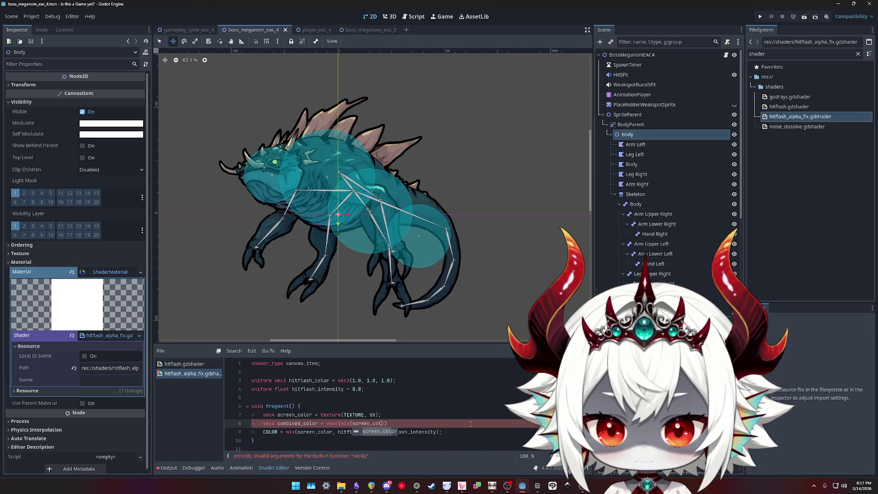
pyautogui.write('gb, ')
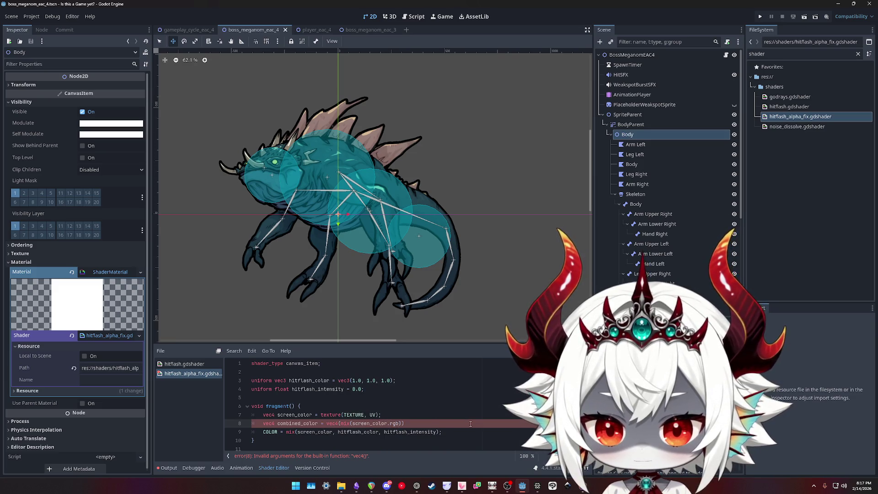
pyautogui.write('hitflash_colo')
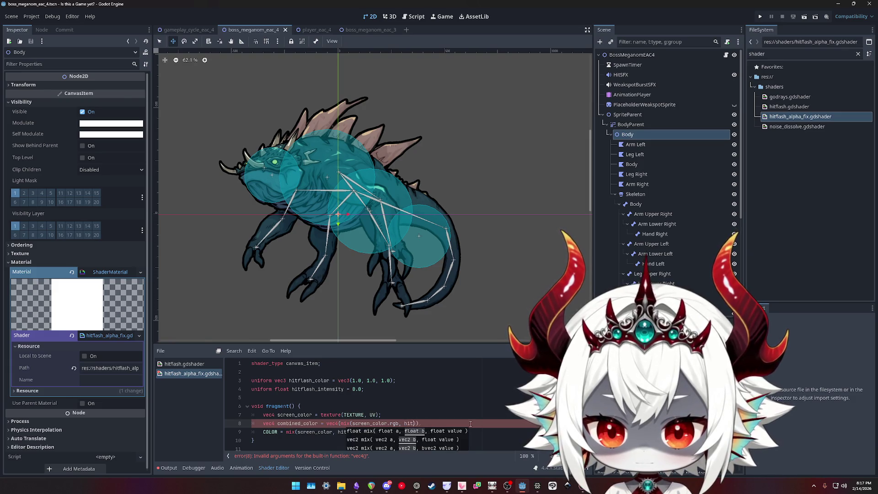
pyautogui.write('r')
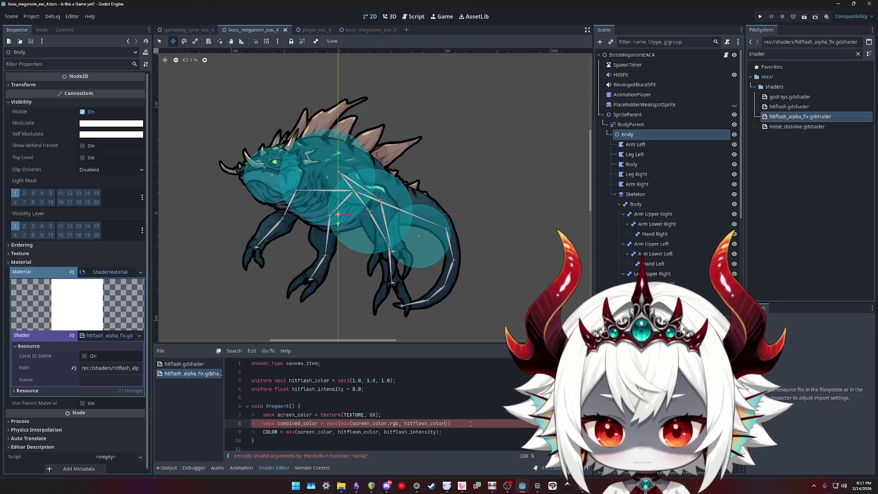
pyautogui.write('),')
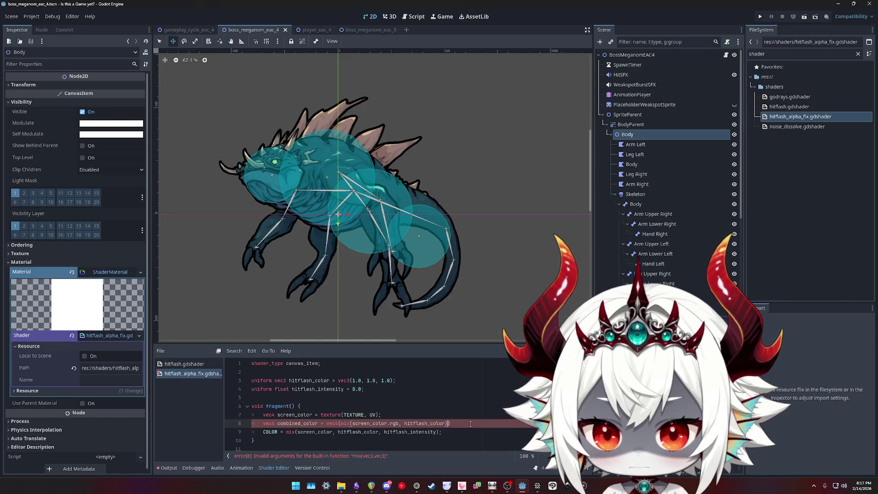
pyautogui.write(' screen')
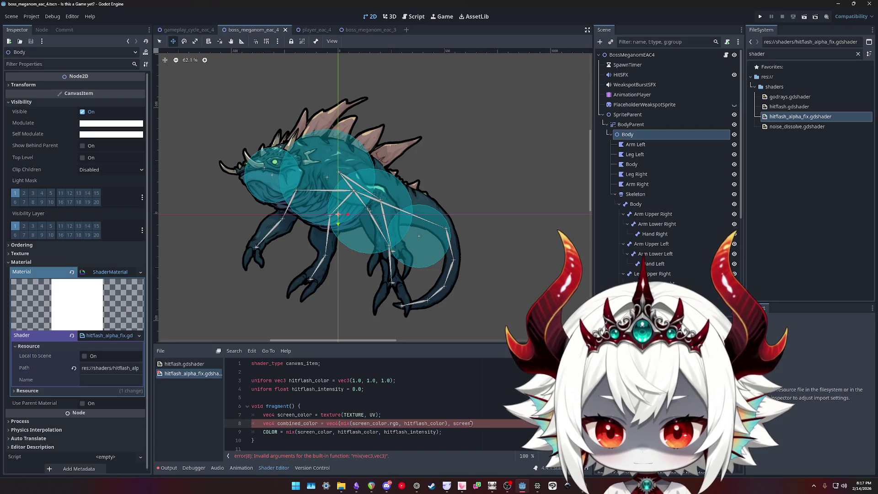
pyautogui.write('_color.a')
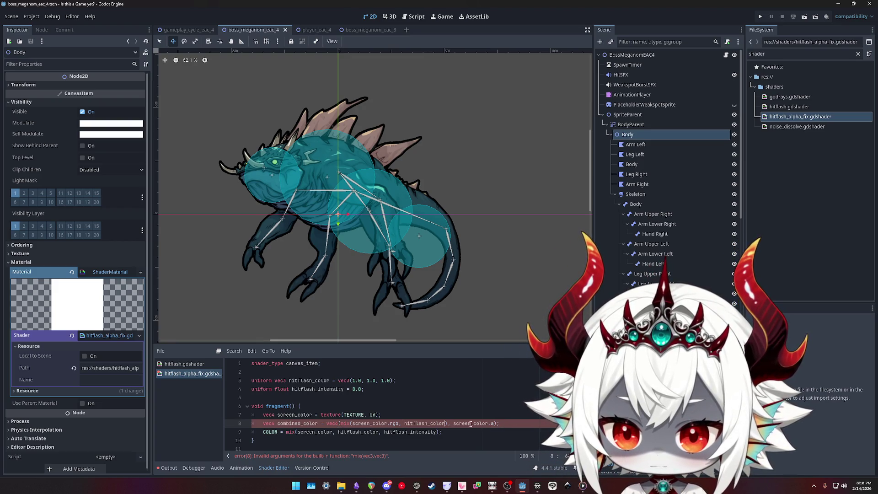
# Add hitflash_intensity to the mix, paste the vec4 expression into COLOR, delete combined_color
pyautogui.write(', hitflash_in')
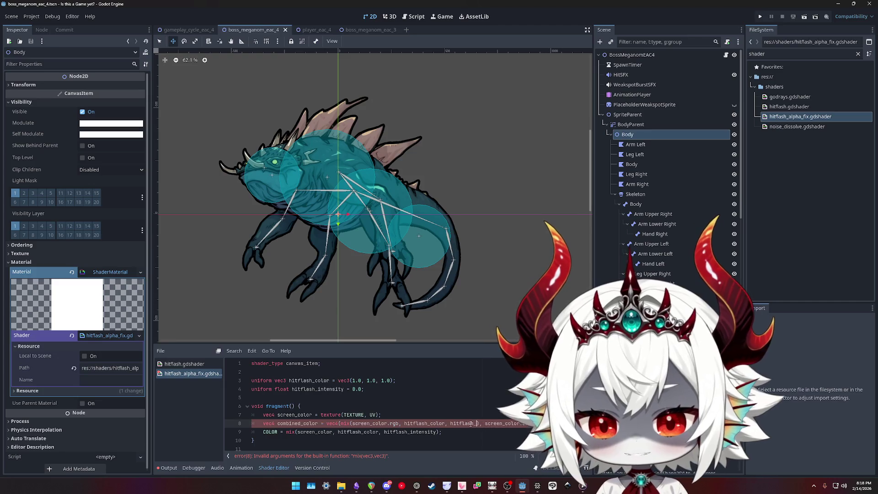
pyautogui.write('ten')
pyautogui.press('Return')
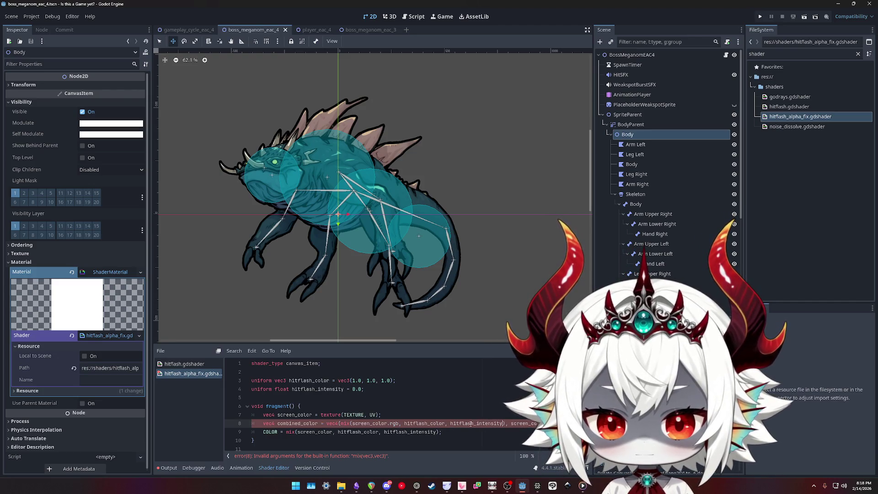
pyautogui.press('Down')
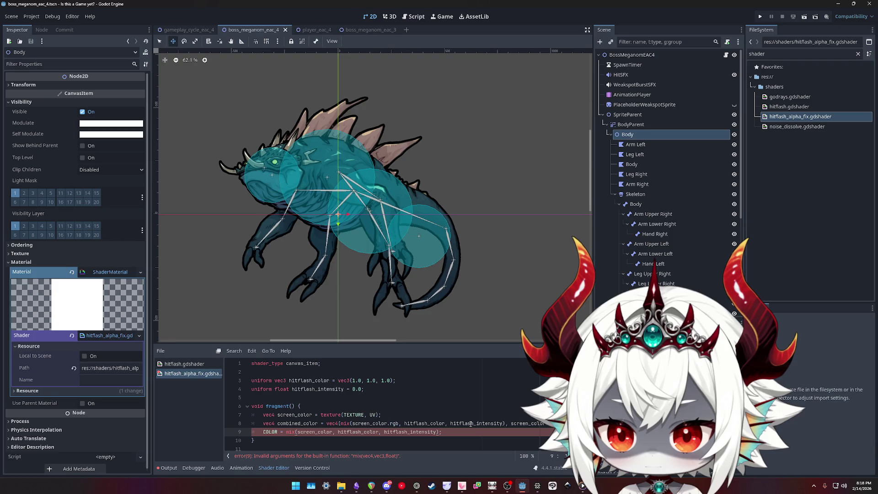
pyautogui.press('Up')
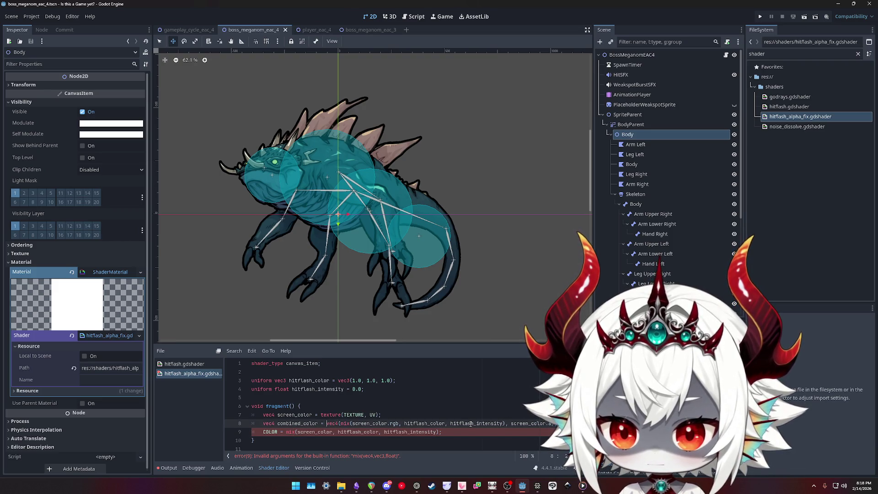
pyautogui.hotkey('shift', 'End')
pyautogui.press('Down')
pyautogui.hotkey('ctrl', 'shift', 'Left')
pyautogui.hotkey('ctrl', 'shift', 'Left')
pyautogui.hotkey('ctrl', 'shift', 'Left')
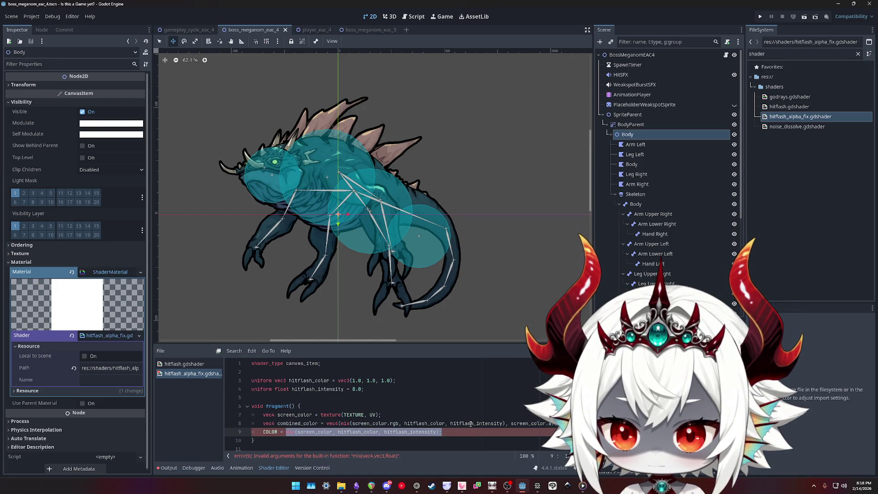
pyautogui.write('vec4(mix(screen_color.rgb, hitflash_color, hitflash_intensity), screen_color.a);')
pyautogui.press('Up')
pyautogui.hotkey('ctrl', 'shift', 'k')
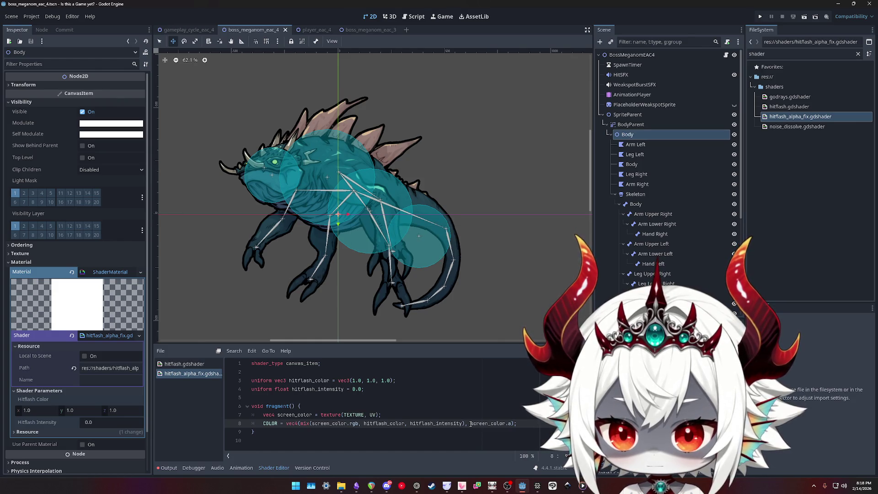
# Preview Hitflash Intensity at 1.0, reset it to 0.0, and save the scene
pyautogui.moveTo(90, 422); pyautogui.dragTo(140, 422)
pyautogui.doubleClick(87, 422)
pyautogui.write('1.0')
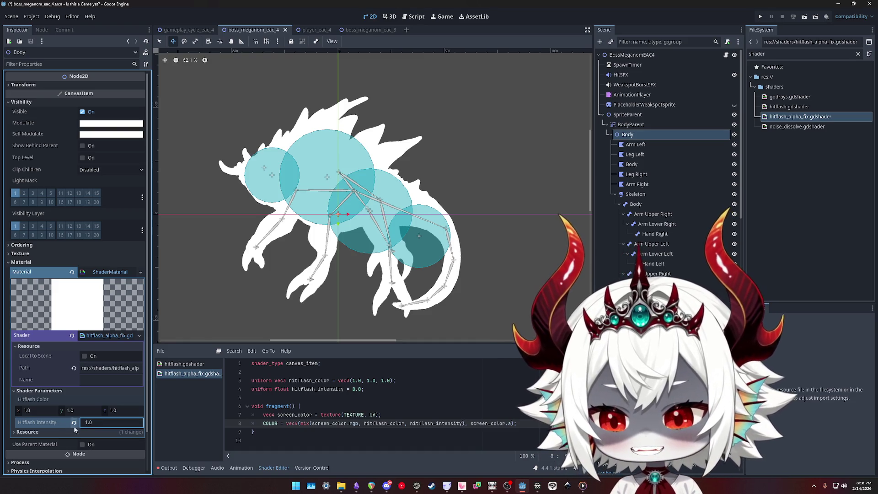
pyautogui.click(73, 422)
pyautogui.hotkey('ctrl', 's')
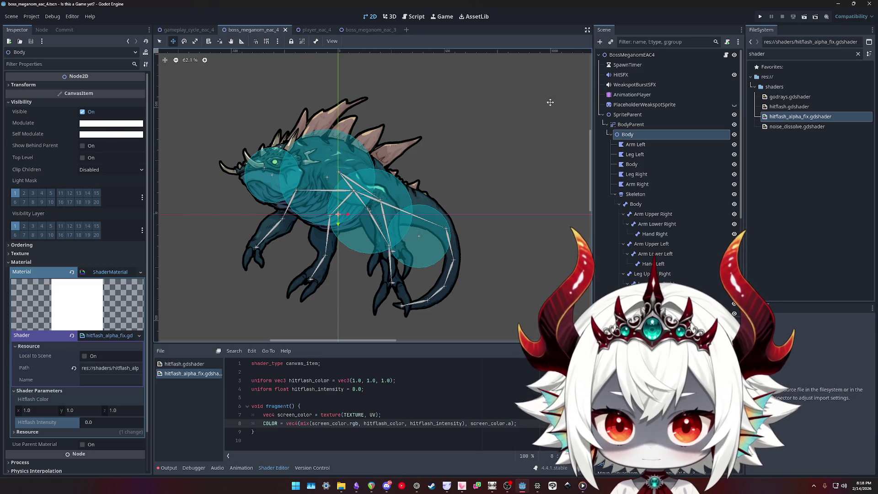
# Tint the boss root's Modulate to translucent black (alpha 128, then darkened) and save
pyautogui.click(632, 55)
pyautogui.click(101, 343)
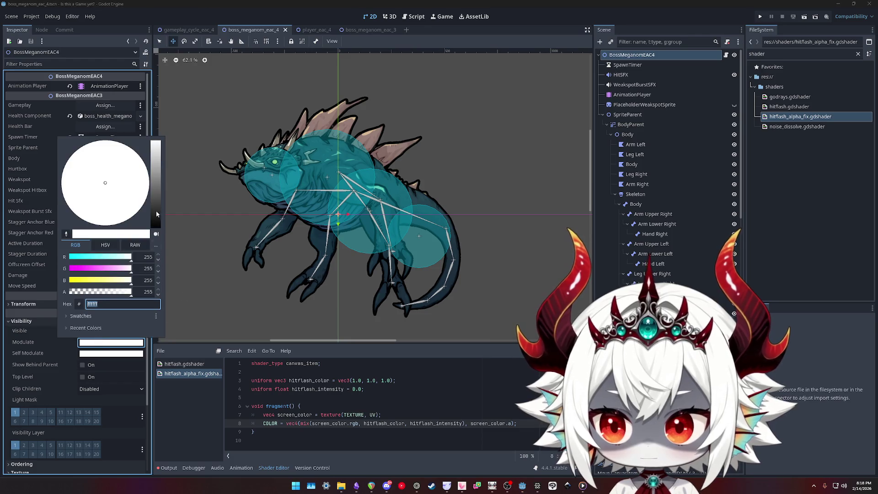
pyautogui.doubleClick(149, 292)
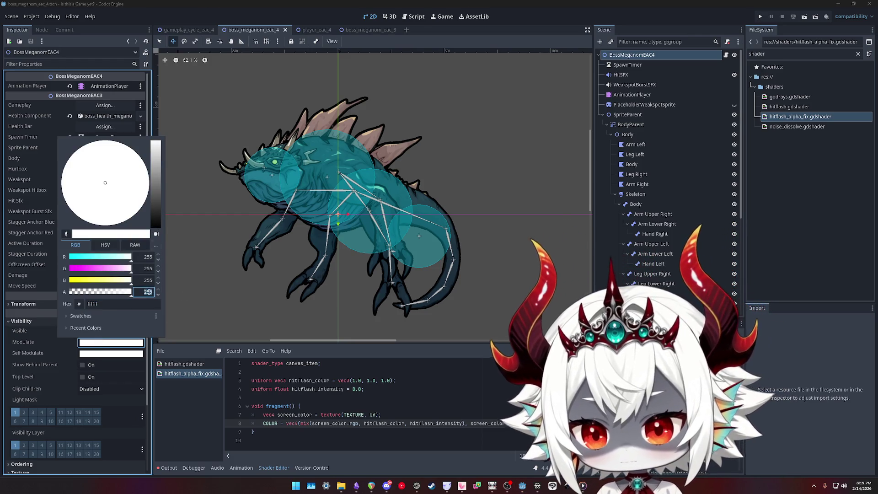
pyautogui.write('128')
pyautogui.press('Return')
pyautogui.click(111, 342)
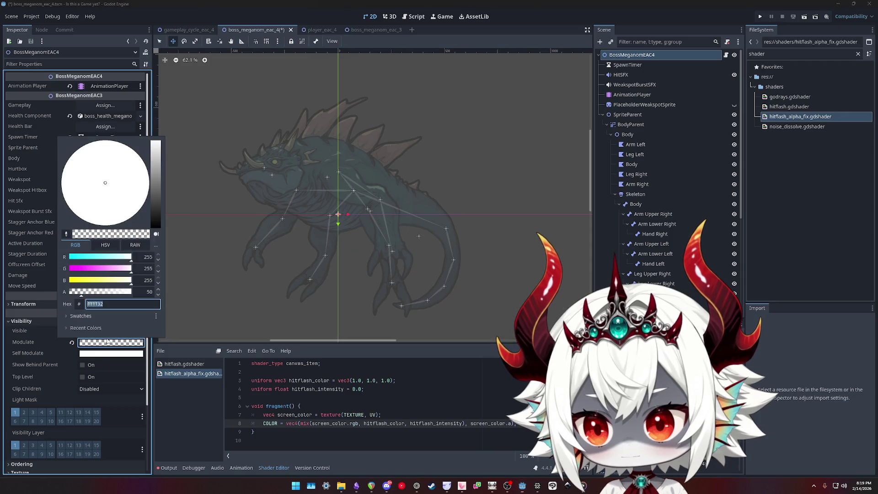
pyautogui.moveTo(155, 142); pyautogui.dragTo(216, 275)
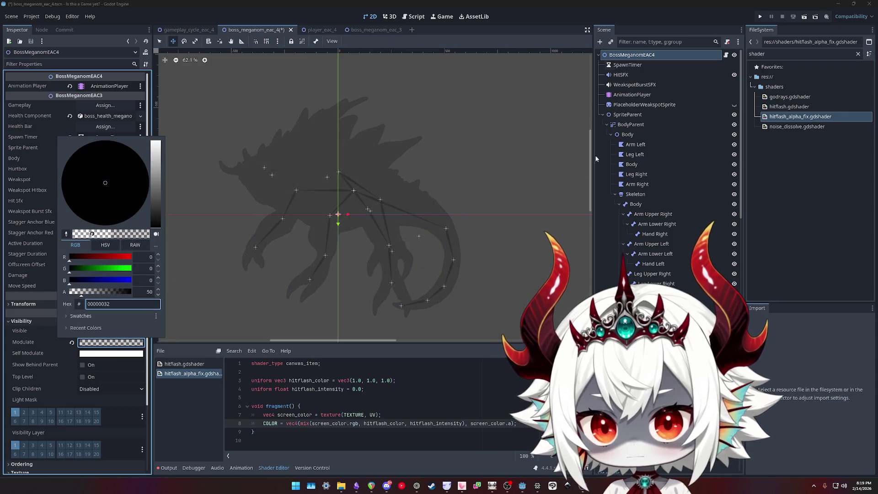
pyautogui.click(518, 179)
pyautogui.hotkey('ctrl', 's')
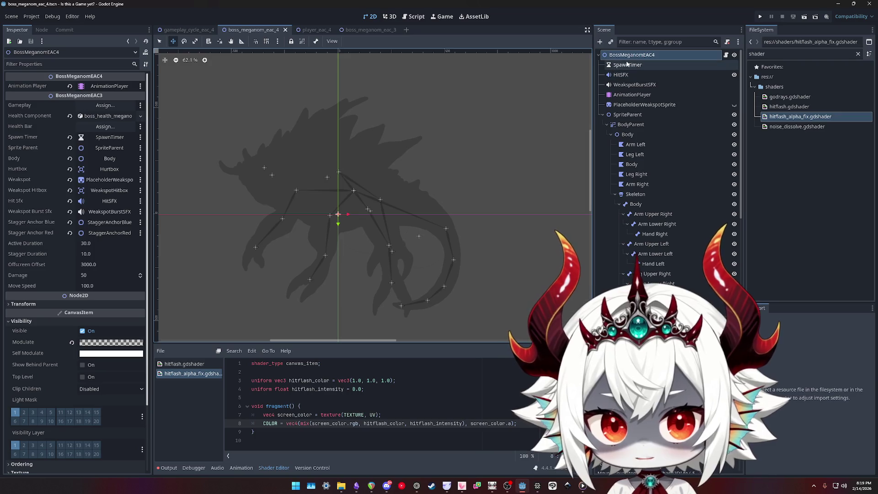
# Enter 1.0 as the Body node's Hitflash Intensity
pyautogui.click(628, 134)
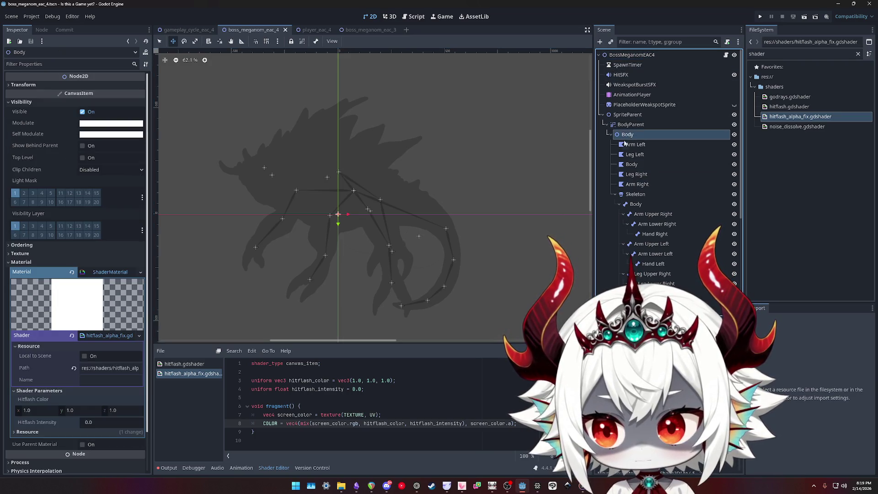
pyautogui.click(92, 423)
pyautogui.write('1.0')
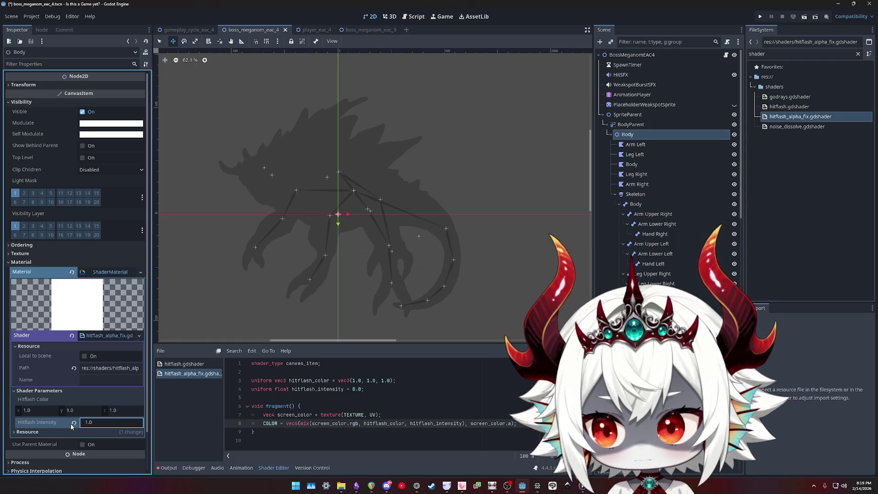
# Undo the intensity edit to keep 0.0, save, and run the project for a playtest
pyautogui.hotkey('ctrl', 'z')
pyautogui.hotkey('ctrl', 's')
pyautogui.click(760, 16)
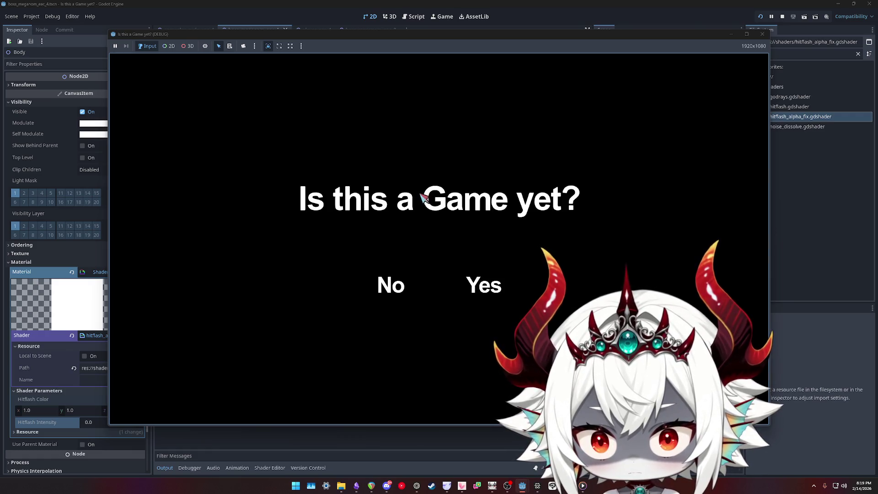
# Answer the game's opening question, dismiss the welcome message and start a level
pyautogui.click(390, 289)
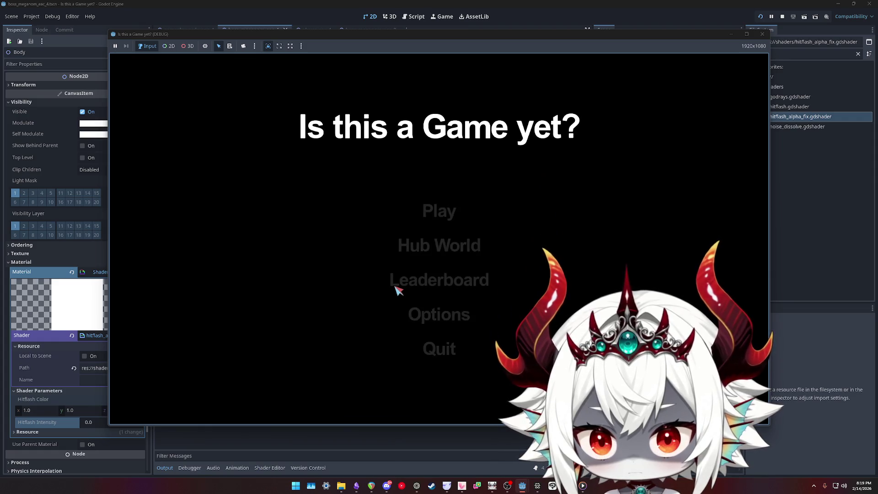
pyautogui.click(443, 330)
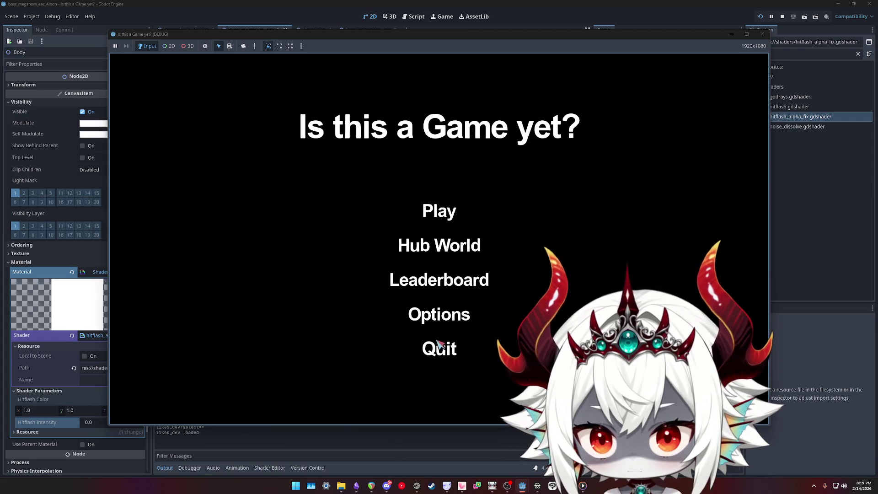
pyautogui.click(457, 222)
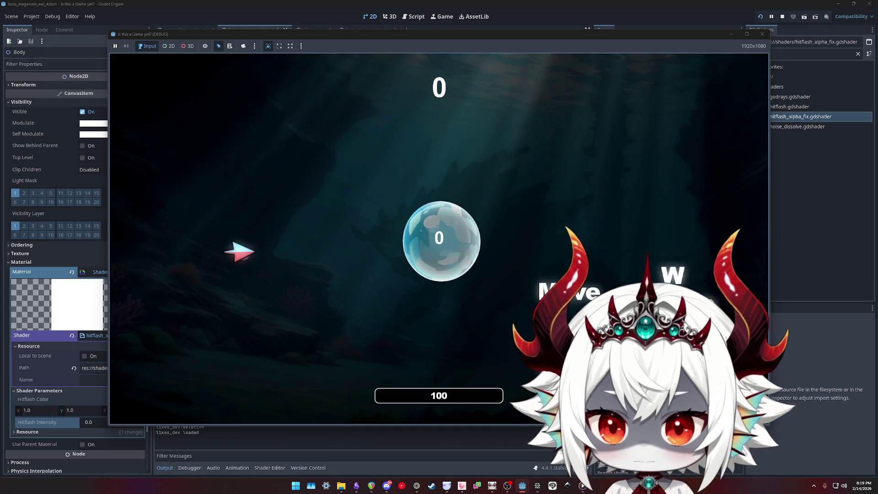
# Steer the craft with WASD around the stage, popping bubbles including along the bottom
pyautogui.press('d')
pyautogui.press('w')
pyautogui.press('a')
pyautogui.press('s')
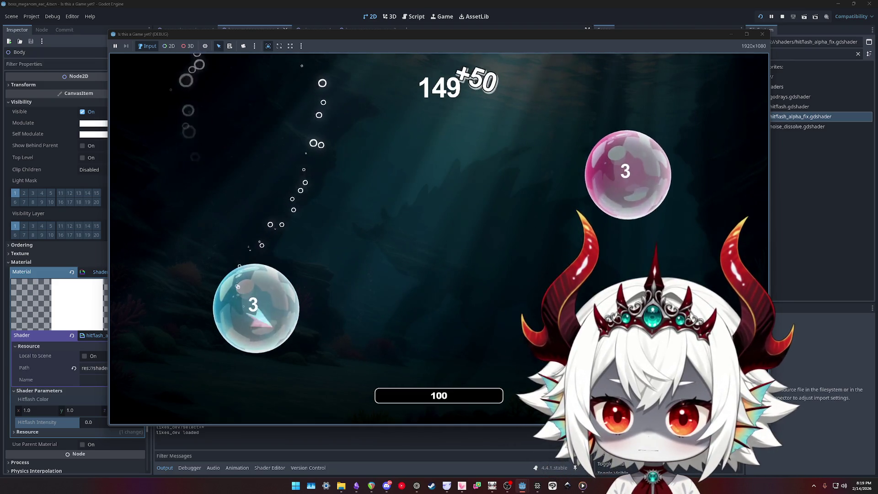
pyautogui.press('w')
pyautogui.press('a')
pyautogui.press('w')
pyautogui.press('a')
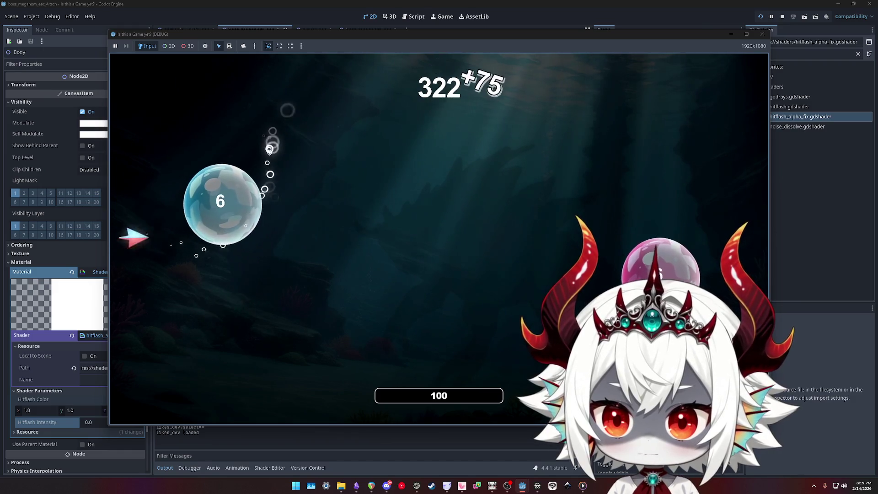
pyautogui.press('w')
pyautogui.press('s')
pyautogui.press('w')
pyautogui.press('a')
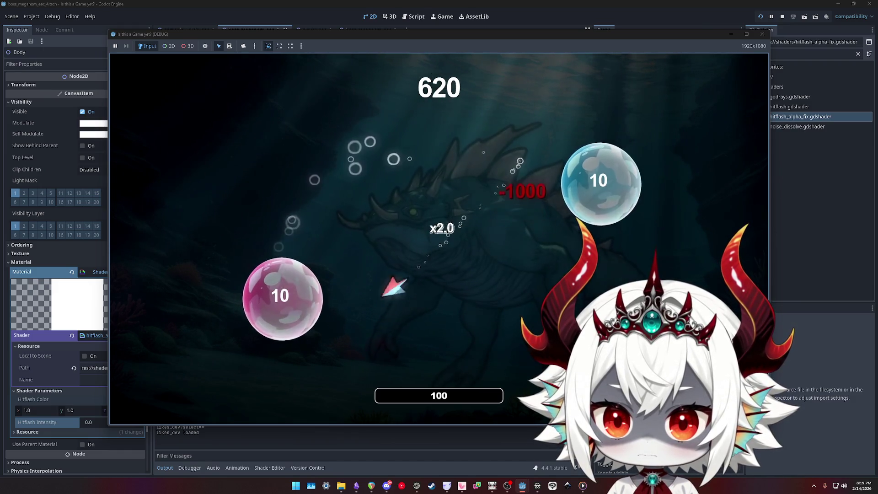
pyautogui.press('a')
pyautogui.press('w')
pyautogui.press('d')
pyautogui.press('s')
pyautogui.press('a')
pyautogui.press('w')
pyautogui.press('s')
pyautogui.press('w')
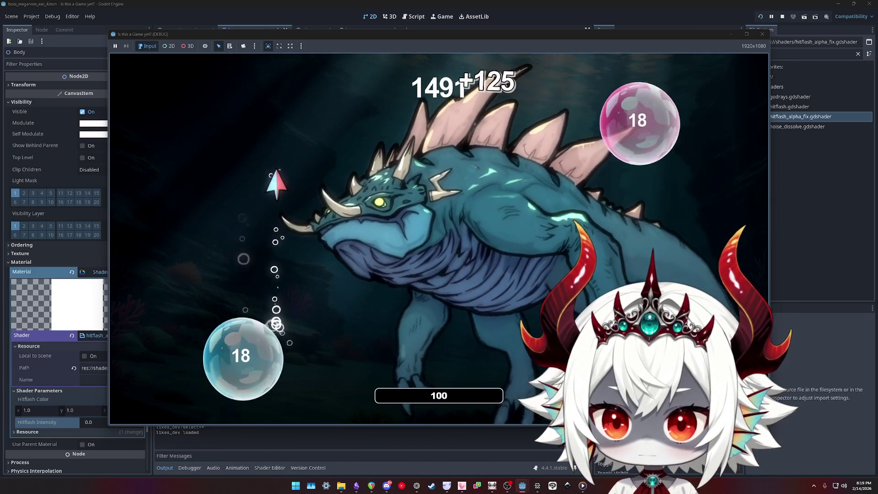
pyautogui.press('s')
pyautogui.press('d')
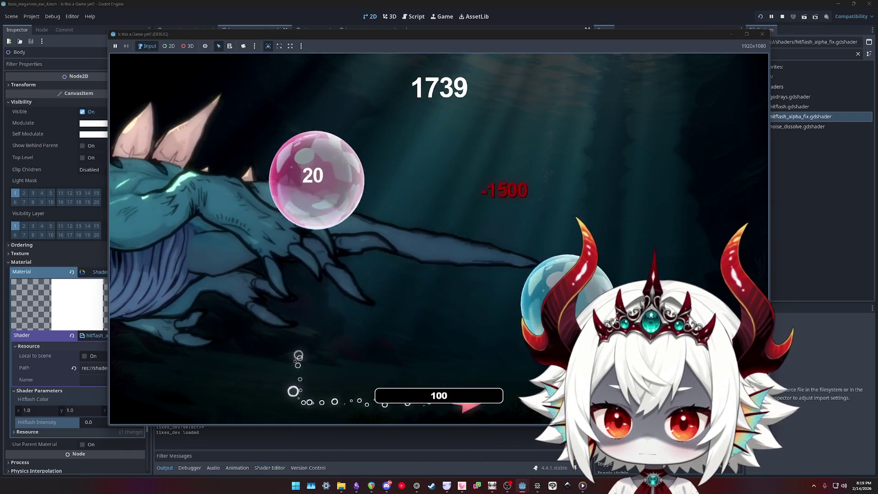
pyautogui.press('w')
pyautogui.press('a')
pyautogui.press('s')
pyautogui.press('d')
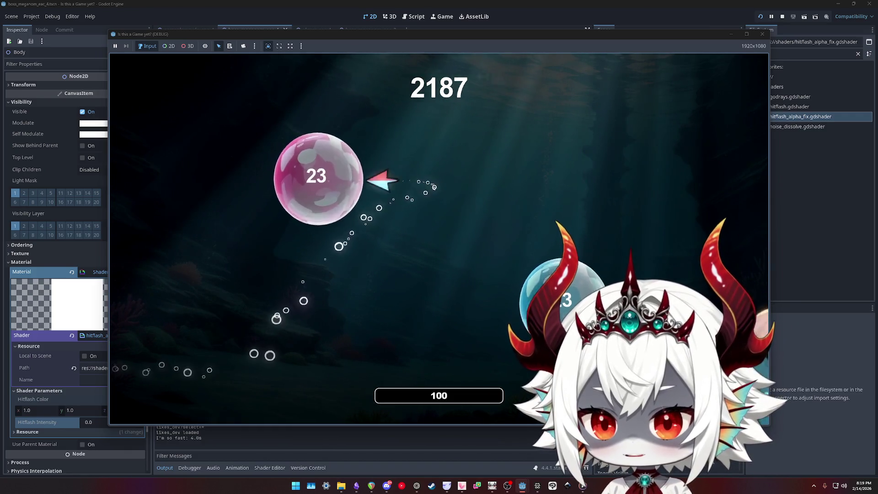
# Ram the boss to check the hitflash, keep popping bubbles, then pause and quit the game
pyautogui.press('a')
pyautogui.press('s')
pyautogui.press('d')
pyautogui.press('w')
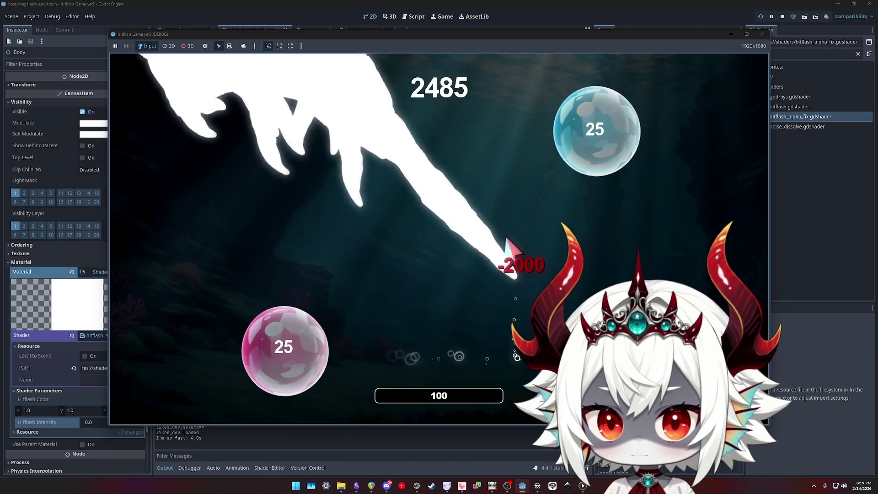
pyautogui.press('s')
pyautogui.press('a')
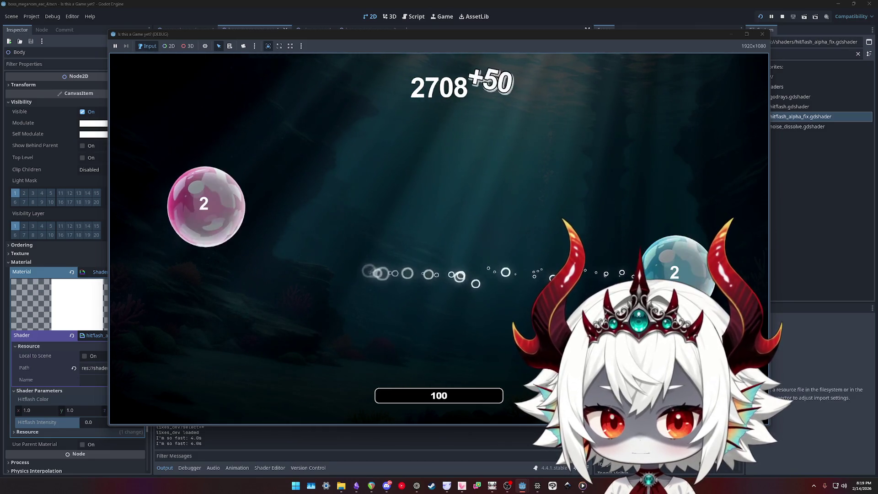
pyautogui.press('d')
pyautogui.press('a')
pyautogui.press('s')
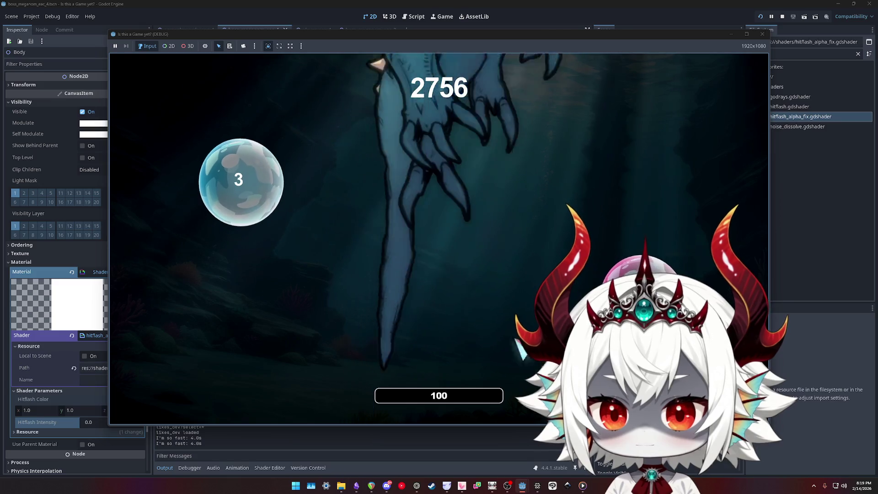
pyautogui.press('a')
pyautogui.press('s')
pyautogui.press('d')
pyautogui.press('a')
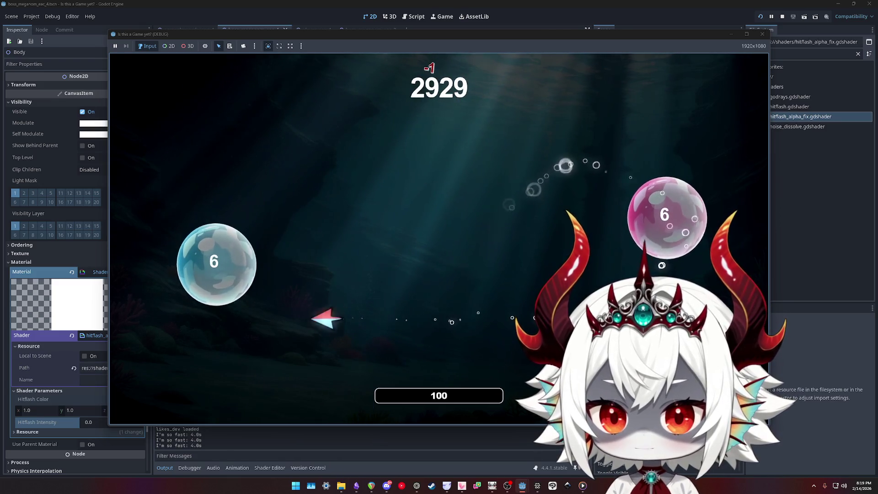
pyautogui.press('w')
pyautogui.press('s')
pyautogui.press('w')
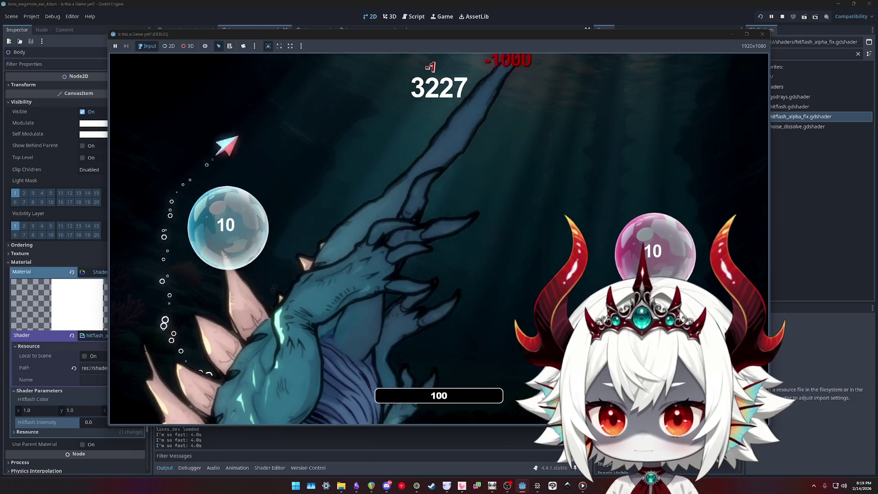
pyautogui.press('d')
pyautogui.press('a')
pyautogui.press('w')
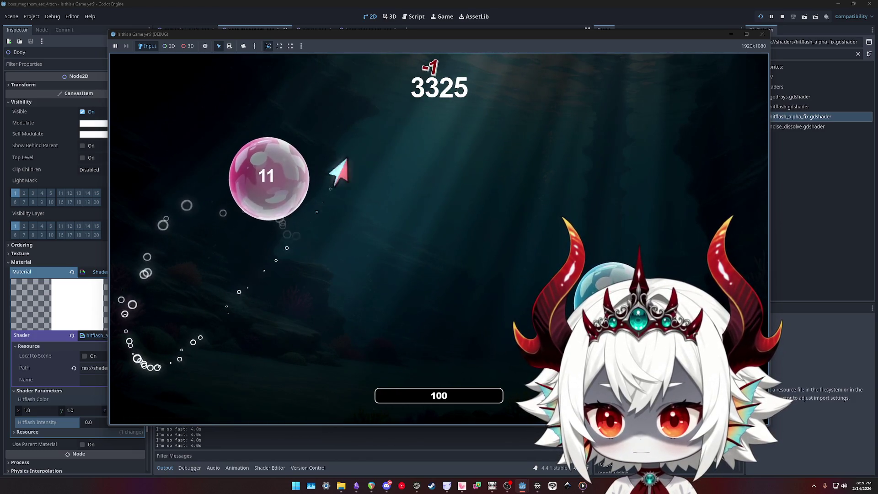
pyautogui.press('a')
pyautogui.press('s')
pyautogui.press('a')
pyautogui.press('d')
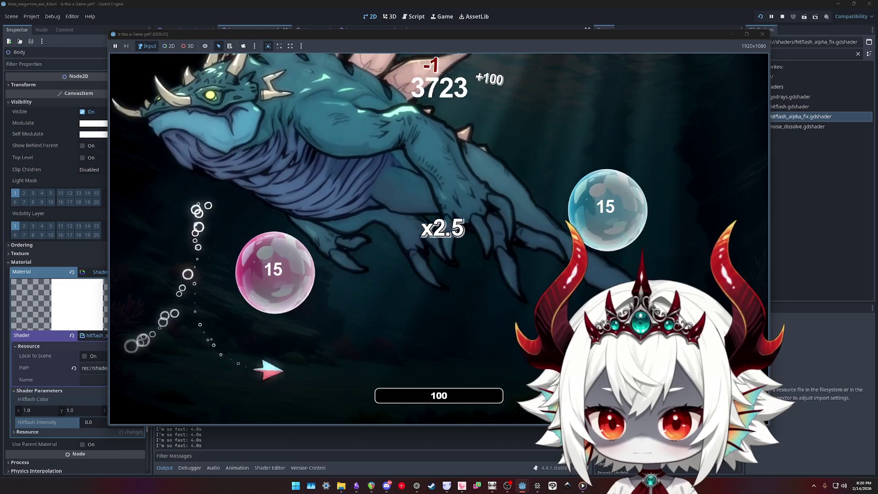
pyautogui.press('d')
pyautogui.press('a')
pyautogui.press('s')
pyautogui.press('a')
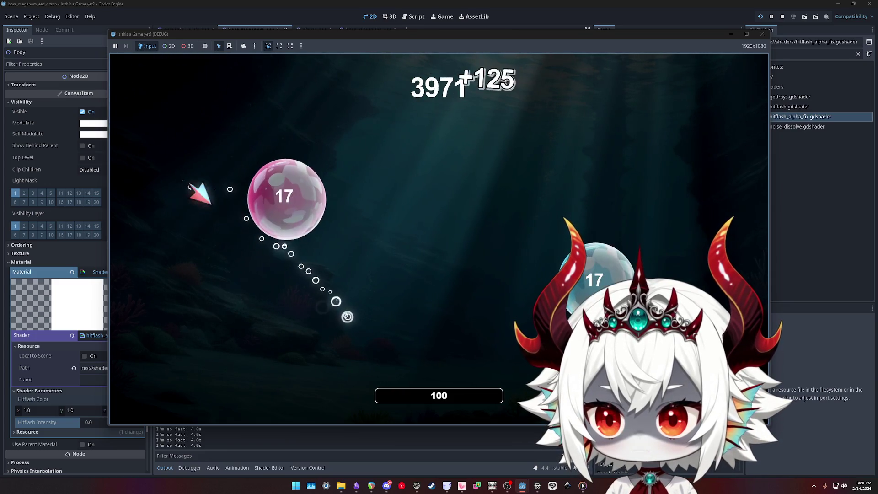
pyautogui.press('d')
pyautogui.press('s')
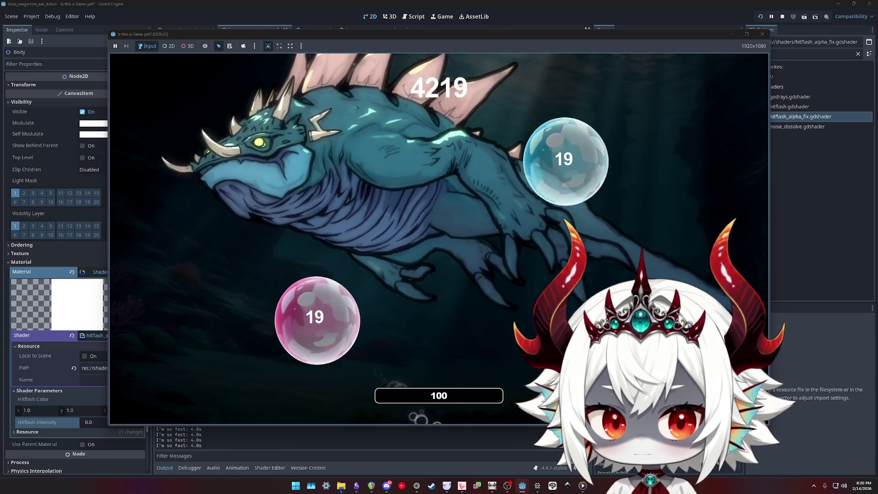
pyautogui.press('s')
pyautogui.press('a')
pyautogui.press('d')
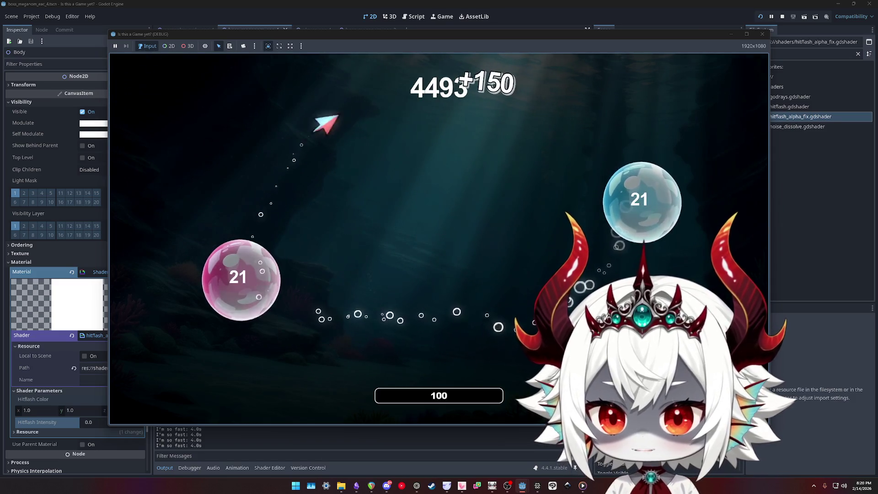
pyautogui.press('a')
pyautogui.press('s')
pyautogui.press('d')
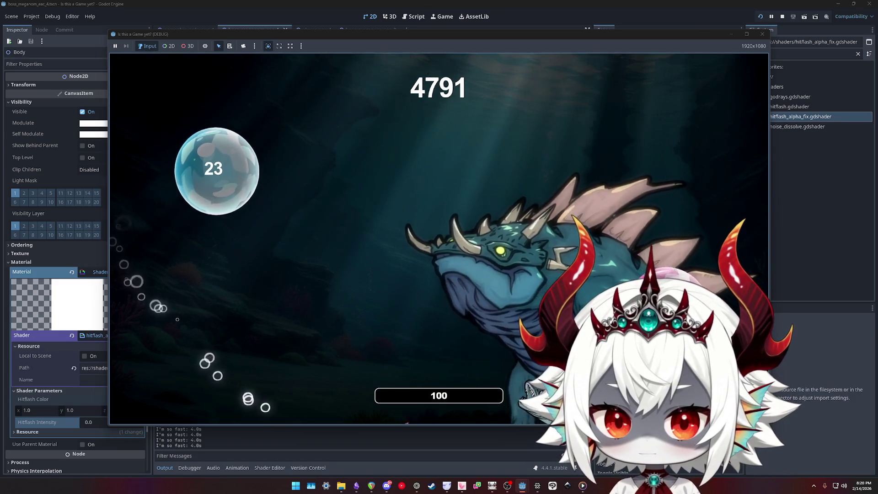
pyautogui.press('Escape')
pyautogui.click(443, 318)
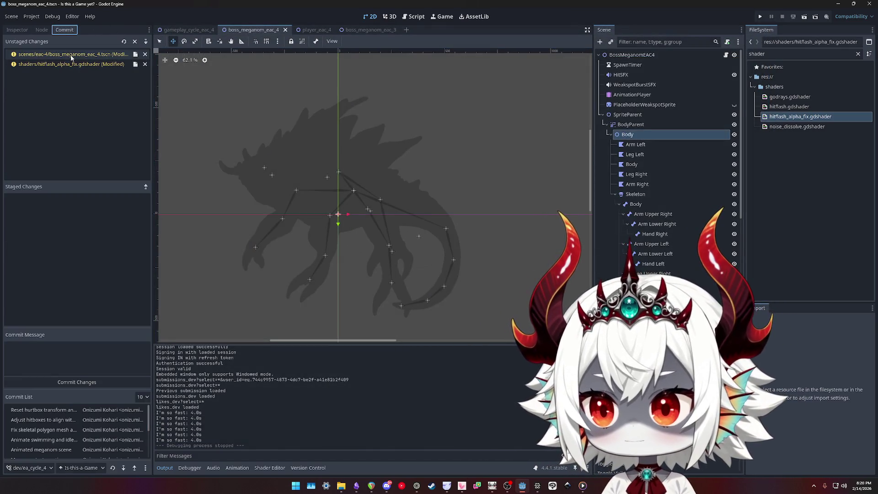
# Stage boss_meganom_eac_4.tscn and hitflash_alpha_fix.gdshader, review both diffs, and focus the commit message
pyautogui.doubleClick(71, 54)
pyautogui.doubleClick(70, 54)
pyautogui.click(71, 199)
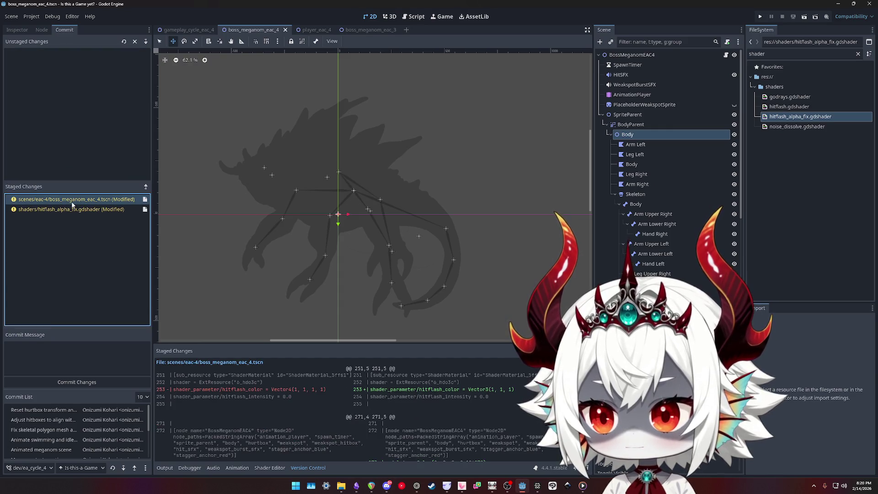
pyautogui.scroll(-2, 375, 399)
pyautogui.click(71, 209)
pyautogui.click(82, 364)
pyautogui.write('Fix hitflash')
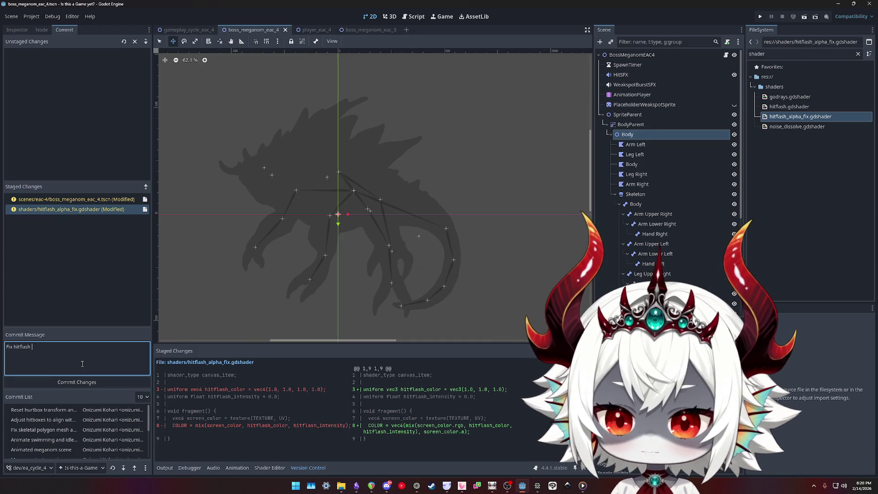
# Write the commit message's first line as 'Fix hitflash visual glitch in new shader'
pyautogui.write('visuals w')
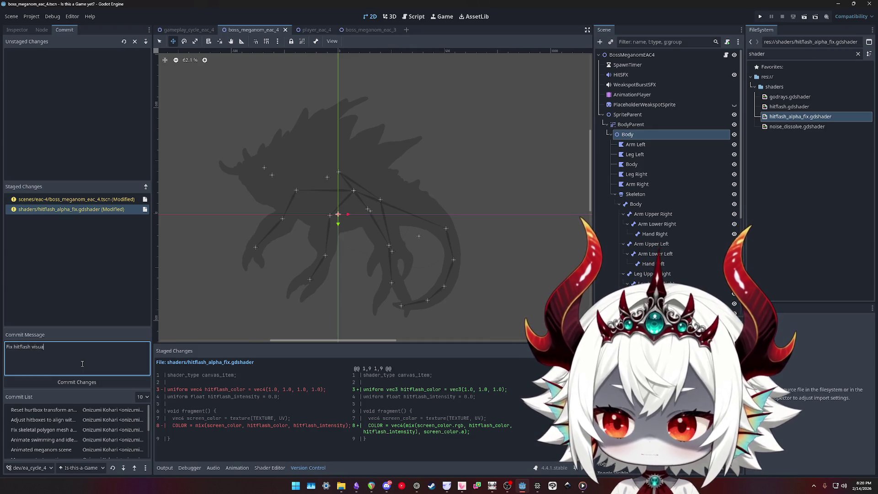
pyautogui.write('ith ne')
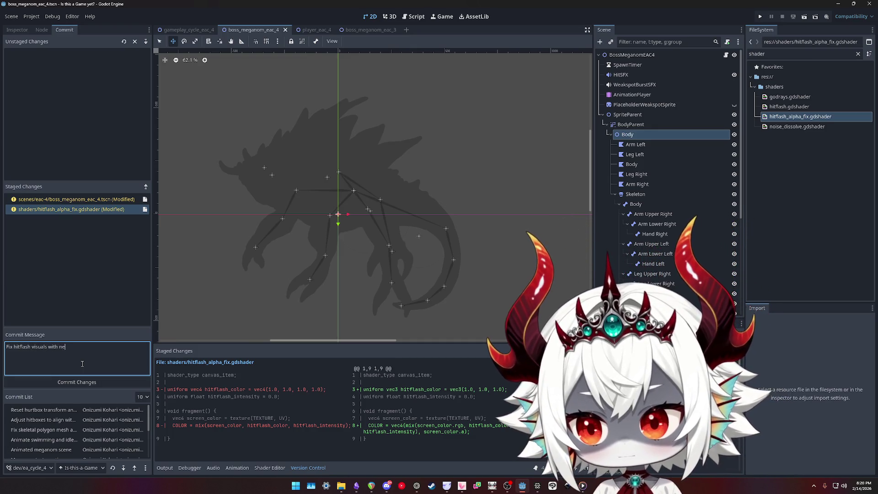
pyautogui.write('w shader')
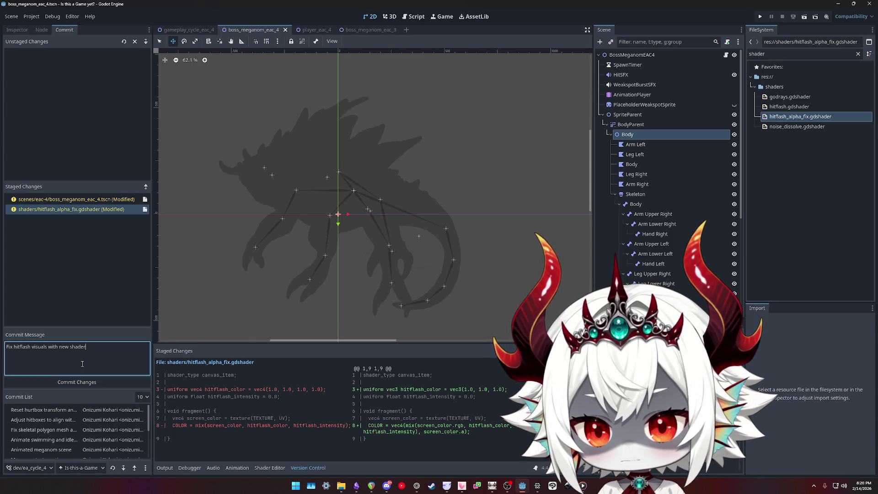
pyautogui.press('BackSpace')
pyautogui.write('glitch')
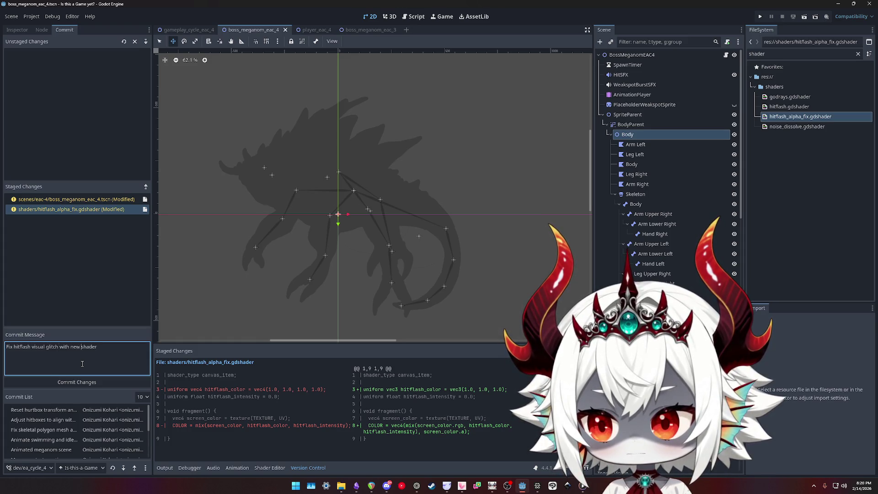
pyautogui.press('Delete')
pyautogui.press('Delete')
pyautogui.press('Delete')
pyautogui.write('from')
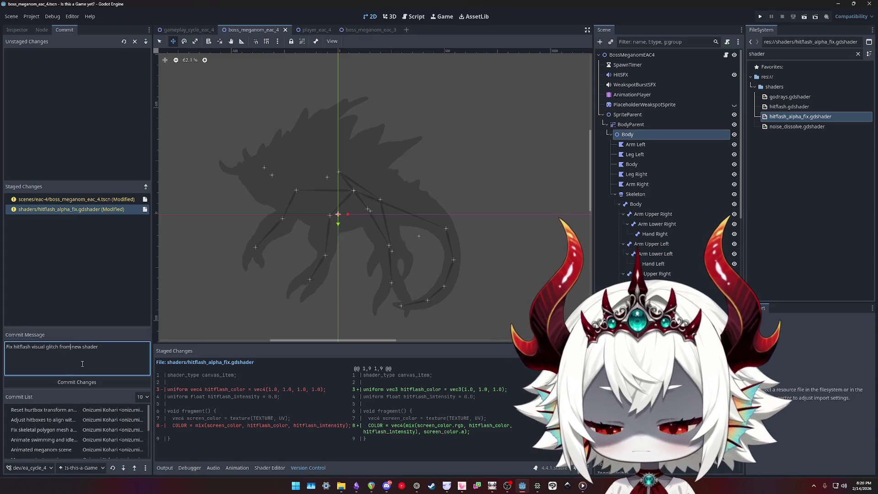
pyautogui.press('BackSpace')
pyautogui.press('BackSpace')
pyautogui.press('BackSpace')
pyautogui.write('in')
# Add a second line '+ default modulate Meganom eac4 black and transparent' and commit the changes
pyautogui.press('Return')
pyautogui.write('+ Default modulate')
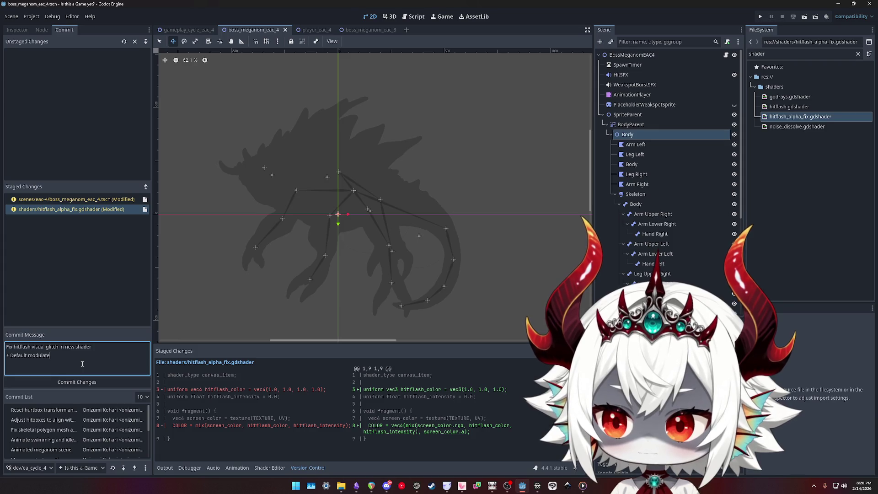
pyautogui.write('Meganom ')
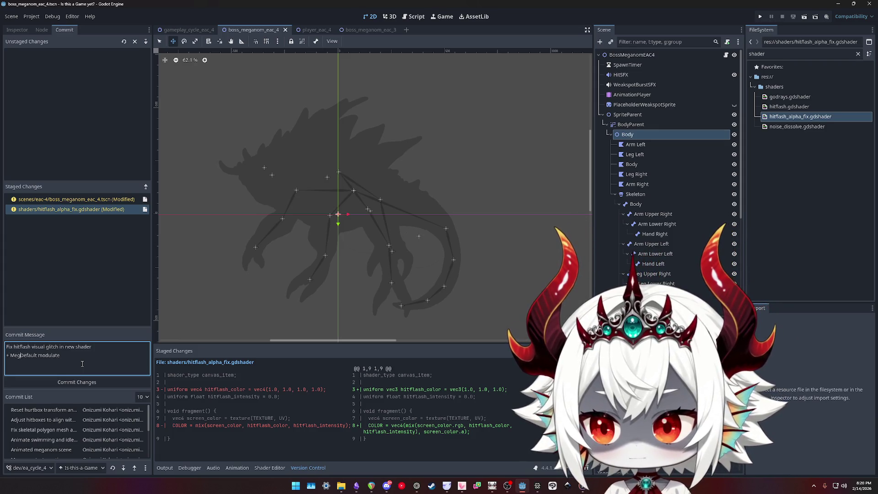
pyautogui.write('eac4')
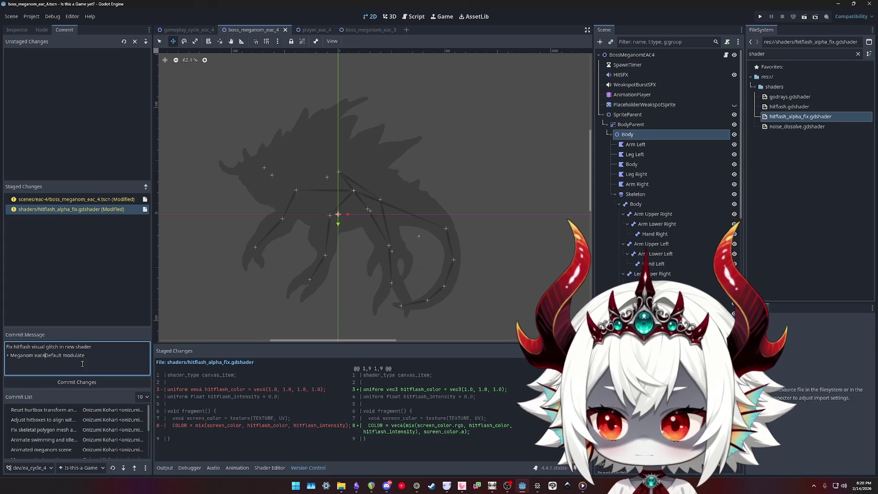
pyautogui.press('Delete')
pyautogui.write('d')
pyautogui.press('End')
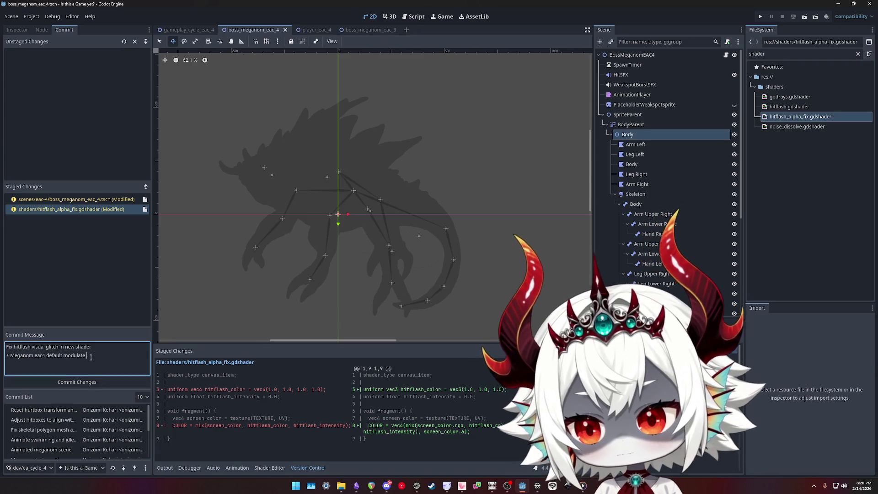
pyautogui.write('black and transparent')
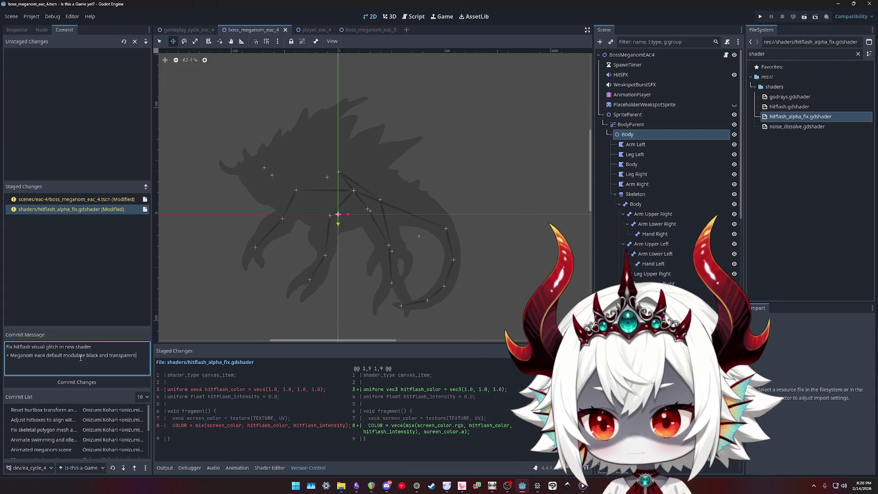
pyautogui.click(77, 382)
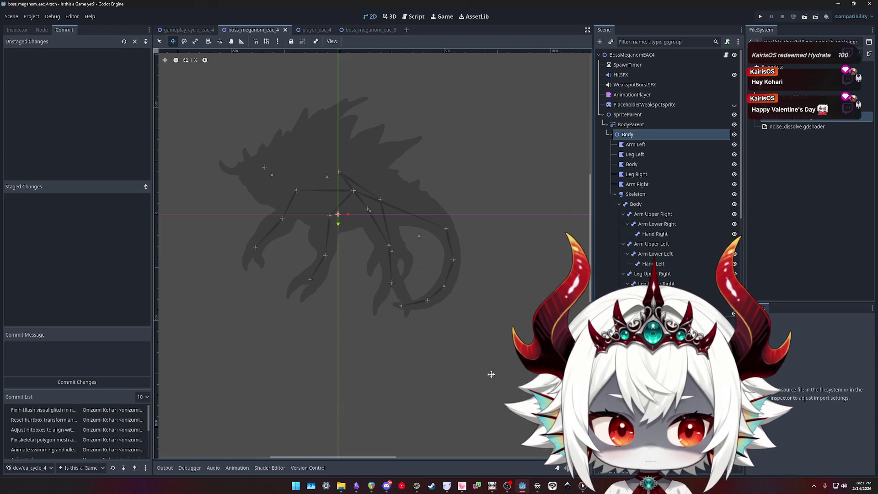
# Check off 'Fix hitflash visuals' in the Obsidian TODO note, then run the Godot project again
pyautogui.click(358, 487)
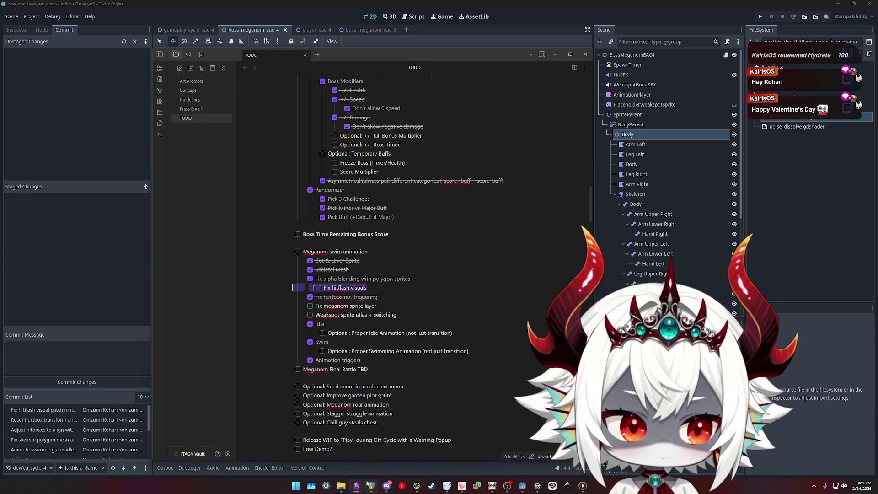
pyautogui.moveTo(372, 485)
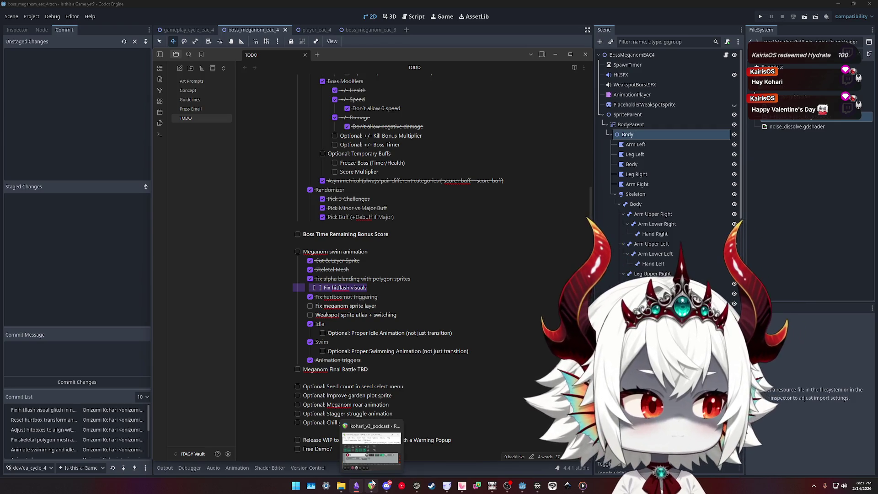
pyautogui.click(416, 289)
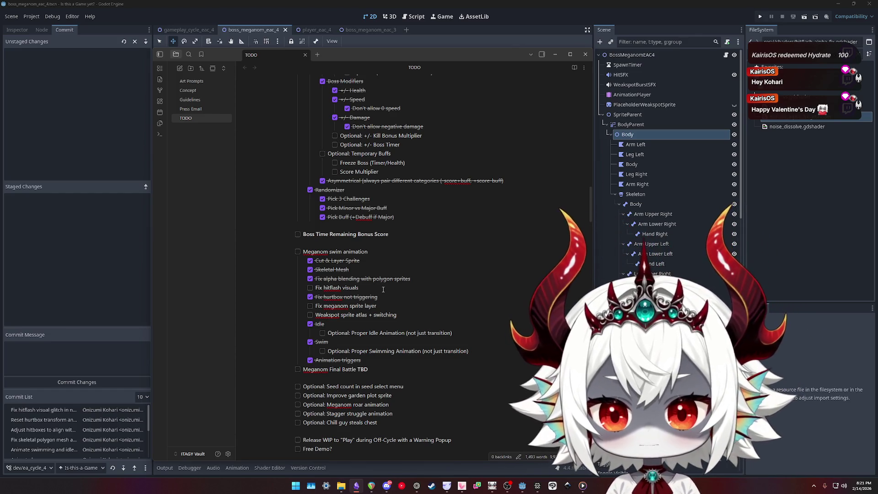
pyautogui.click(310, 288)
pyautogui.moveTo(376, 305); pyautogui.dragTo(281, 306)
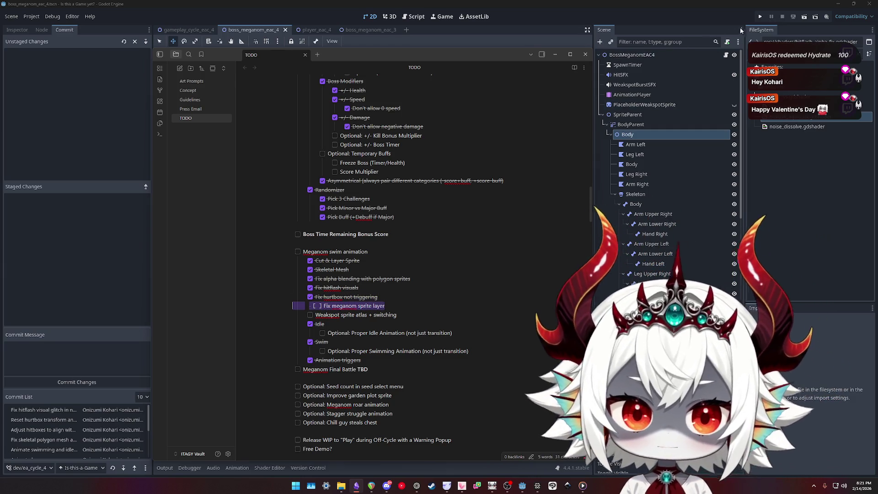
pyautogui.click(760, 17)
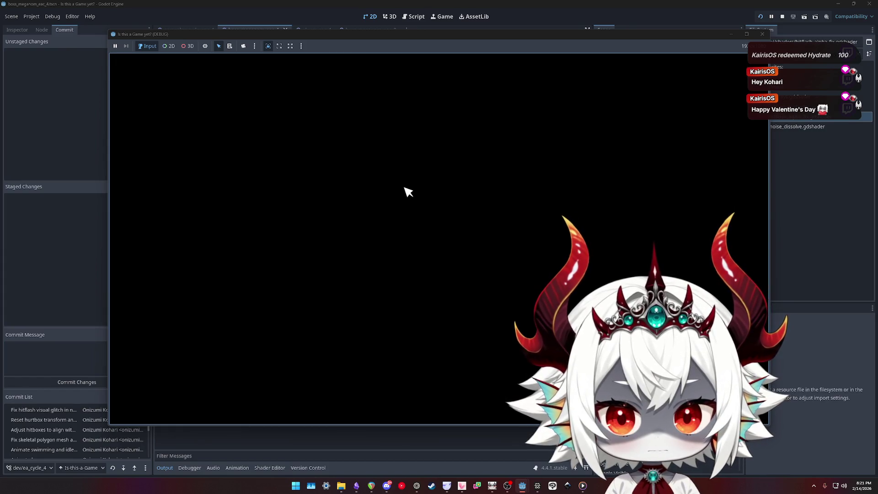
# Get through the startup prompt and welcome message, then start a new round from the main menu
pyautogui.click(400, 287)
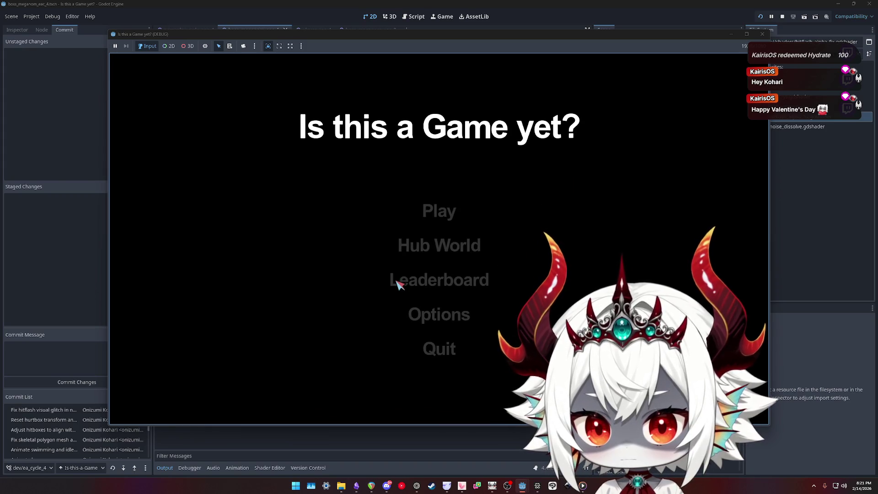
pyautogui.click(399, 282)
pyautogui.click(442, 344)
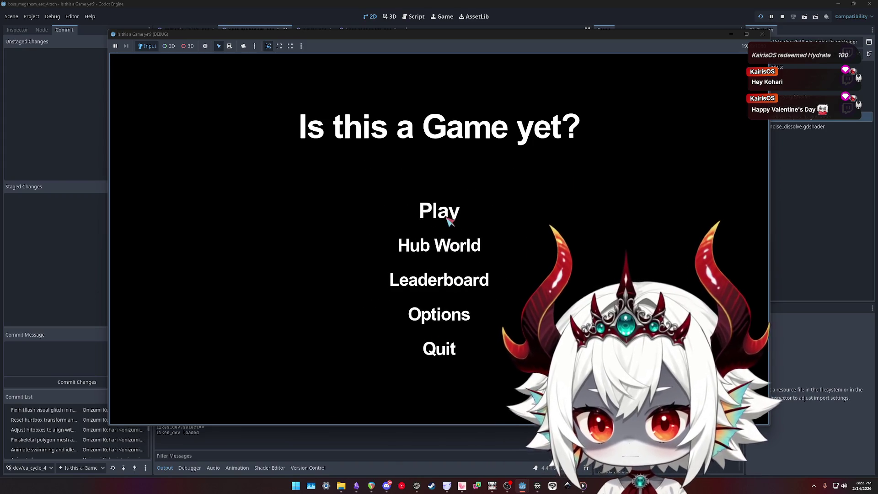
pyautogui.click(443, 213)
# Steer the craft up, around and down through the level to pop bubbles
pyautogui.click(441, 241)
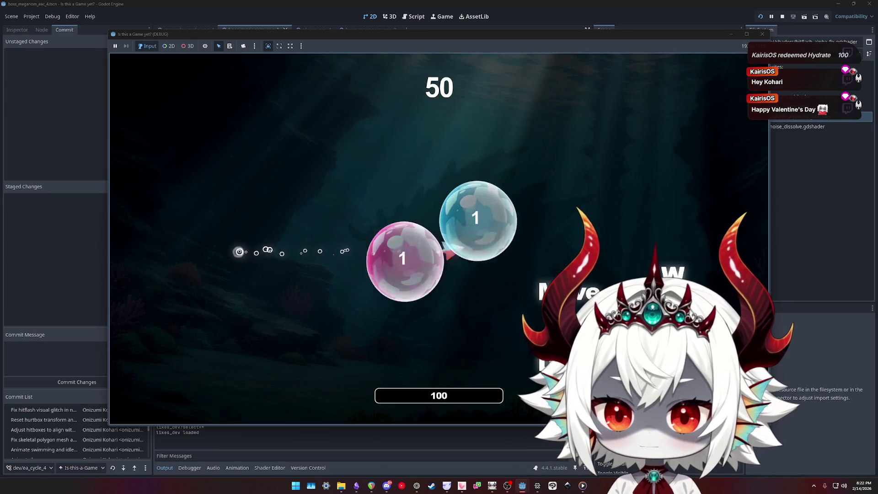
pyautogui.click(320, 304)
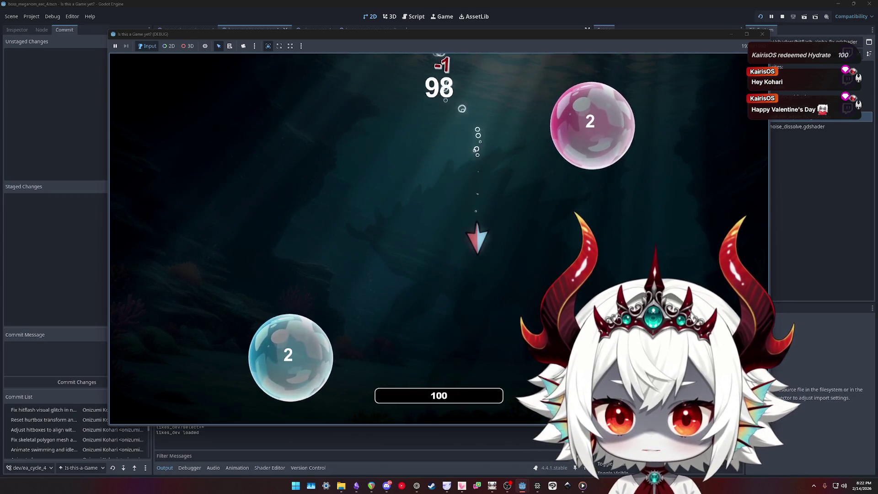
pyautogui.click(437, 66)
pyautogui.click(499, 251)
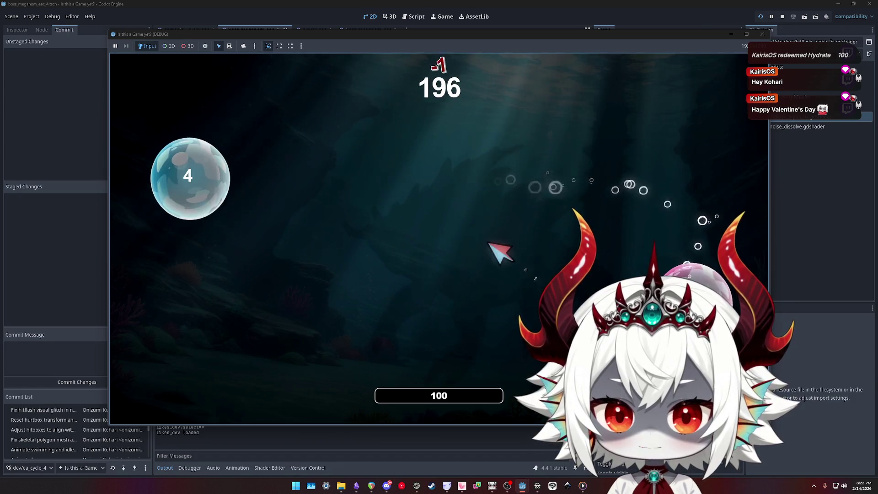